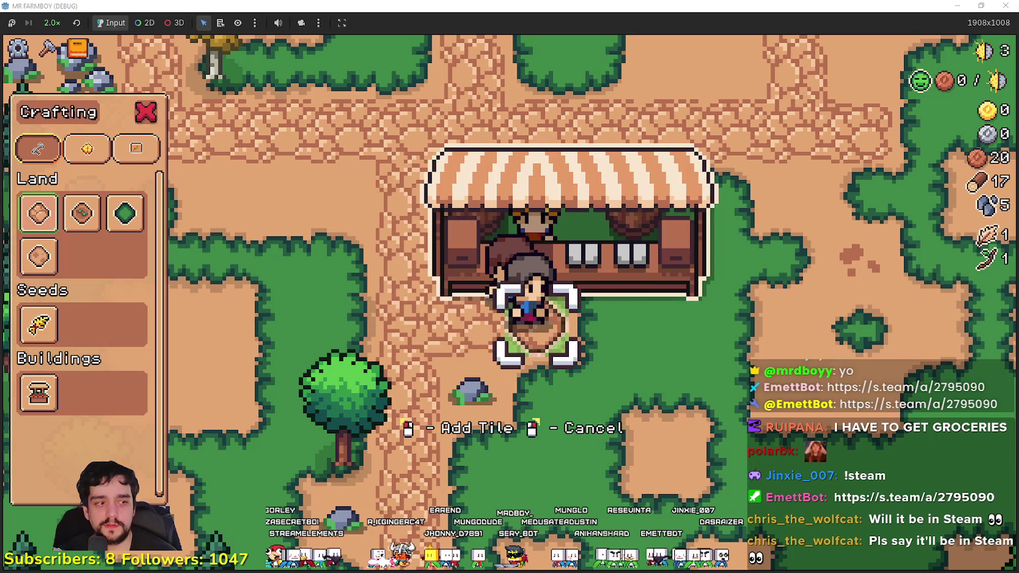
- Look through the game's Steam store page and screenshot gallery, then return to the farm
{"action": "key", "text": "alt+Tab"}
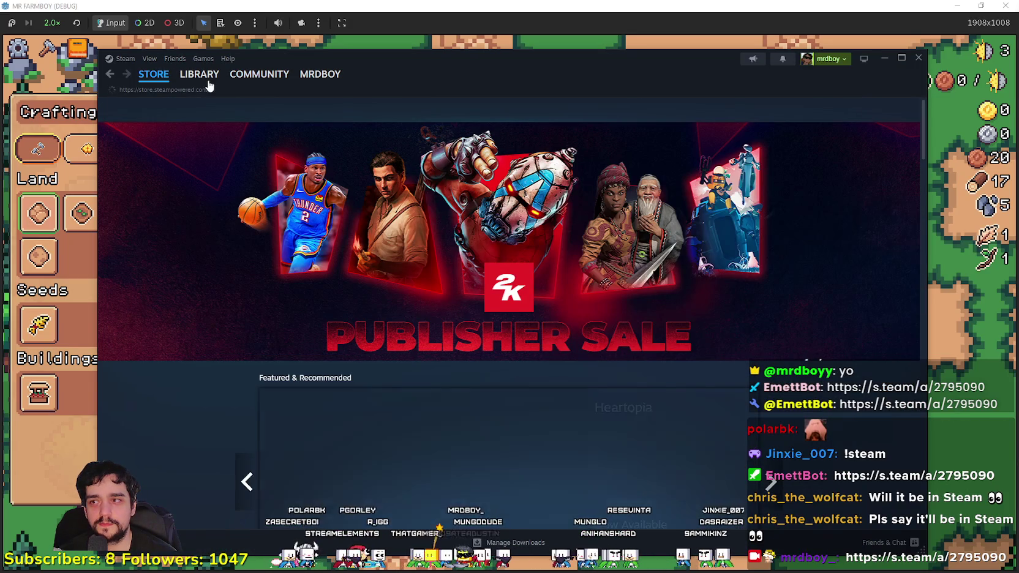
{"action": "left_click", "coordinate": [201, 74]}
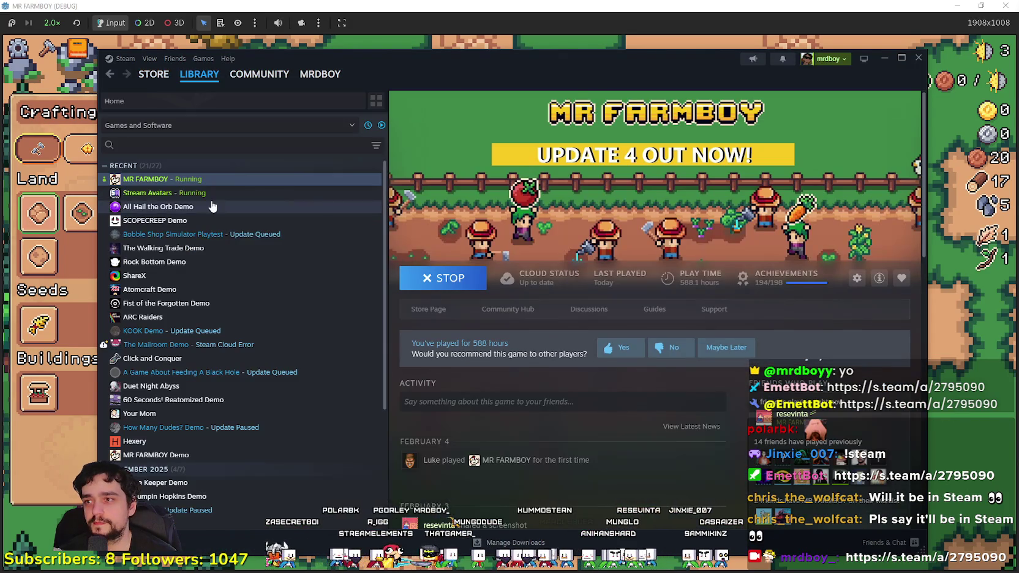
{"action": "left_click", "coordinate": [429, 309]}
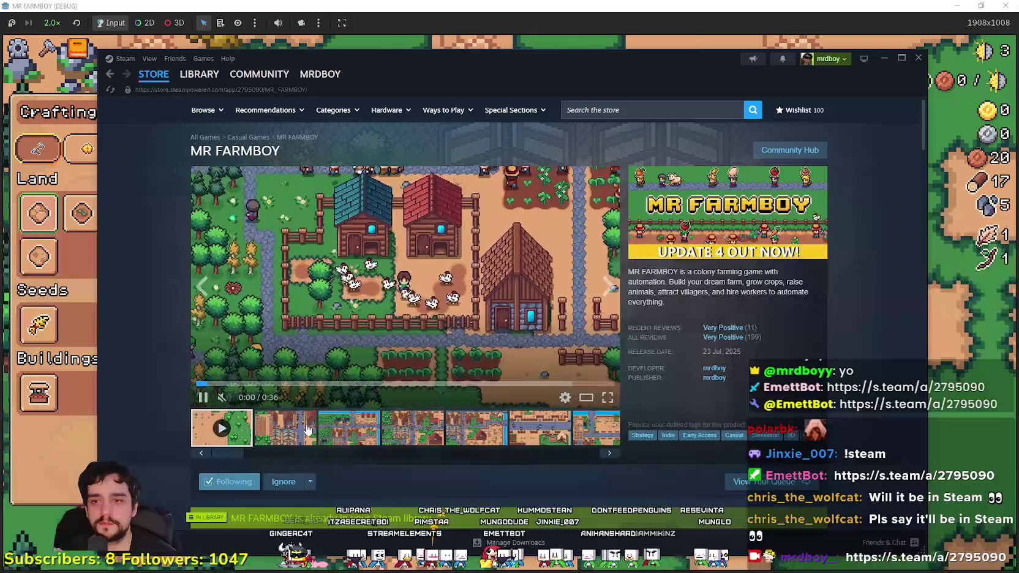
{"action": "left_click", "coordinate": [305, 426]}
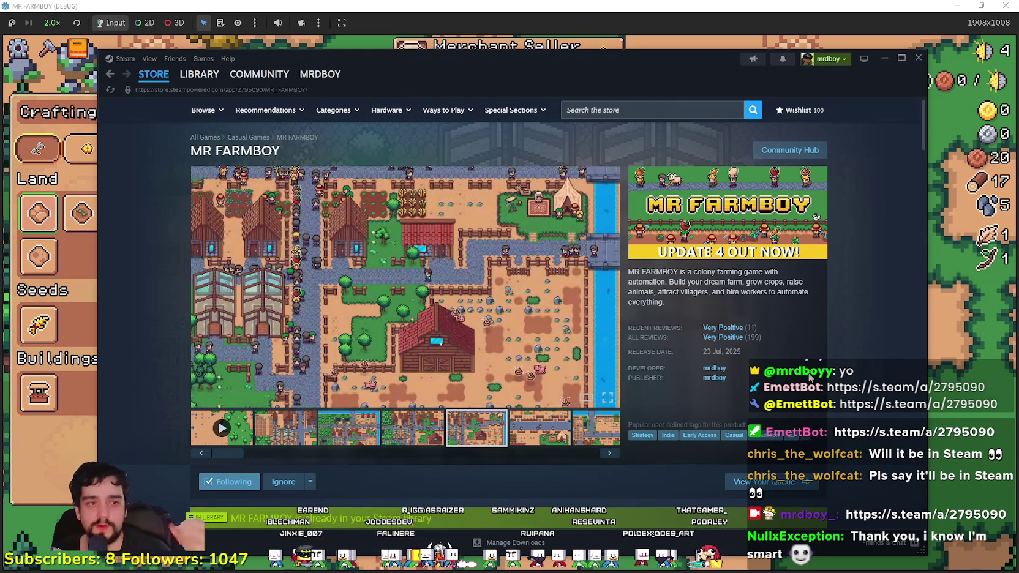
{"action": "left_click", "coordinate": [661, 5]}
- Walk the farmer beside the stall and check the Market inventory before closing it
{"action": "key", "text": "s"}
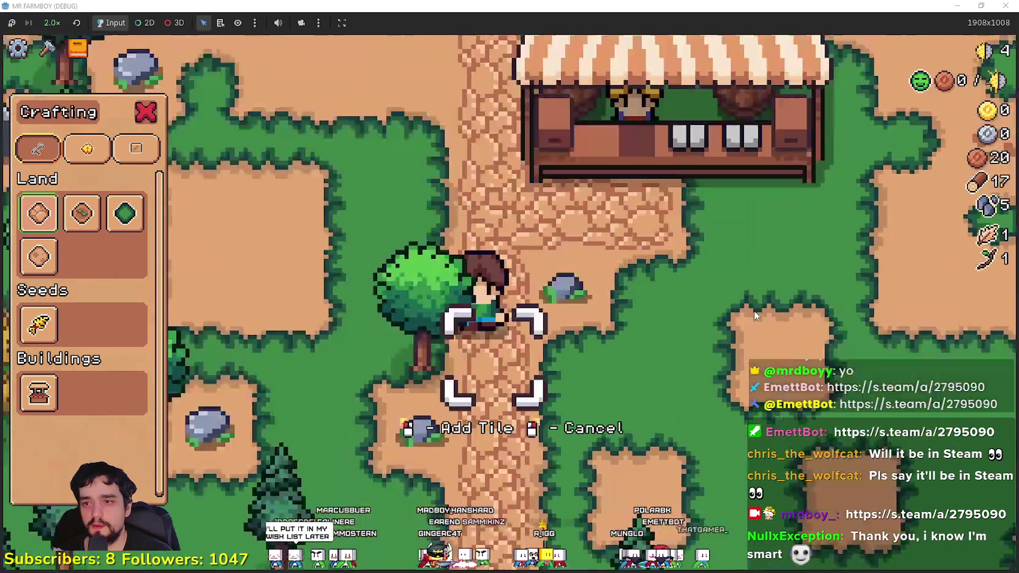
{"action": "scroll", "coordinate": [755, 310], "scroll_direction": "down", "scroll_amount": 5}
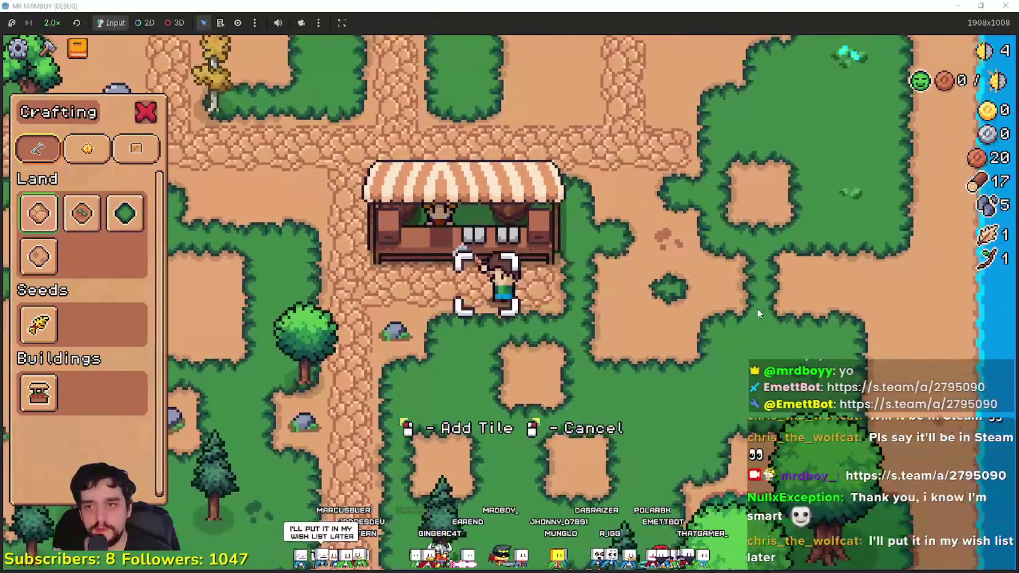
{"action": "key", "text": "d"}
{"action": "key", "text": "Escape"}
{"action": "scroll", "coordinate": [740, 314], "scroll_direction": "up", "scroll_amount": 5}
{"action": "key", "text": "e"}
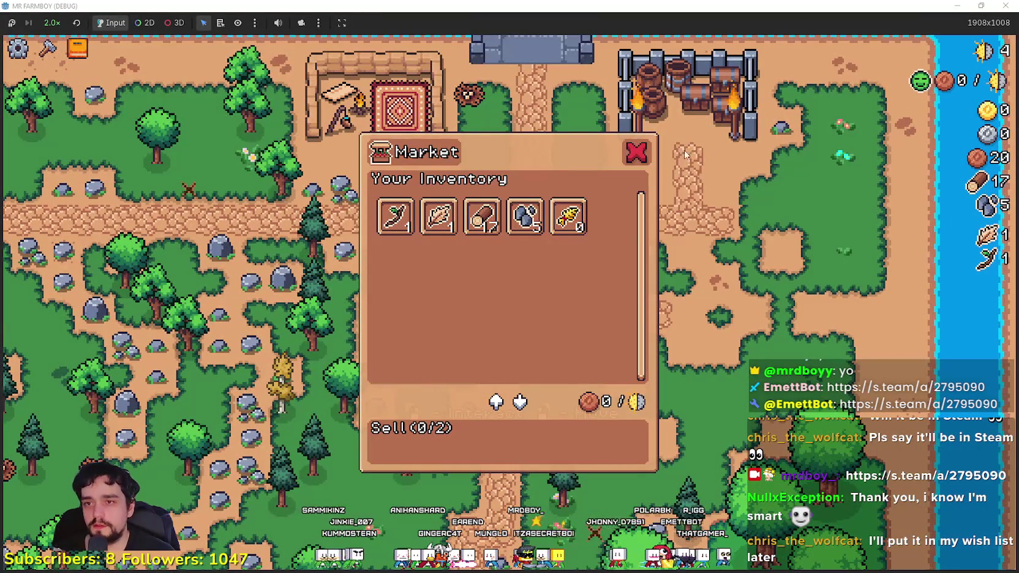
{"action": "left_click", "coordinate": [651, 157]}
- Use Farm Tile from Crafting to till a wide dirt patch below the stall
{"action": "key", "text": "s"}
{"action": "key", "text": "d"}
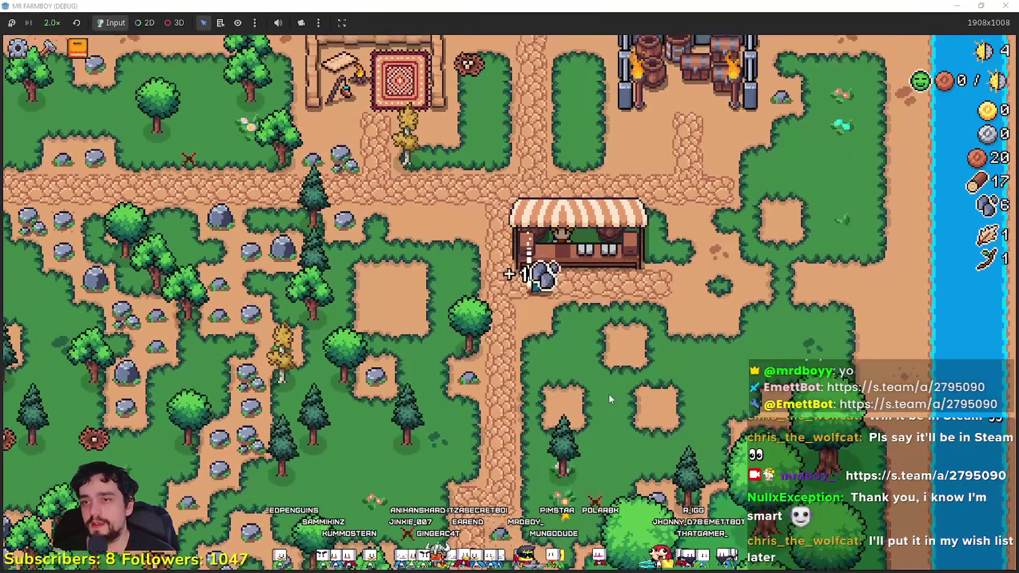
{"action": "key", "text": "c"}
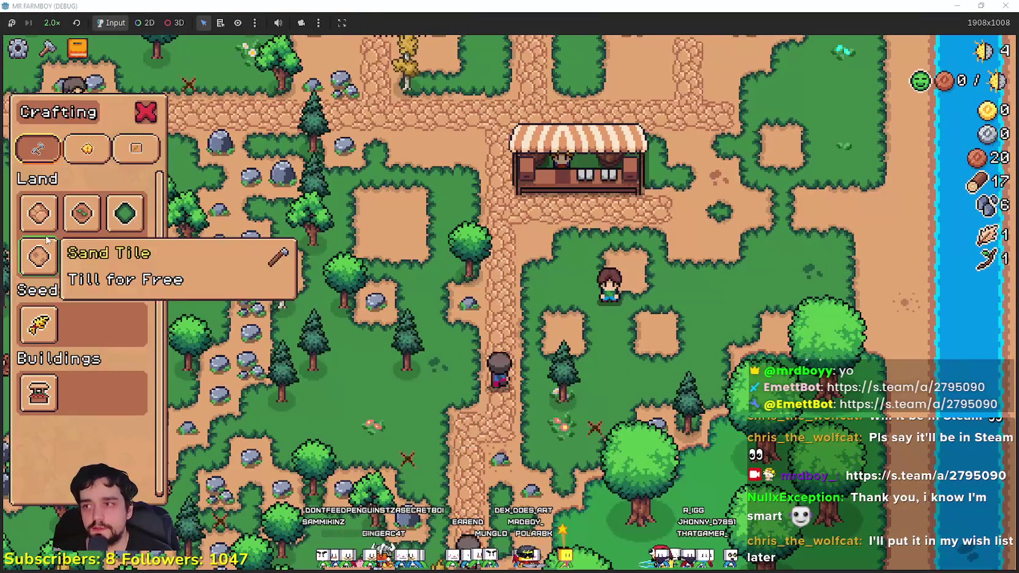
{"action": "scroll", "coordinate": [479, 340], "scroll_direction": "down", "scroll_amount": 2}
{"action": "scroll", "coordinate": [466, 307], "scroll_direction": "up", "scroll_amount": 4}
{"action": "key", "text": "a"}
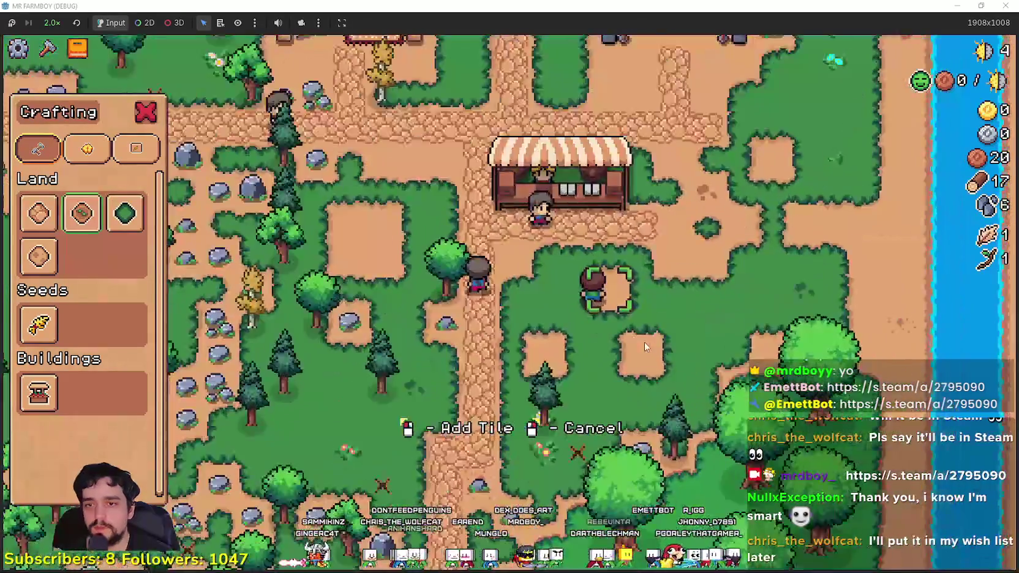
{"action": "key", "text": "d"}
{"action": "key", "text": "a"}
- Walk along the path past the new dirt patch and select wheat seeds
{"action": "key", "text": "s"}
{"action": "key", "text": "d"}
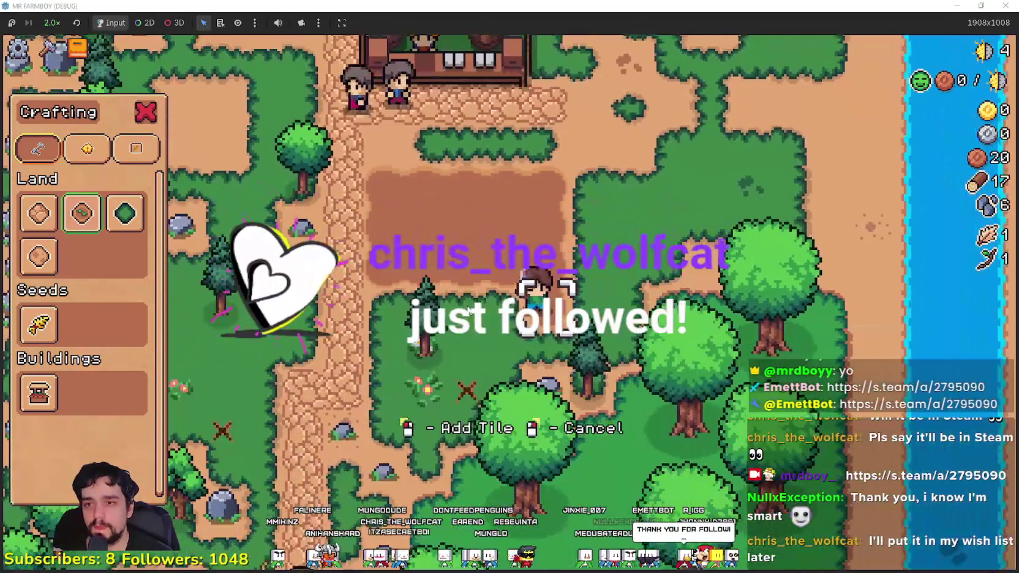
{"action": "key", "text": "d"}
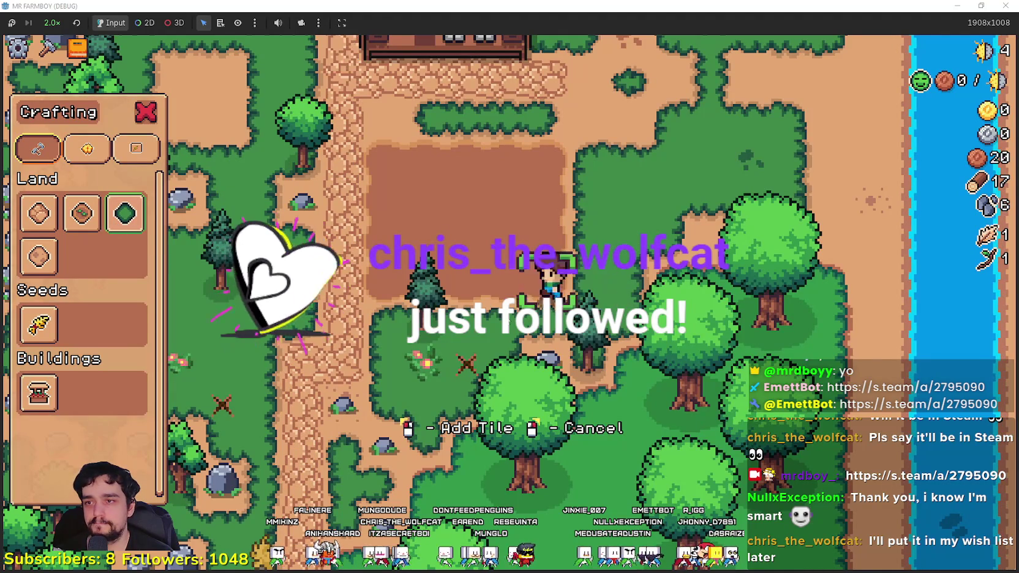
{"action": "key", "text": "a"}
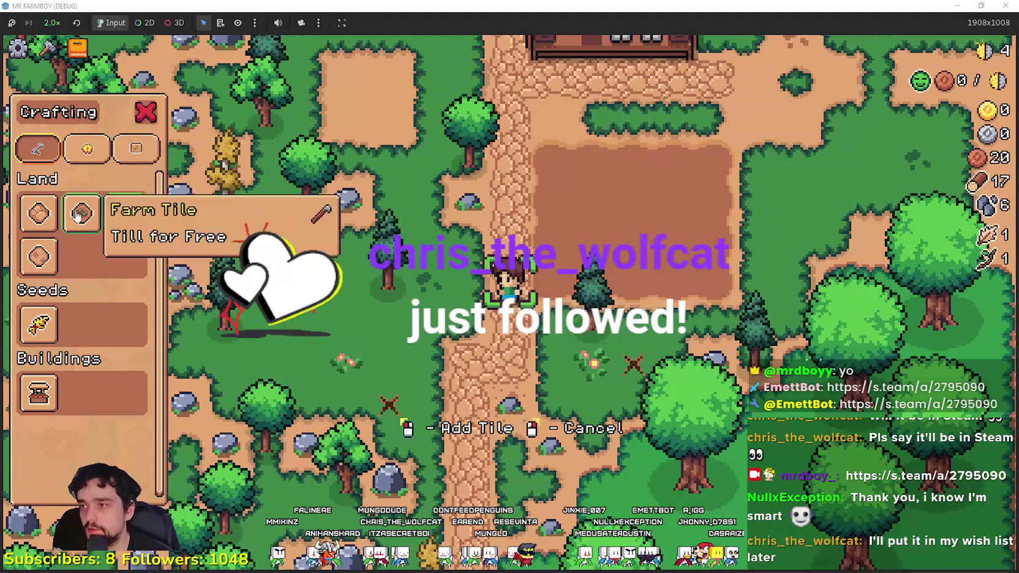
{"action": "left_click", "coordinate": [38, 325]}
- Plant three rows of wheat across the tilled patch and water them
{"action": "key", "text": "w"}
{"action": "left_click", "coordinate": [611, 373]}
{"action": "key", "text": "d"}
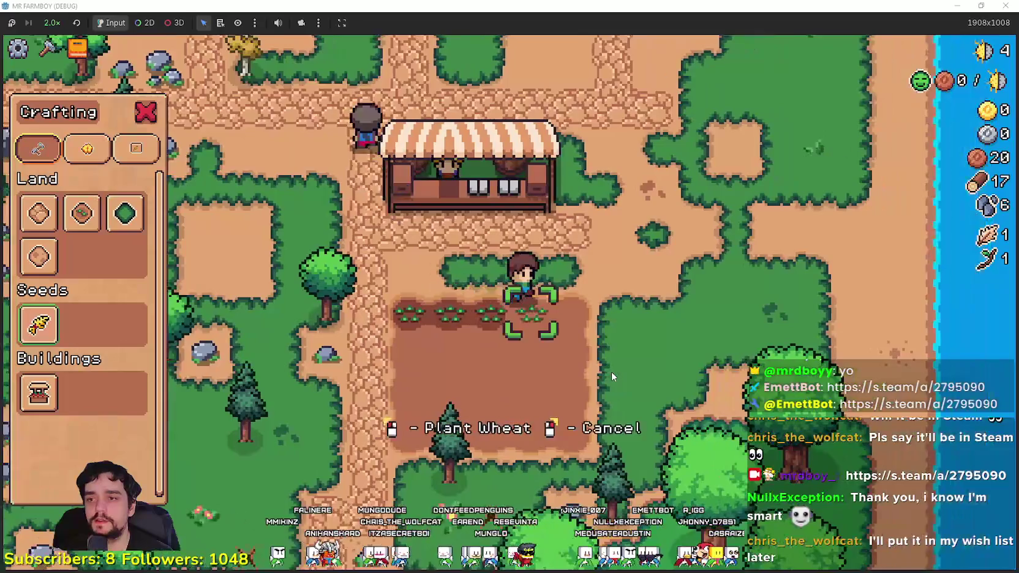
{"action": "left_click", "coordinate": [611, 373]}
{"action": "key", "text": "a"}
{"action": "left_click", "coordinate": [610, 366]}
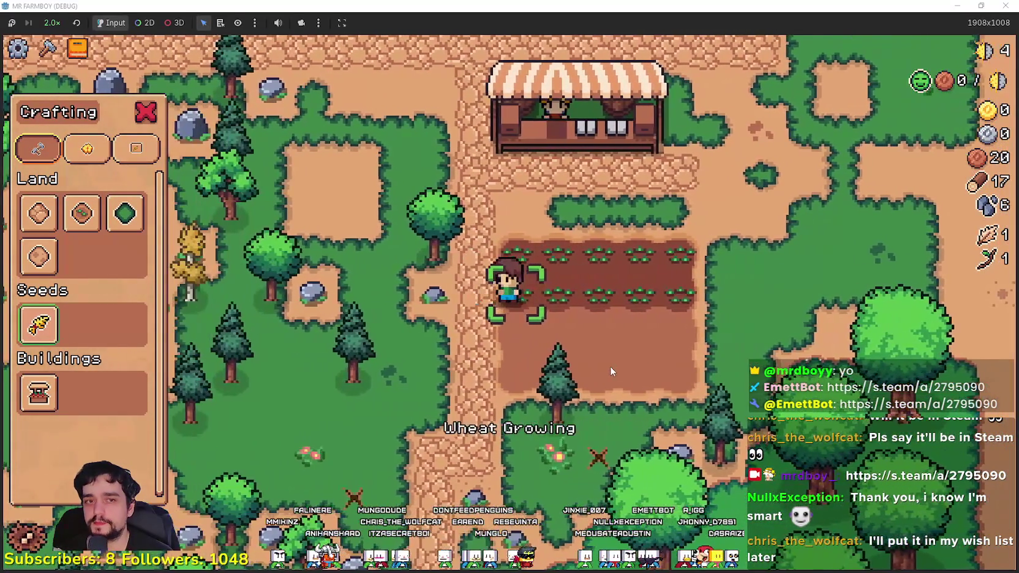
{"action": "key", "text": "s"}
{"action": "key", "text": "d"}
{"action": "left_click", "coordinate": [610, 366]}
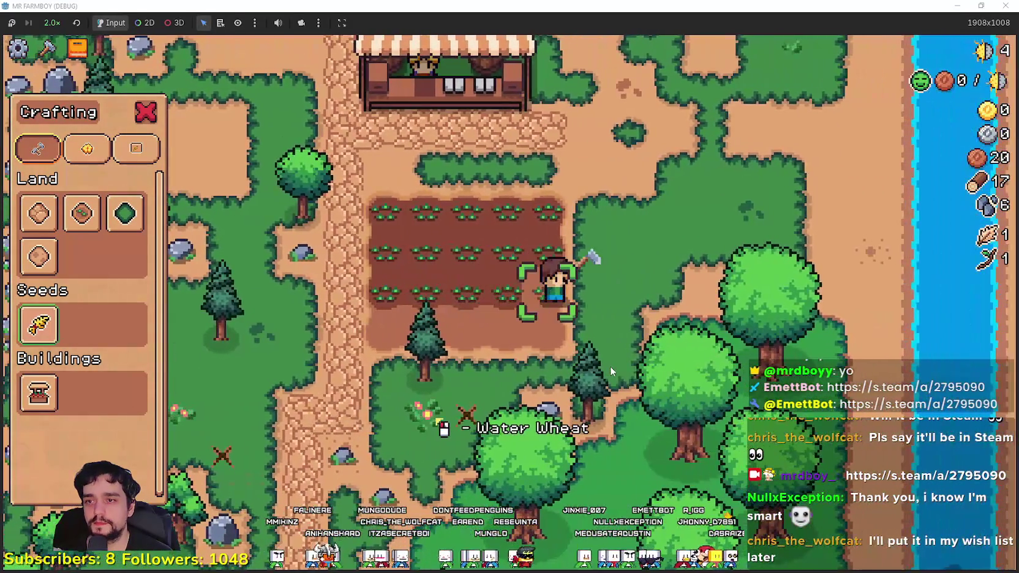
{"action": "left_click", "coordinate": [610, 366]}
{"action": "key", "text": "a"}
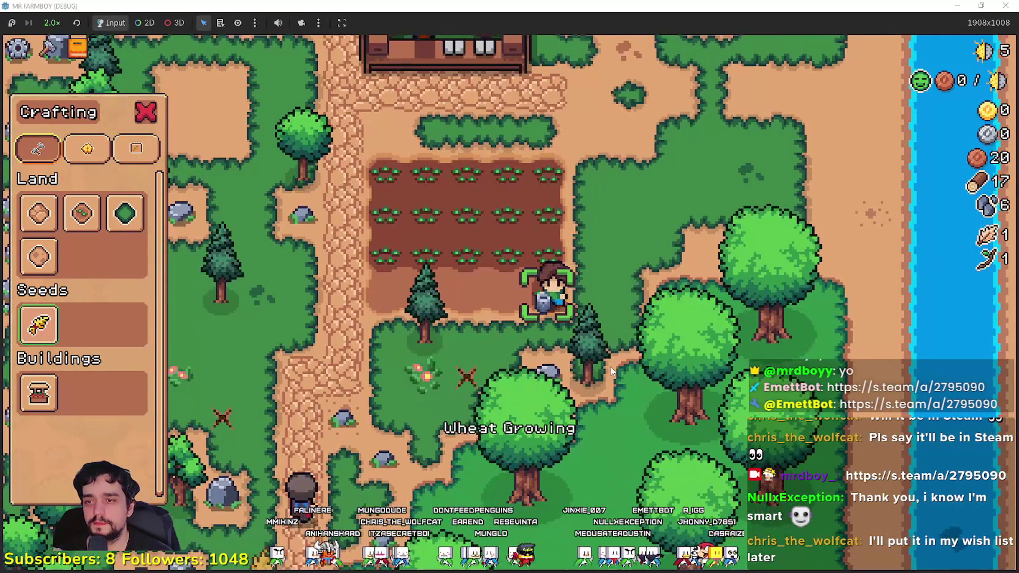
- Sell the leaf and the plant at the market, raising money to 30, and open Advancements
{"action": "key", "text": "w"}
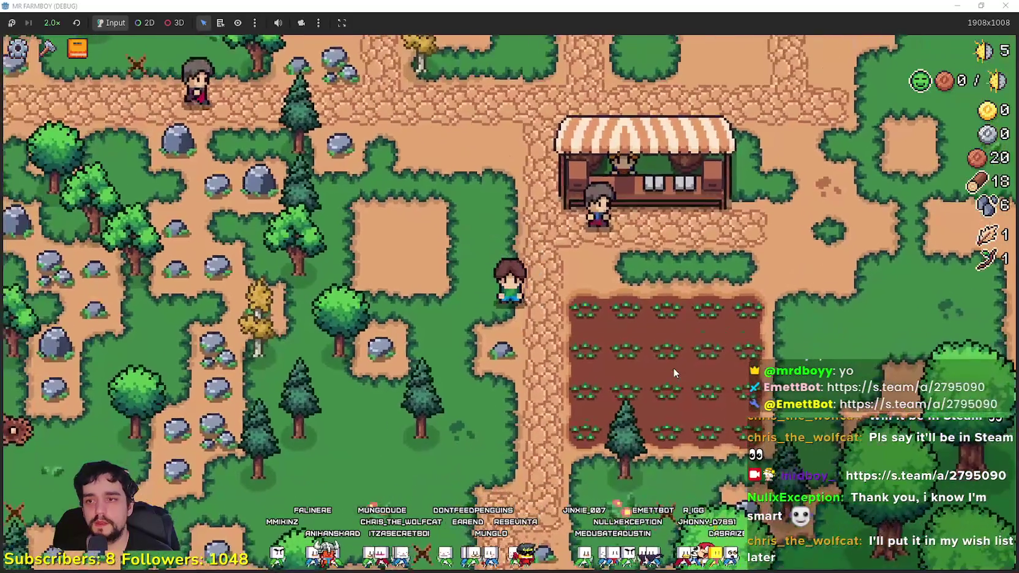
{"action": "key", "text": "e"}
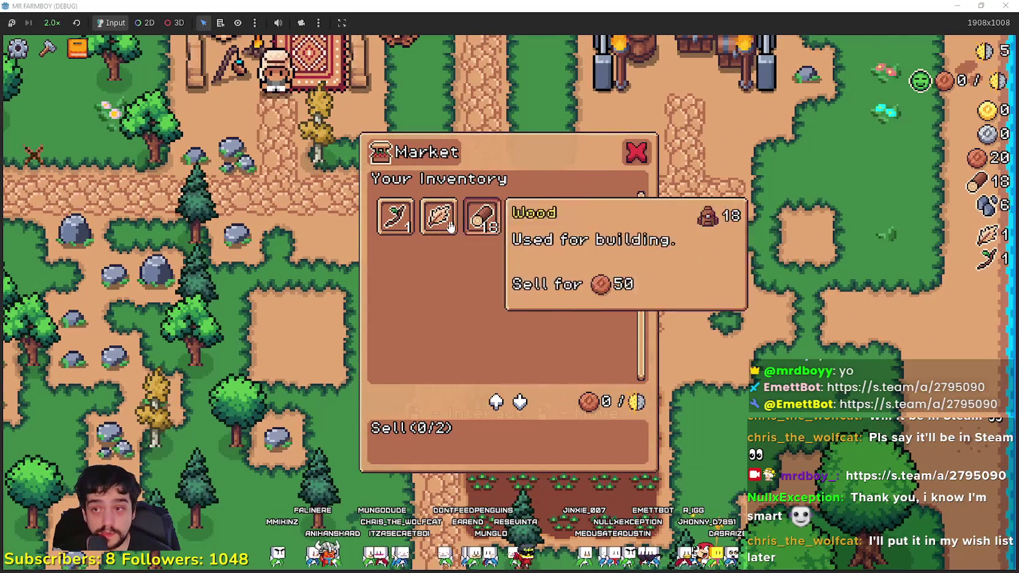
{"action": "left_click", "coordinate": [448, 229]}
{"action": "key", "text": "e"}
{"action": "key", "text": "s"}
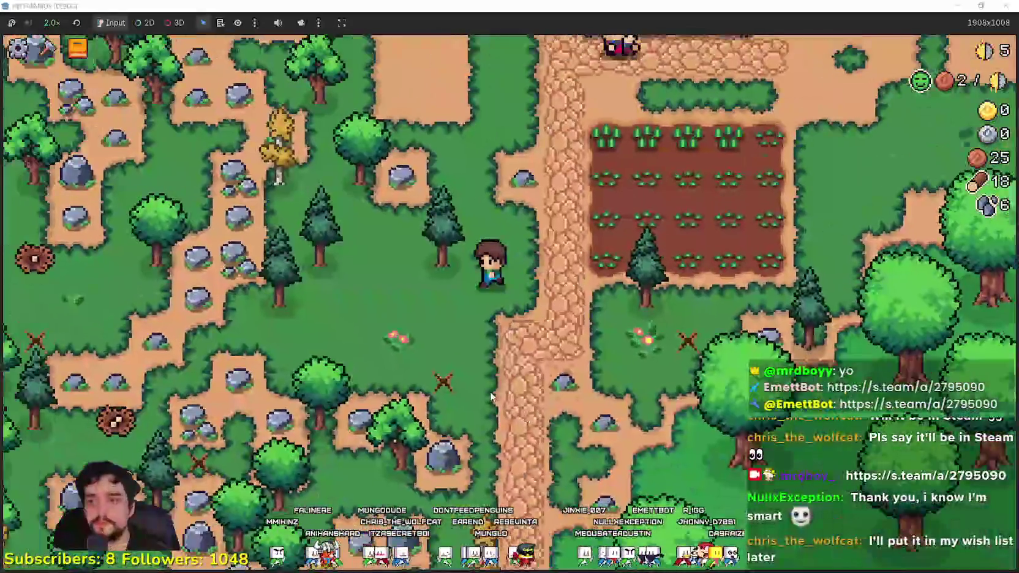
{"action": "key", "text": "a"}
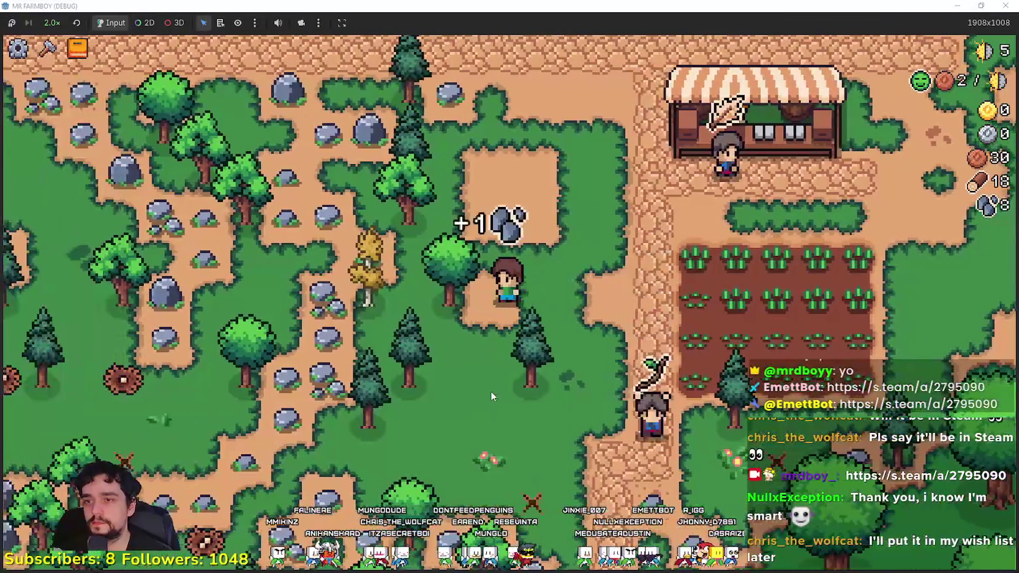
{"action": "key", "text": "Tab"}
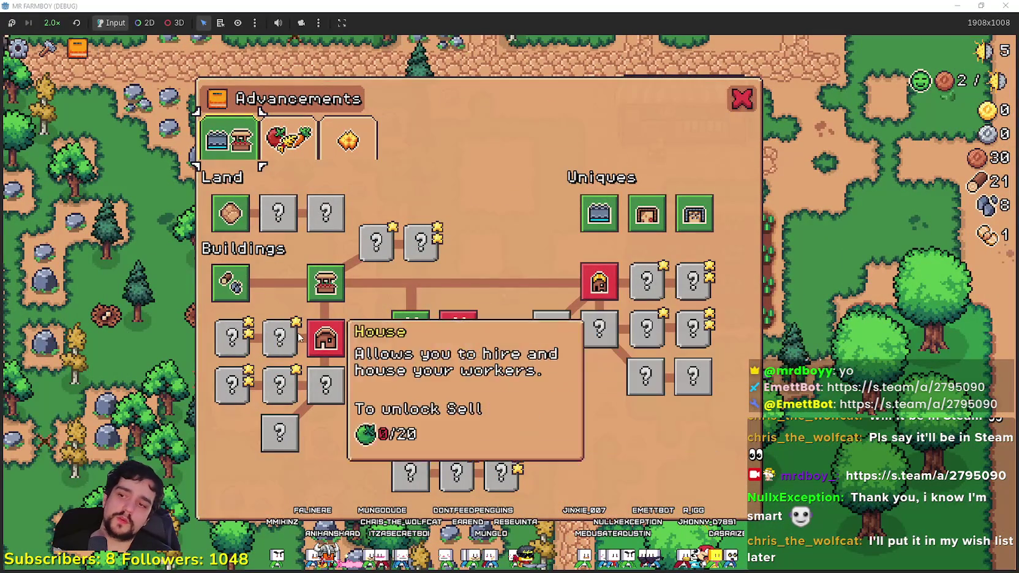
- Browse the crop, Decorations and land-and-buildings advancement tabs, then close the tree
{"action": "left_click", "coordinate": [275, 136]}
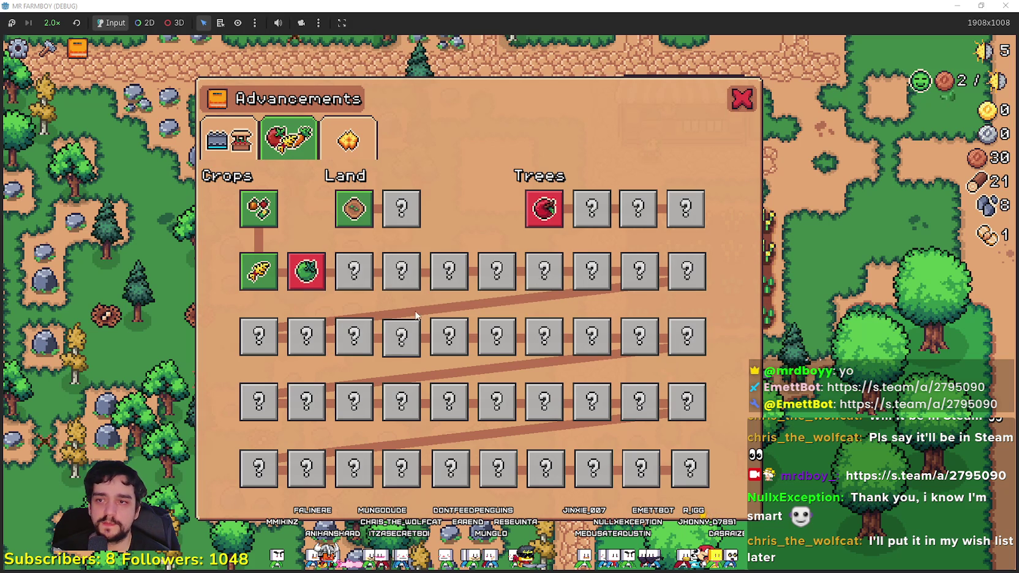
{"action": "left_click", "coordinate": [361, 132]}
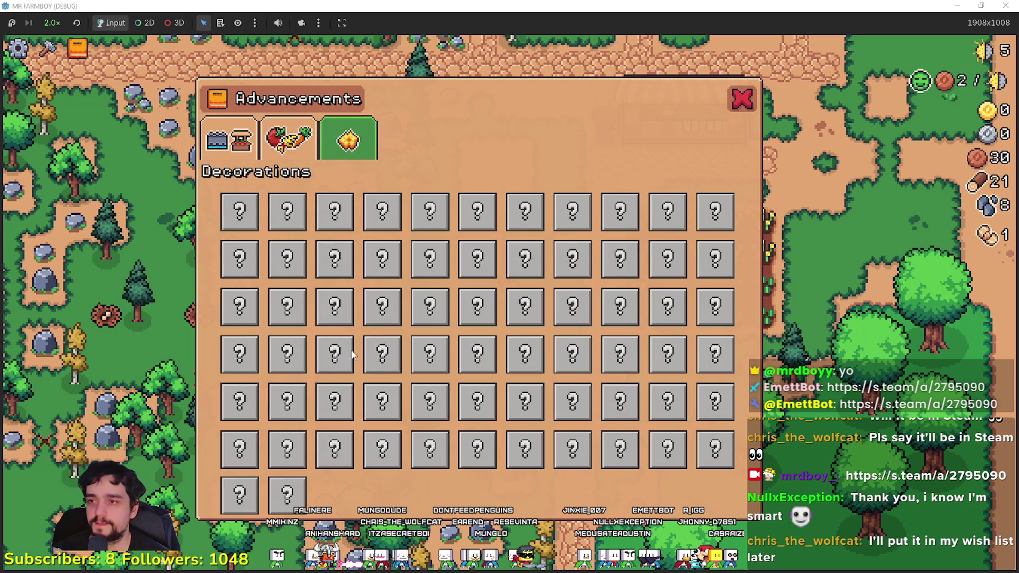
{"action": "left_click", "coordinate": [239, 153]}
{"action": "left_click", "coordinate": [361, 156]}
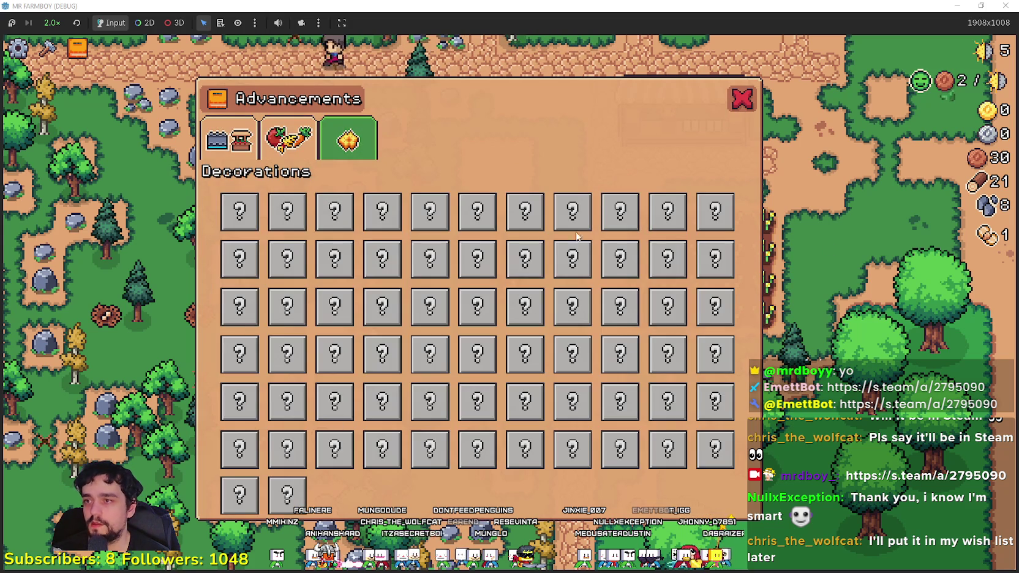
{"action": "left_click", "coordinate": [232, 142]}
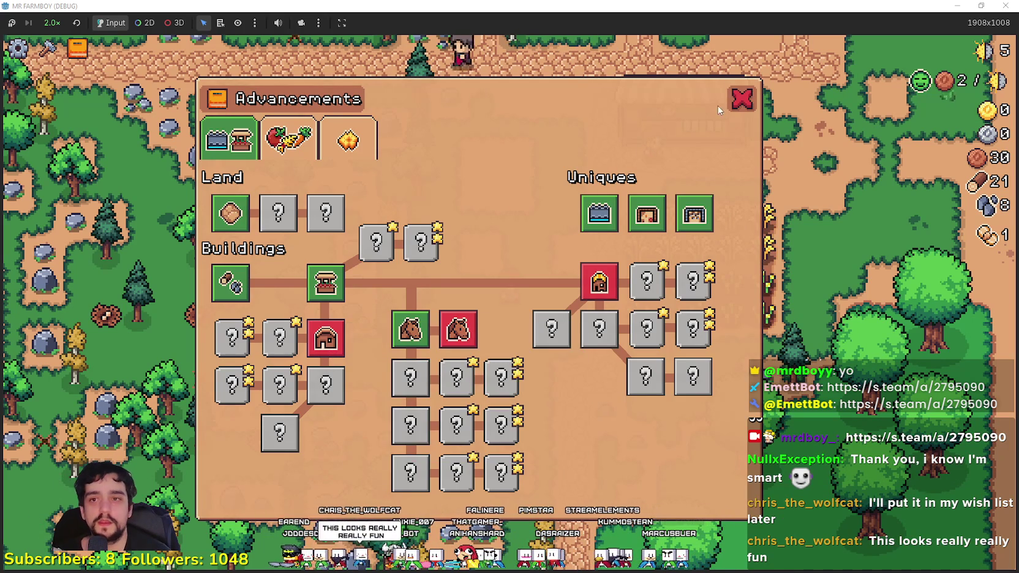
{"action": "left_click", "coordinate": [742, 99]}
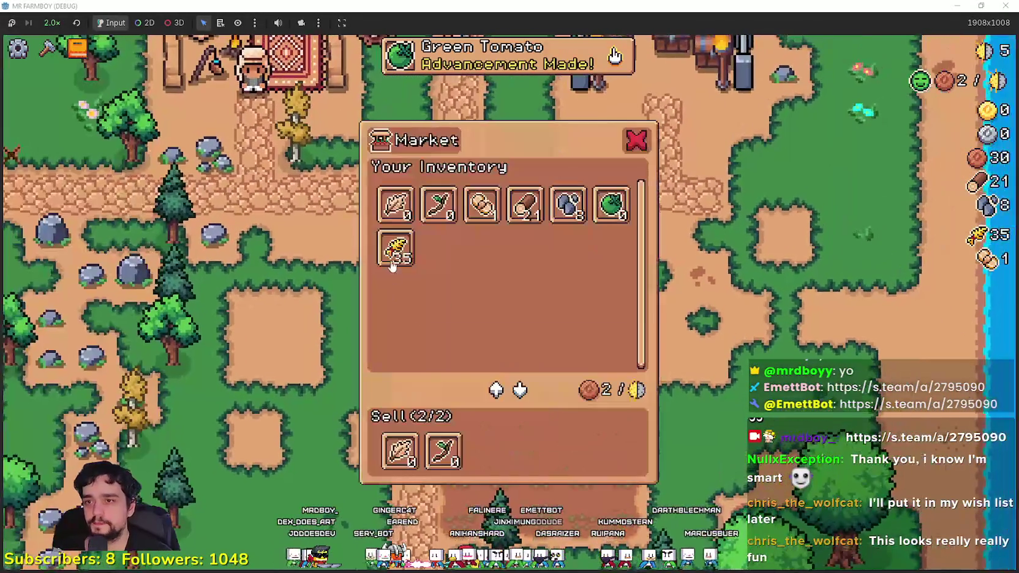
- Remove an item from the Sell slots, till a new plot with Farm Tile, and pick Green Tomato seeds
{"action": "left_click", "coordinate": [417, 443]}
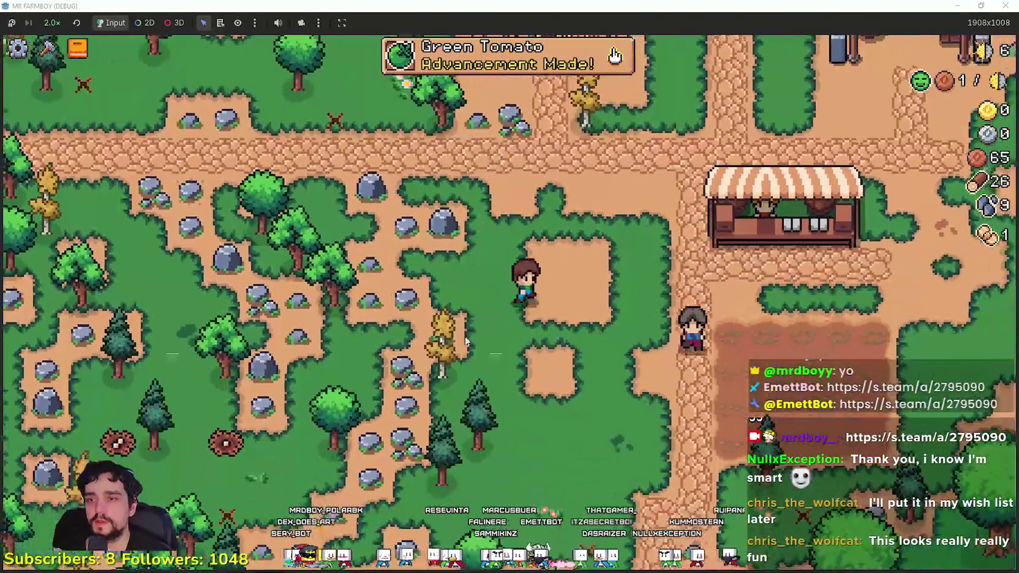
{"action": "key", "text": "c"}
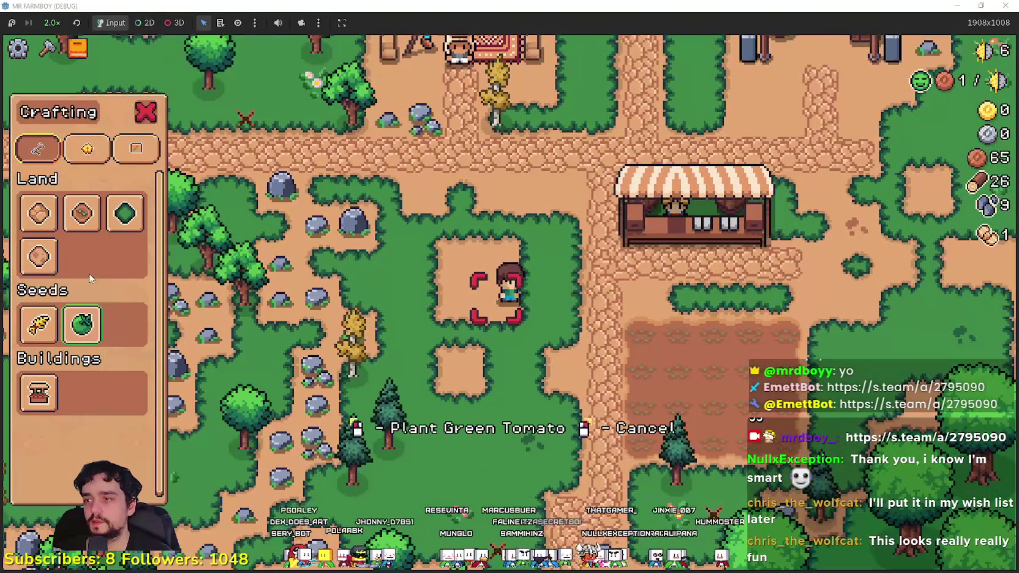
{"action": "left_click", "coordinate": [87, 214]}
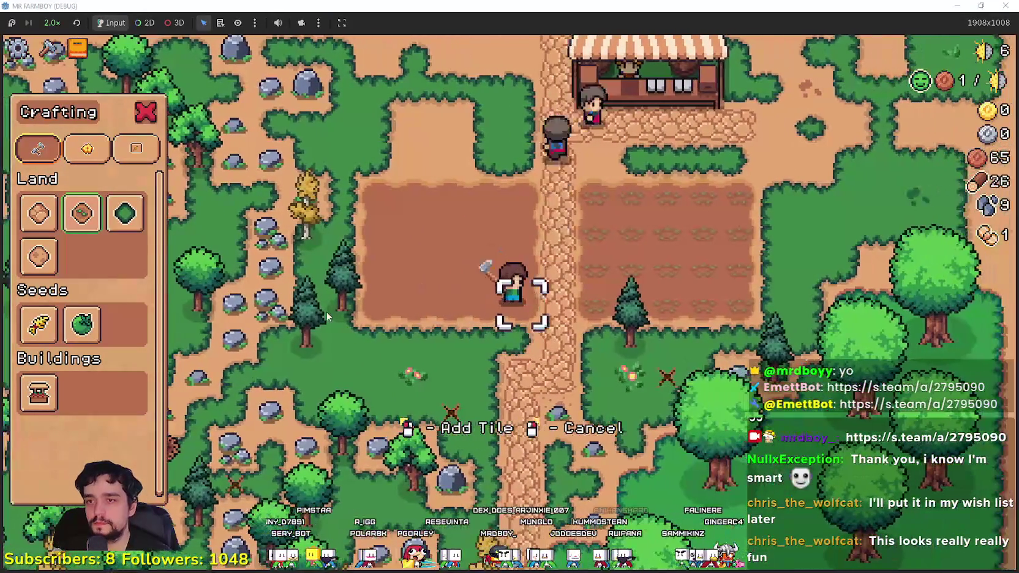
{"action": "left_click", "coordinate": [82, 325]}
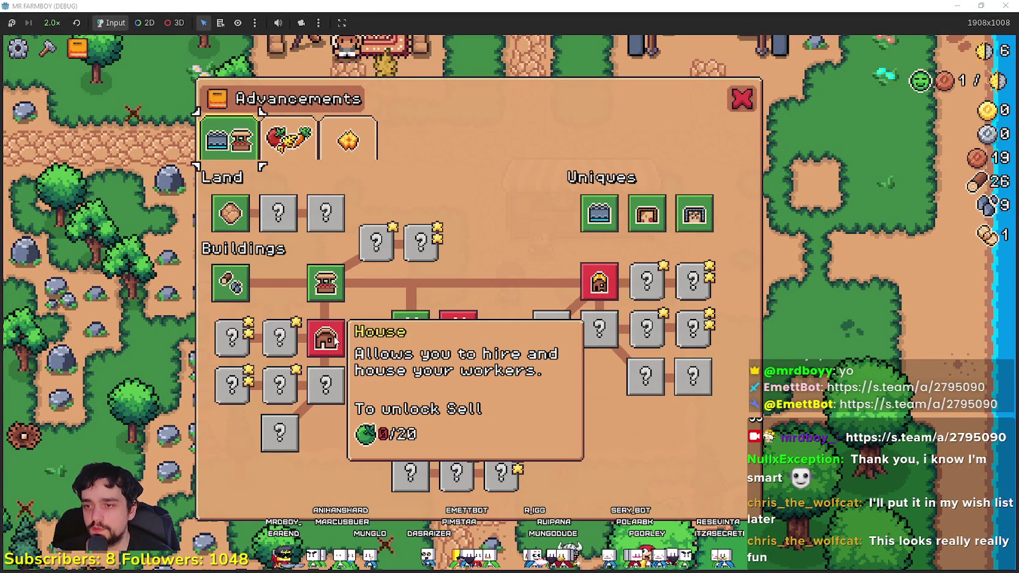
- Close Advancements, restore 2.0× game speed, and build a House beside the crafting hut
{"action": "left_click", "coordinate": [751, 98]}
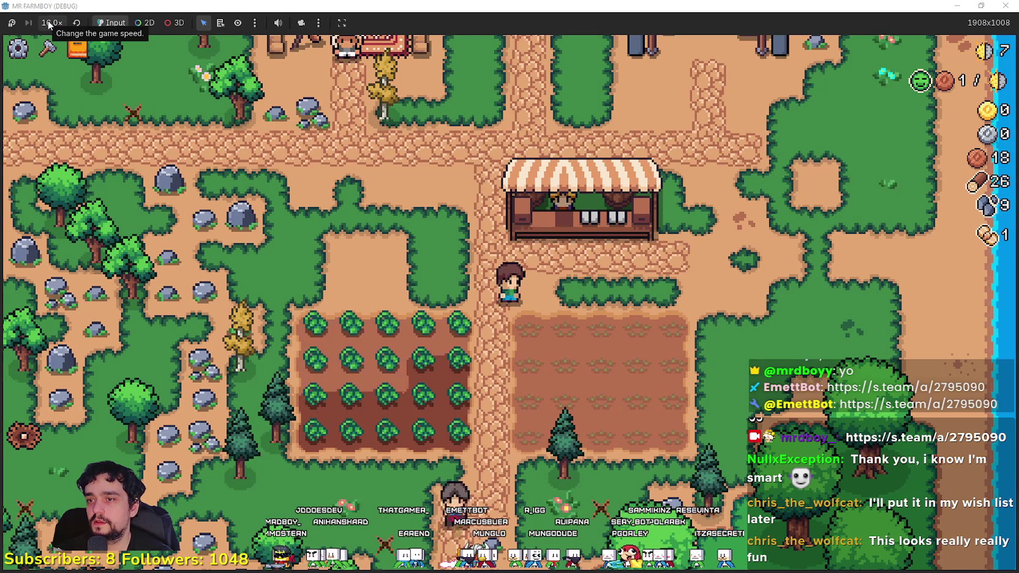
{"action": "left_click", "coordinate": [69, 151]}
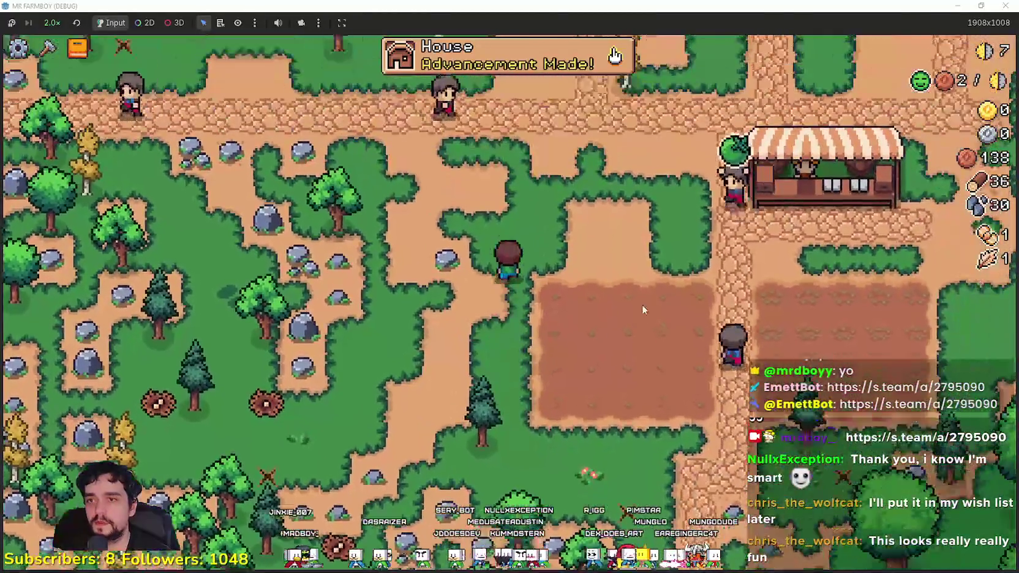
{"action": "key", "text": "c"}
{"action": "left_click", "coordinate": [95, 391]}
{"action": "left_click", "coordinate": [602, 376]}
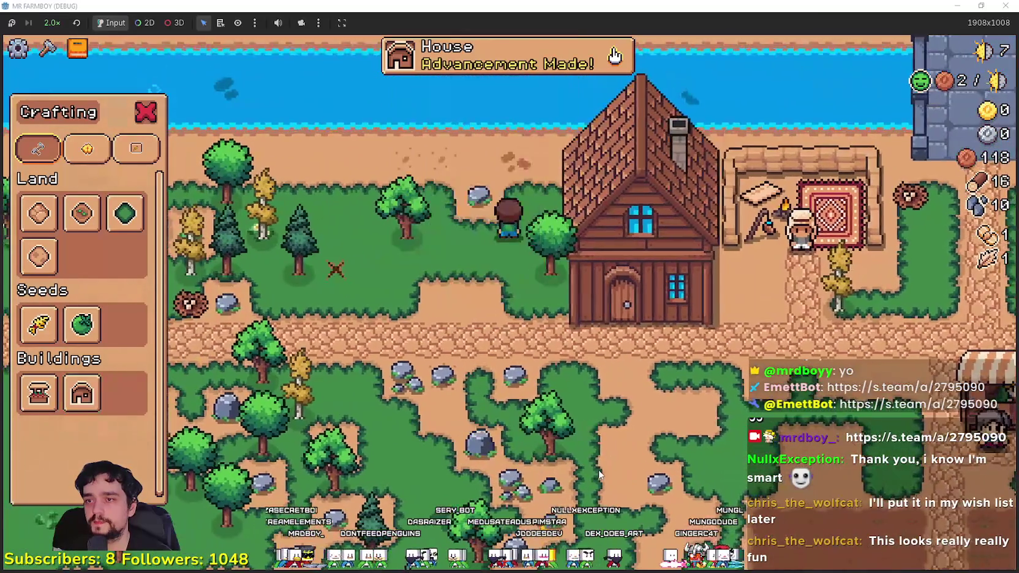
- Check the house's worker options at its door, then walk back north
{"action": "key", "text": "s"}
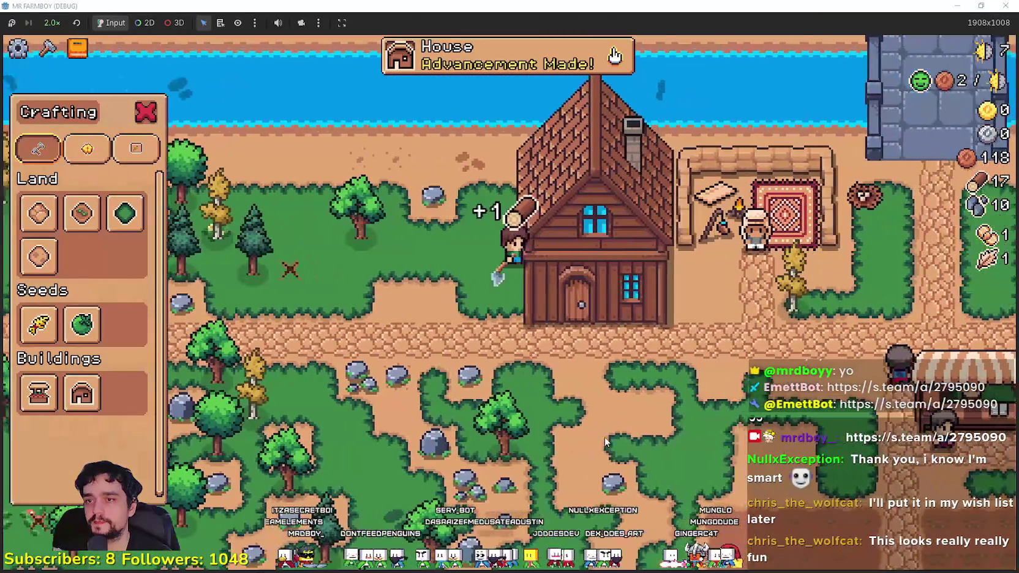
{"action": "key", "text": "d"}
{"action": "left_click", "coordinate": [590, 318]}
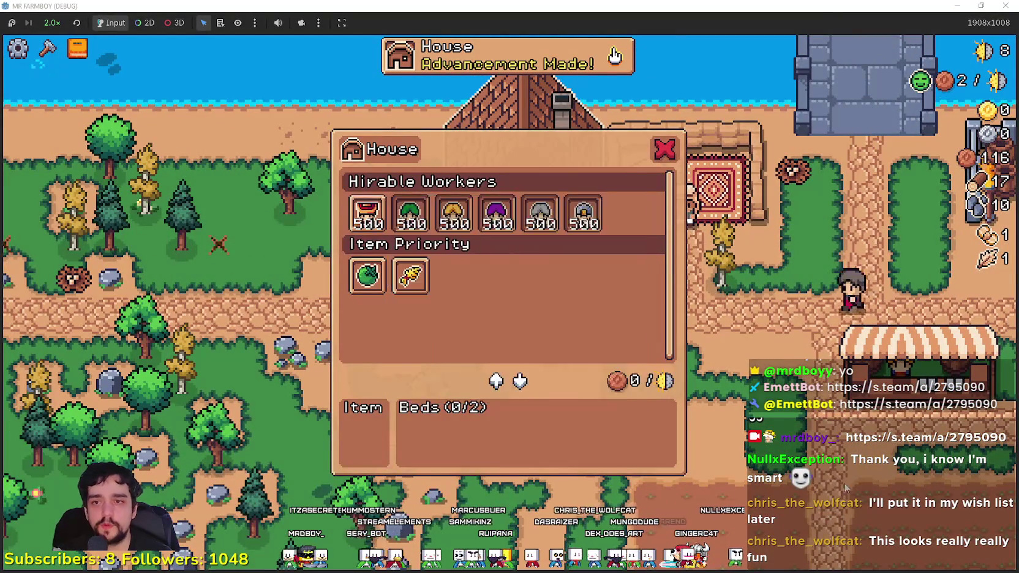
{"action": "key", "text": "d"}
{"action": "key", "text": "w"}
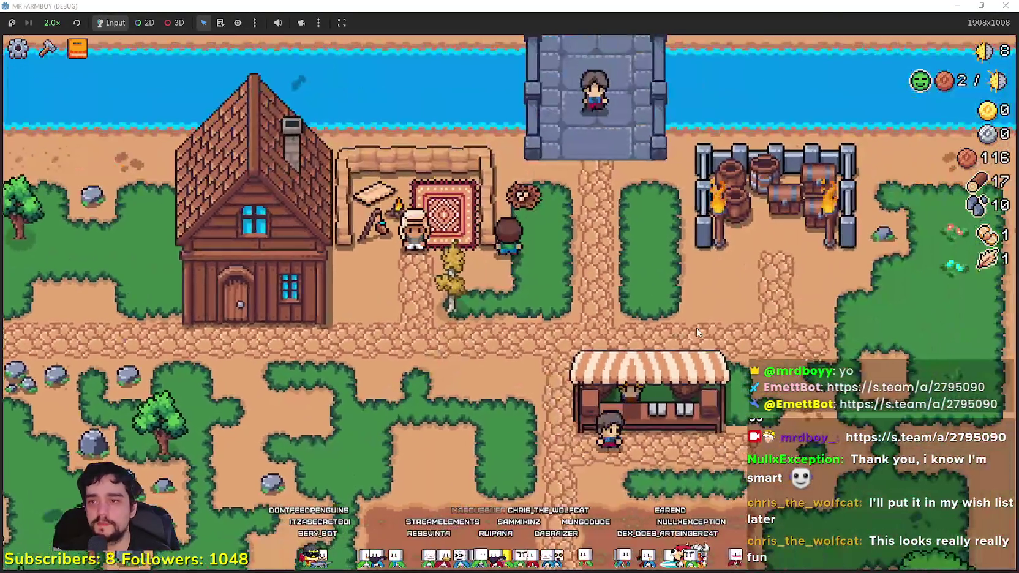
- At the market, take wheat and tomato off the sell list and sell the eggs instead
{"action": "key", "text": "s"}
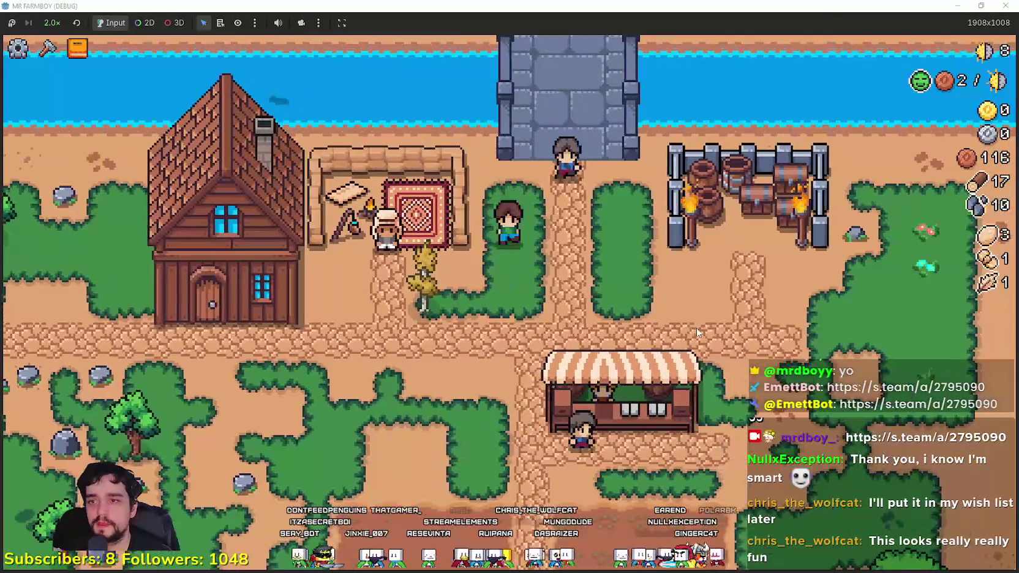
{"action": "key", "text": "e"}
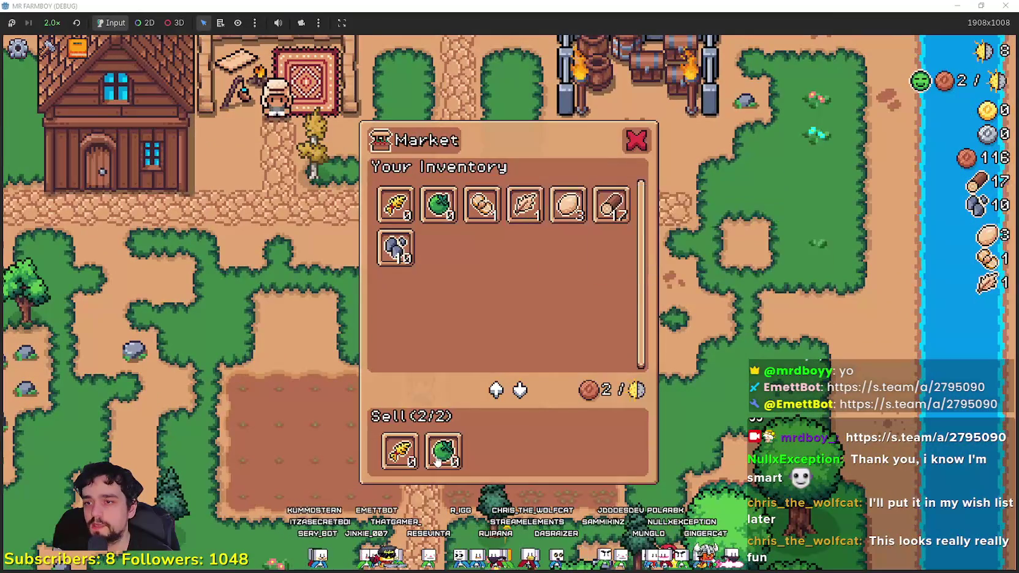
{"action": "left_click", "coordinate": [439, 453]}
{"action": "left_click", "coordinate": [412, 452]}
{"action": "left_click", "coordinate": [575, 230]}
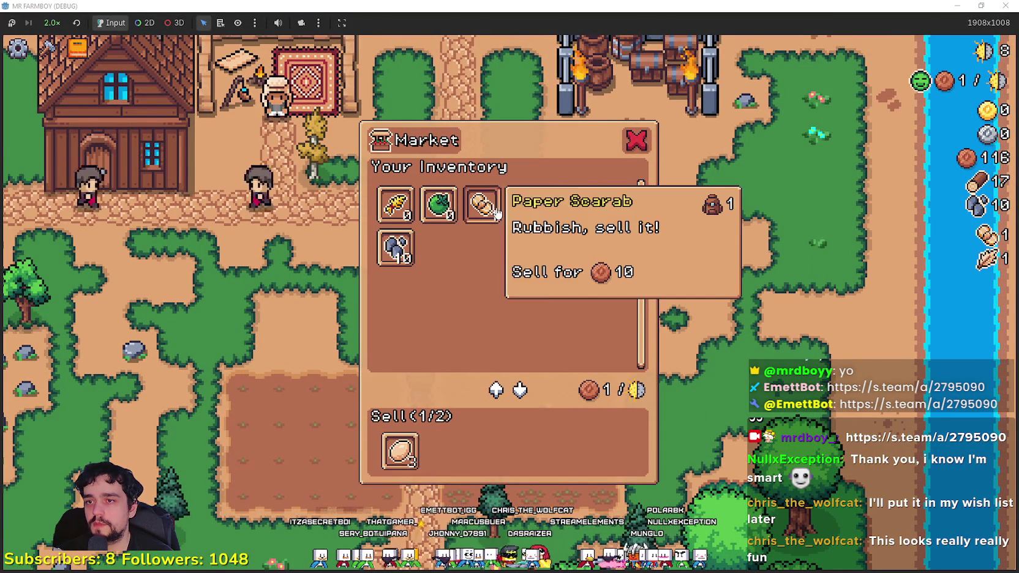
{"action": "key", "text": "e"}
{"action": "key", "text": "w"}
- Walk along the riverbank and back, reopening the market stall
{"action": "key", "text": "a"}
{"action": "key", "text": "d"}
{"action": "key", "text": "s"}
{"action": "key", "text": "e"}
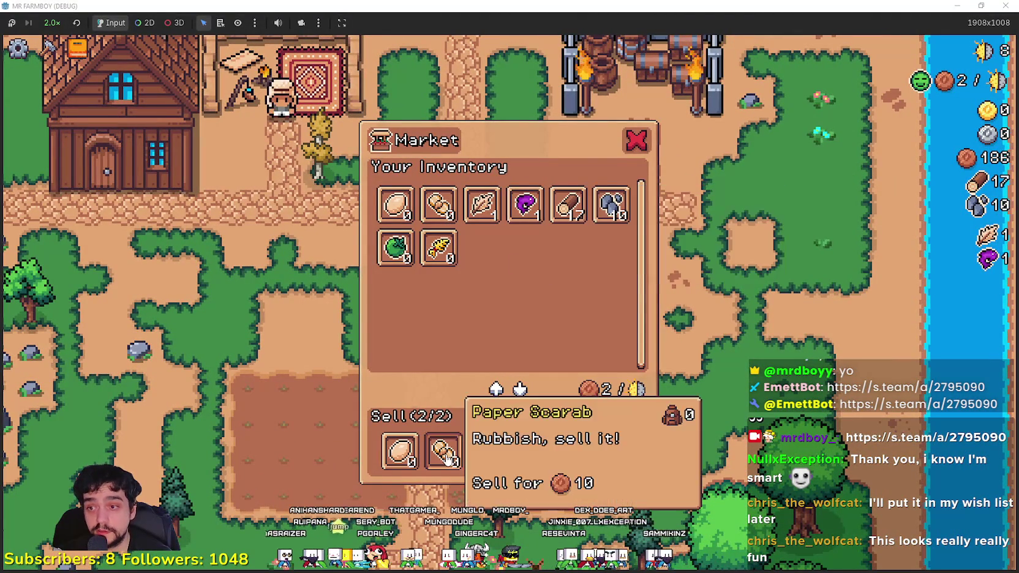
- Close the market and walk south past the fields along the dirt path into the woods
{"action": "key", "text": "e"}
{"action": "key", "text": "s"}
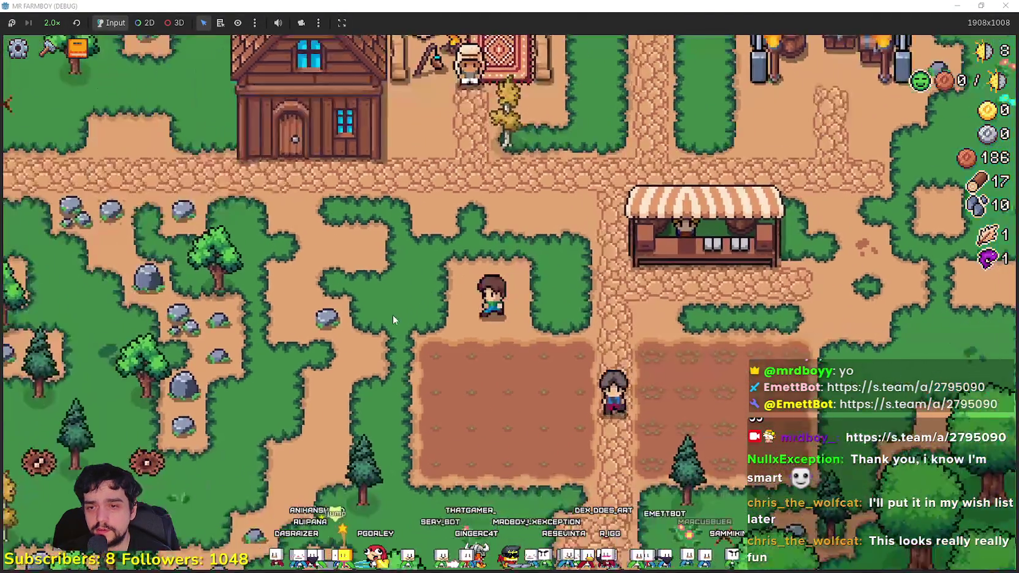
{"action": "key", "text": "d"}
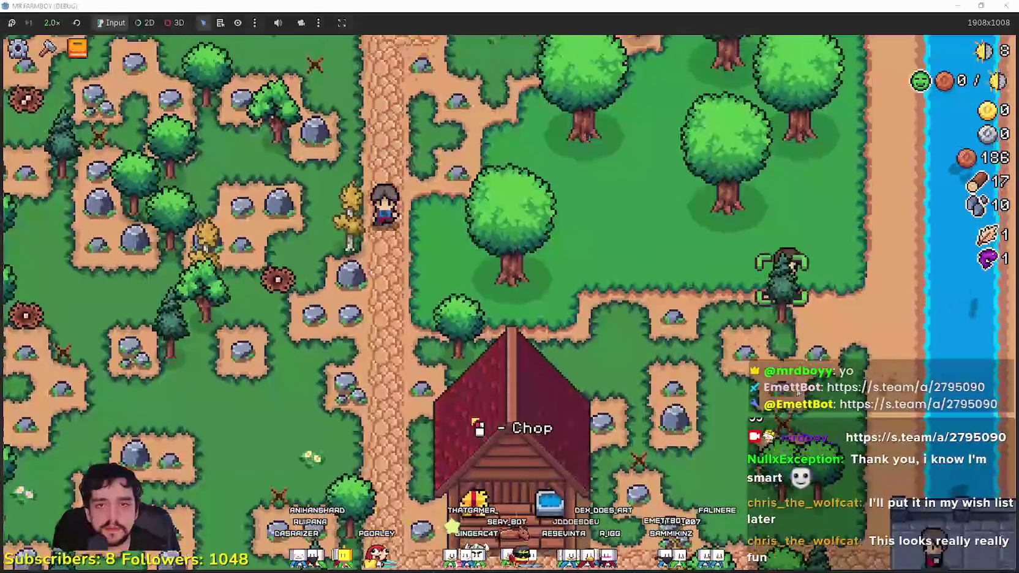
{"action": "key", "text": "s"}
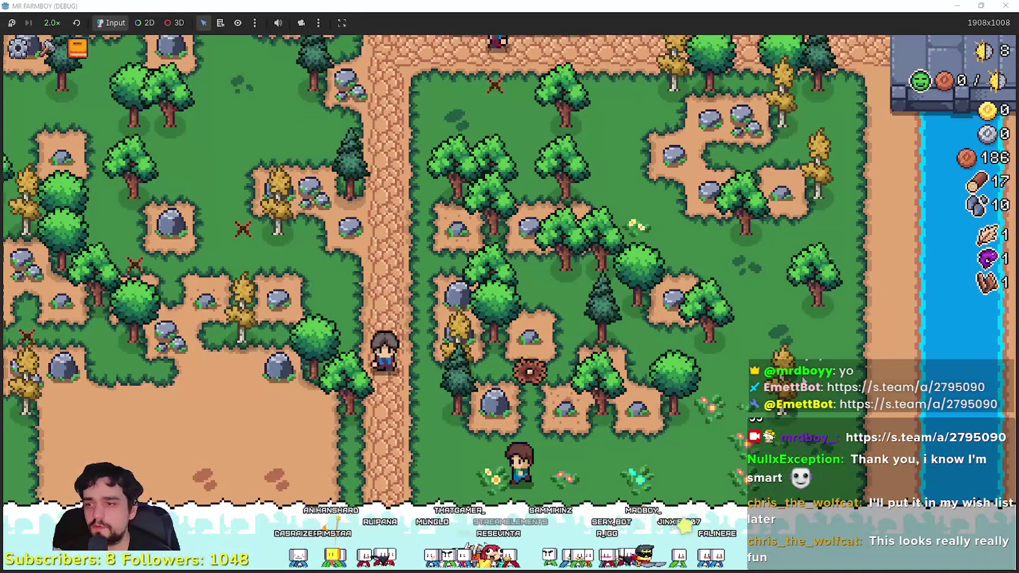
{"action": "scroll", "coordinate": [804, 381], "scroll_direction": "down", "scroll_amount": 3}
{"action": "key", "text": "s"}
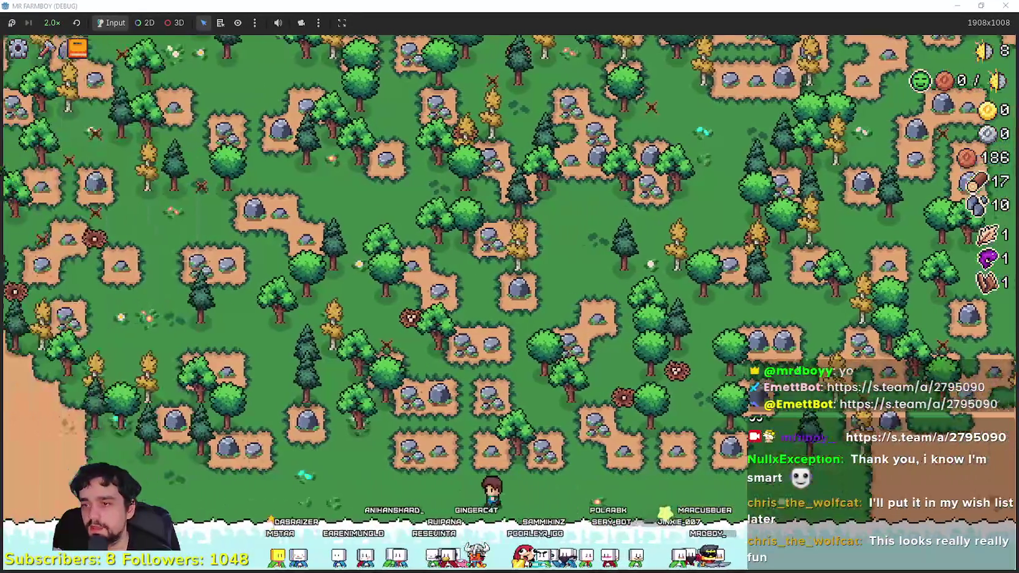
- Head west onto the rocky sand plateau by the beach and face the river
{"action": "key", "text": "a"}
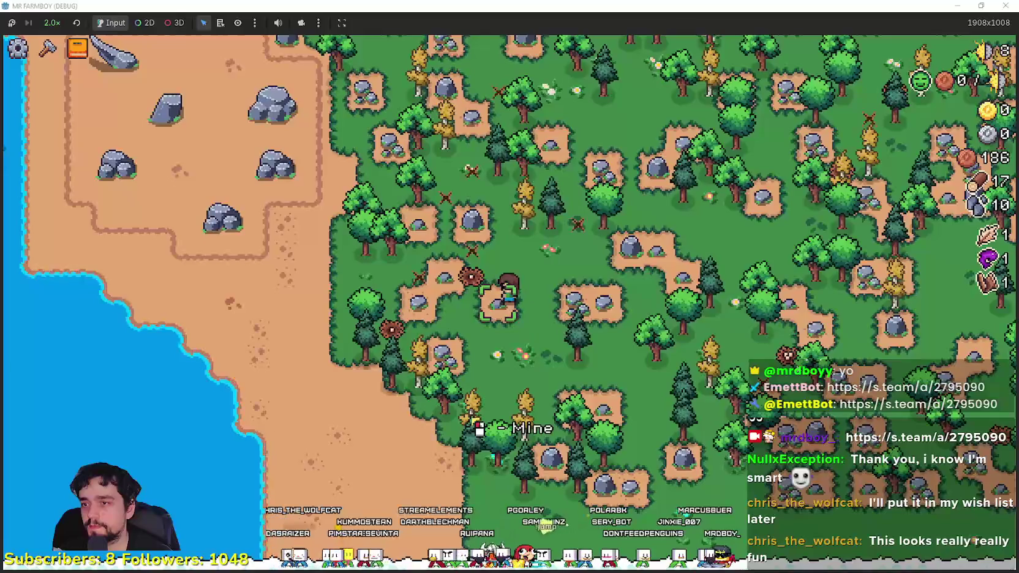
{"action": "key", "text": "a"}
{"action": "key", "text": "w"}
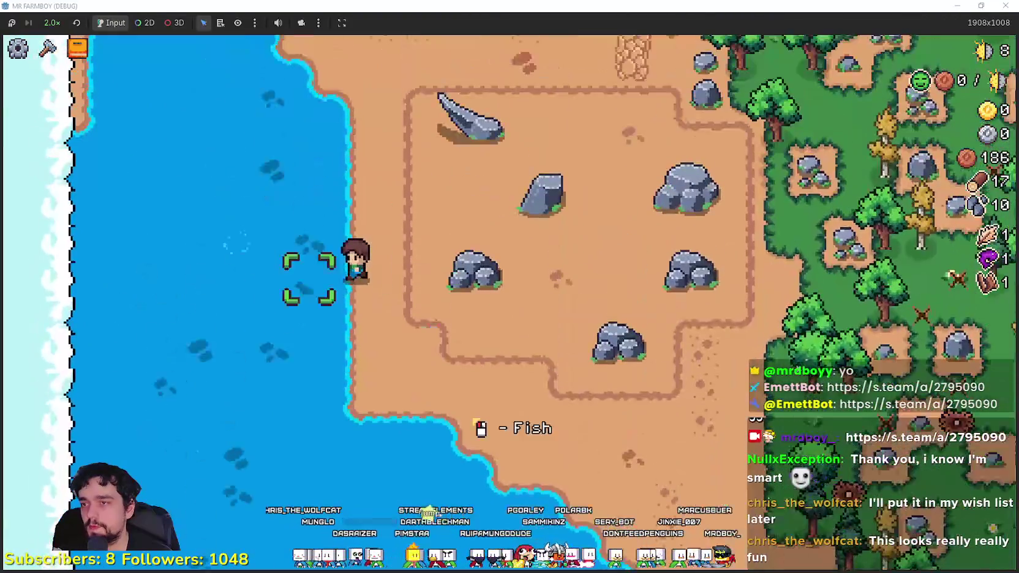
{"action": "scroll", "coordinate": [510, 286], "scroll_direction": "down", "scroll_amount": 5}
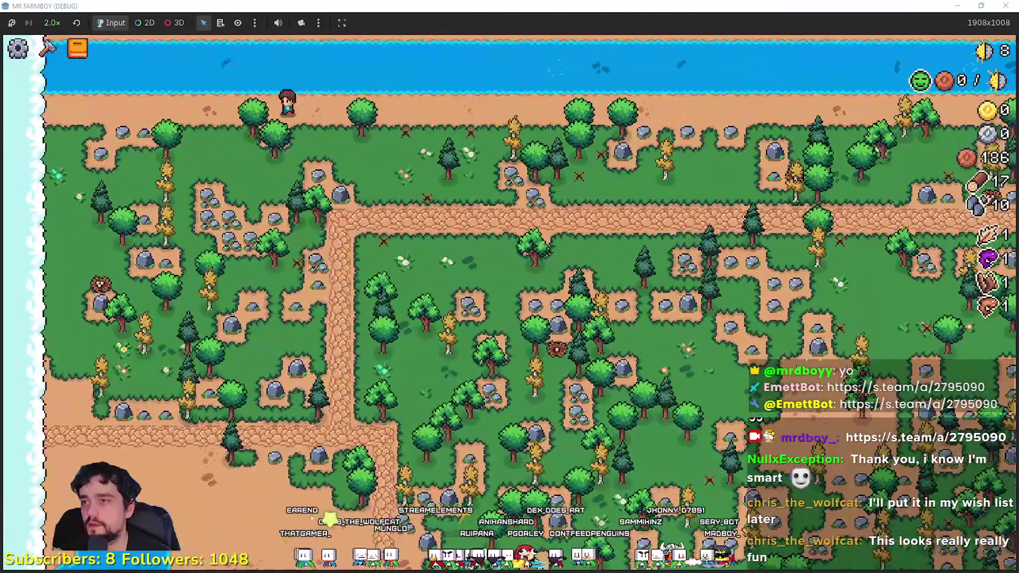
{"action": "scroll", "coordinate": [509, 287], "scroll_direction": "up", "scroll_amount": 5}
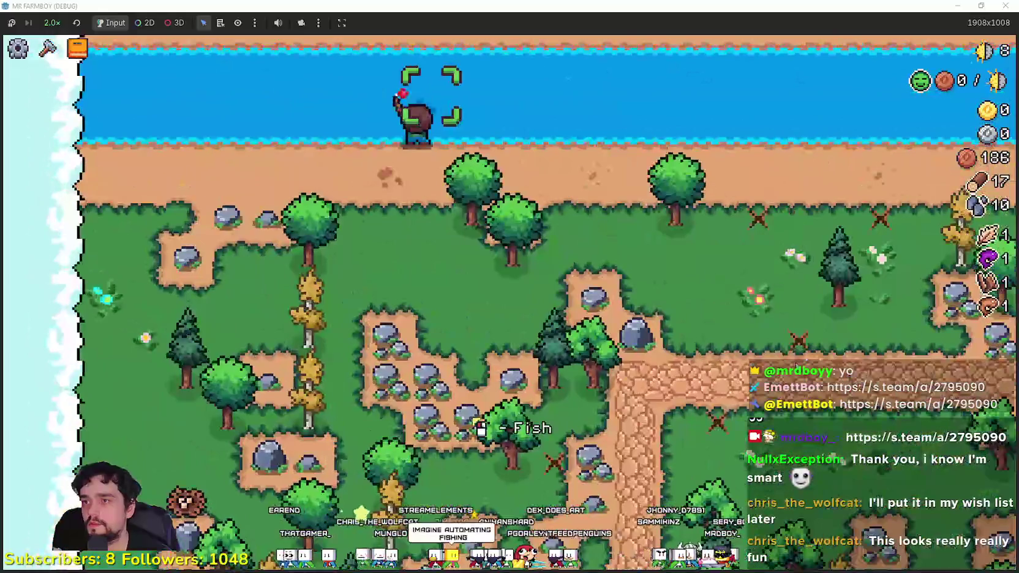
{"action": "key", "text": "w"}
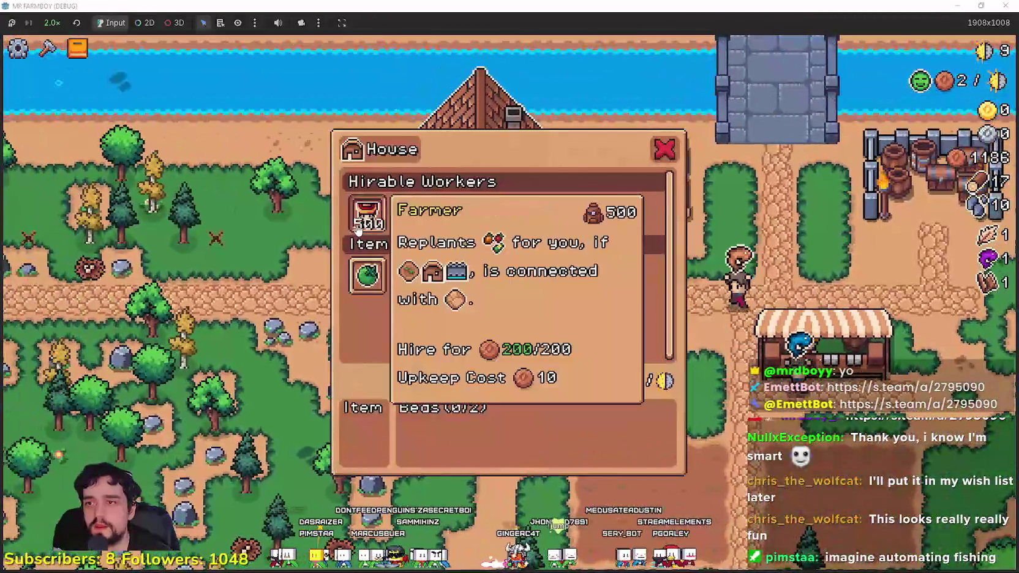
- Hire a Farmer for the house, then craft and place a second House beside it
{"action": "left_click", "coordinate": [367, 215]}
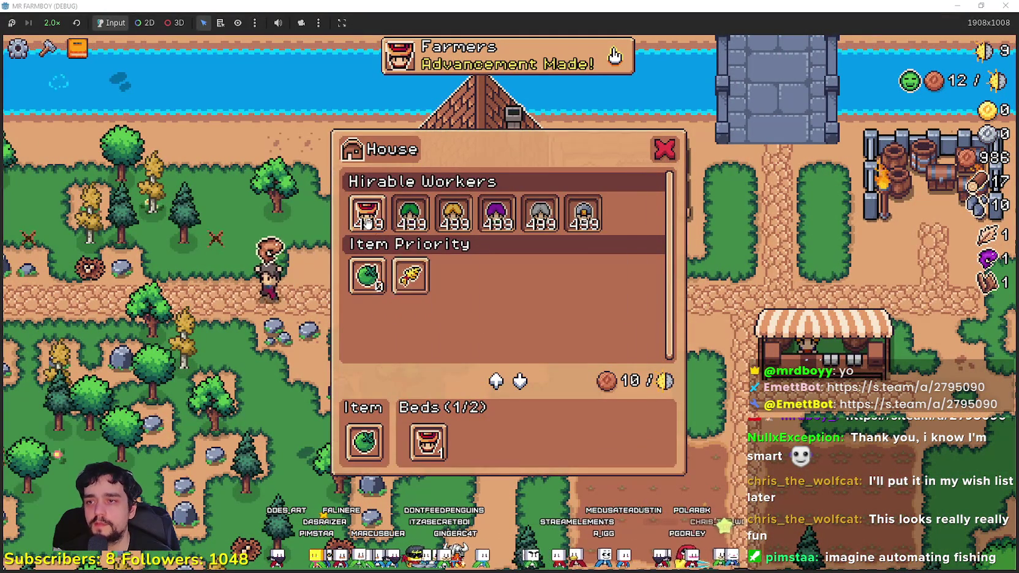
{"action": "mouse_move", "coordinate": [436, 461]}
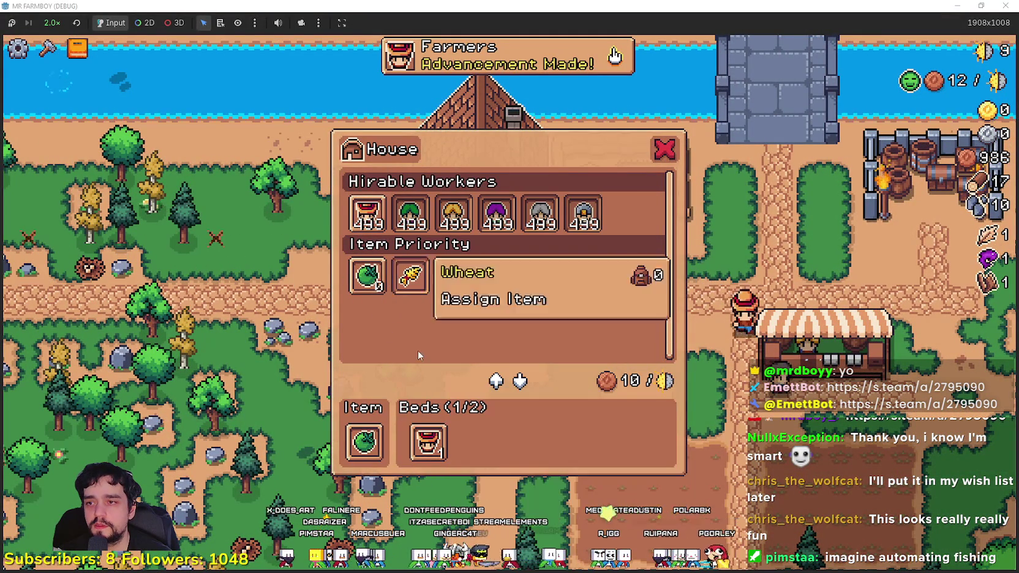
{"action": "key", "text": "Escape"}
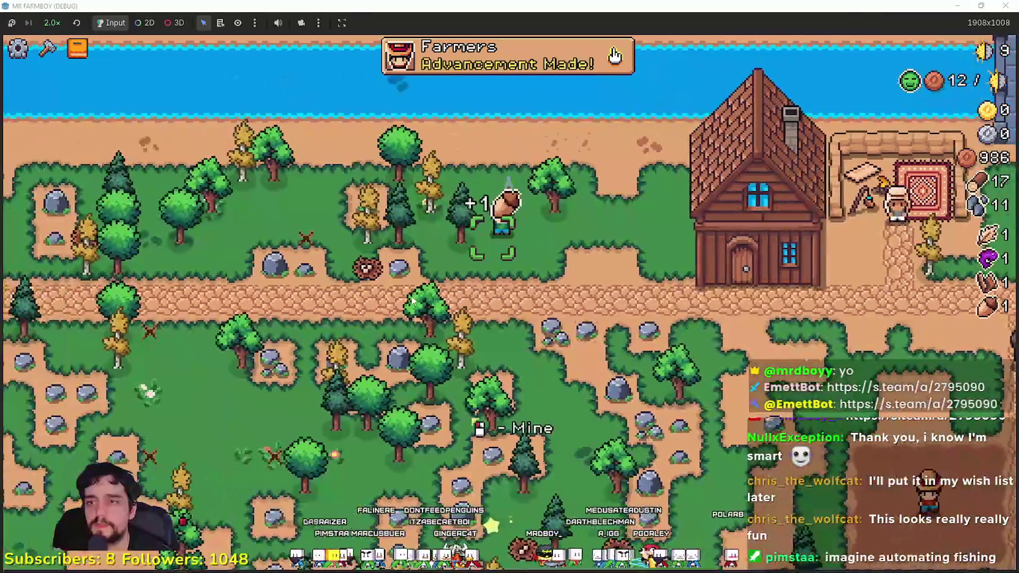
{"action": "key", "text": "c"}
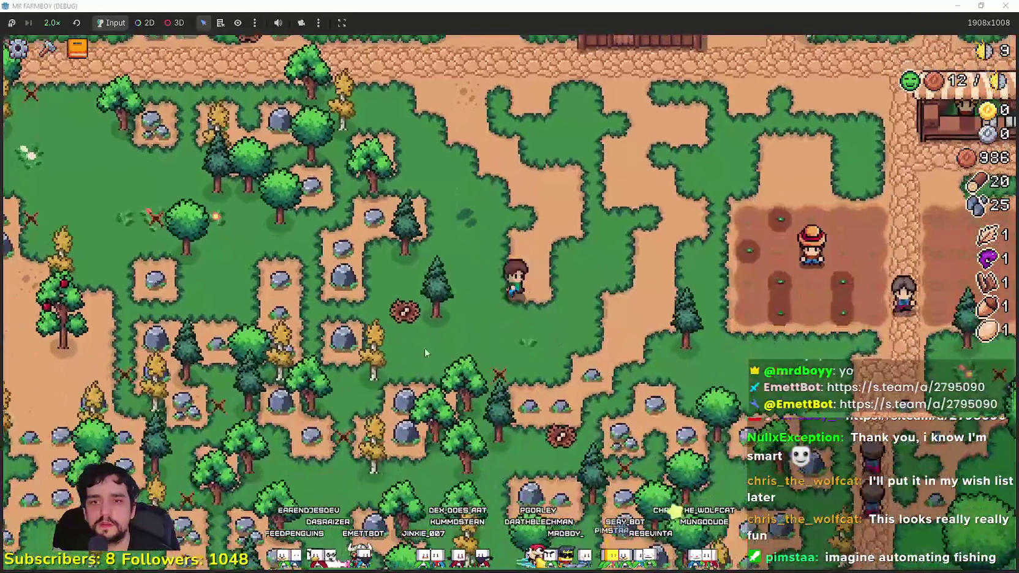
{"action": "key", "text": "c"}
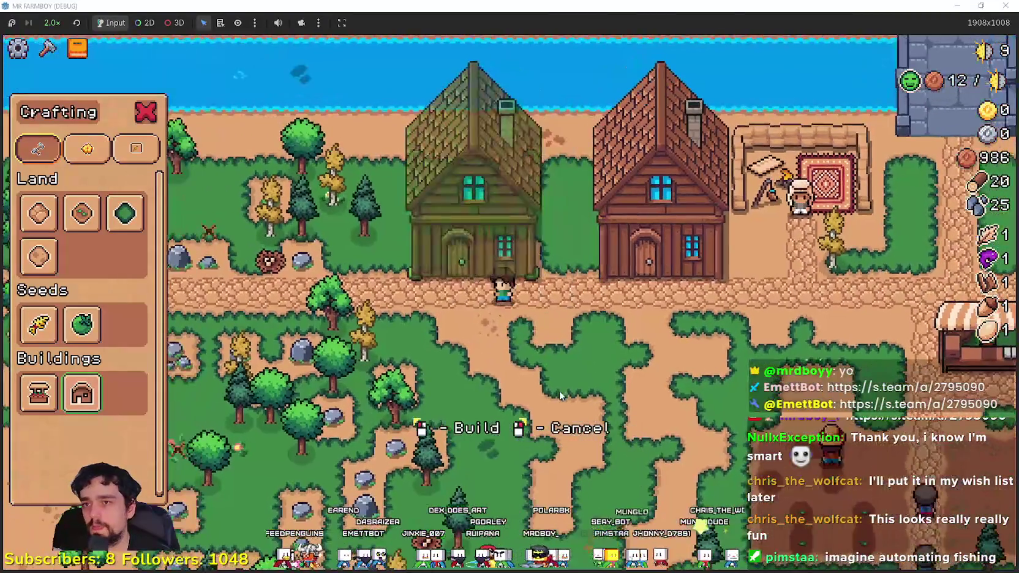
{"action": "left_click", "coordinate": [560, 391]}
- Hire another Farmer for the new house and head toward the farm
{"action": "left_click", "coordinate": [390, 226]}
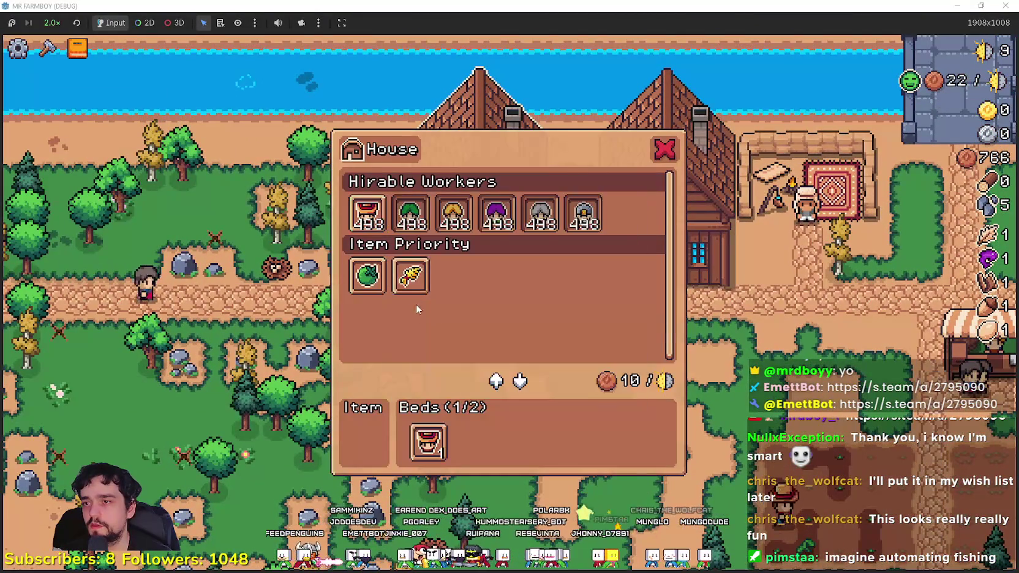
{"action": "key", "text": "Escape"}
{"action": "key", "text": "s"}
{"action": "key", "text": "d"}
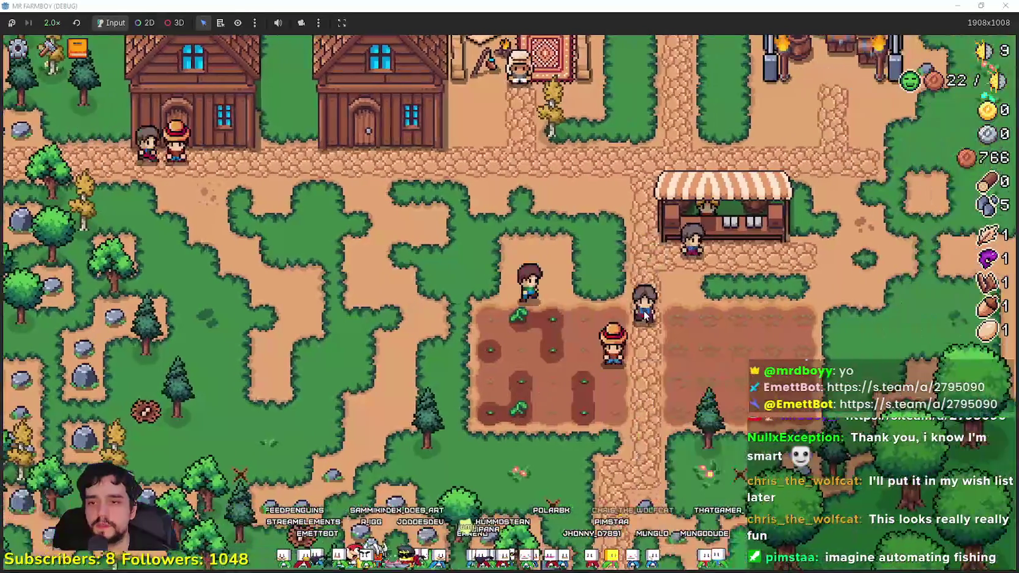
- Walk past the farm plots and back, then view the Workers advancements tree
{"action": "key", "text": "s"}
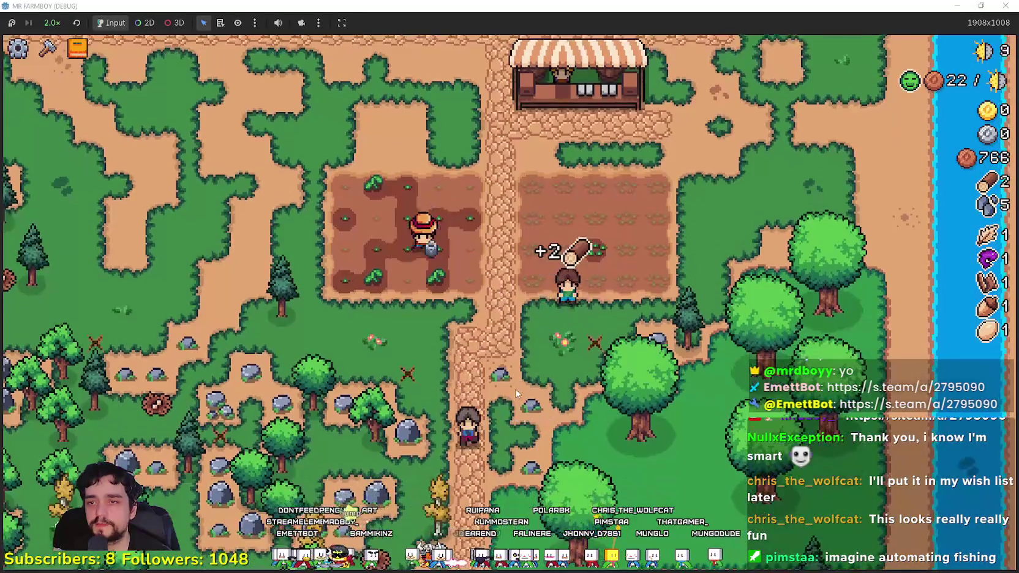
{"action": "key", "text": "w"}
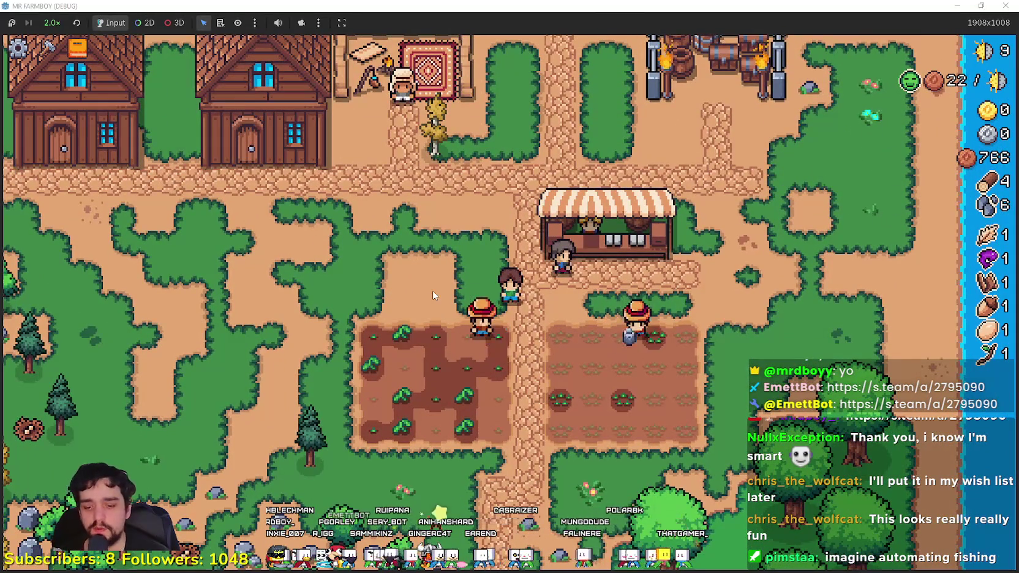
{"action": "key", "text": "Tab"}
{"action": "left_click", "coordinate": [347, 140]}
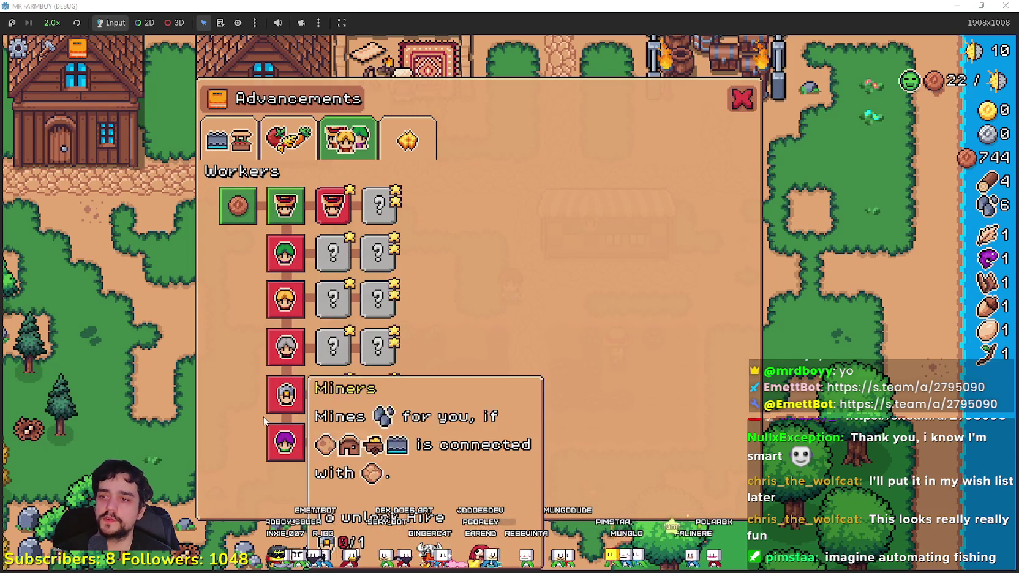
- Close Advancements, quit to the title screen, and load Save 10, resuming past the debugger break
{"action": "key", "text": "Tab"}
{"action": "scroll", "coordinate": [662, 302], "scroll_direction": "down", "scroll_amount": 5}
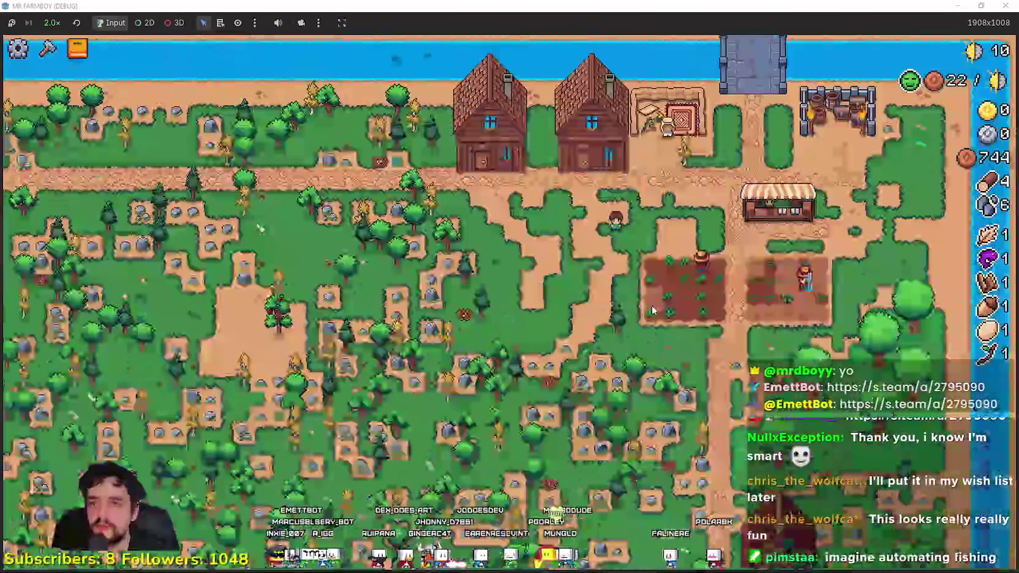
{"action": "scroll", "coordinate": [662, 301], "scroll_direction": "up", "scroll_amount": 2}
{"action": "scroll", "coordinate": [667, 293], "scroll_direction": "down", "scroll_amount": 4}
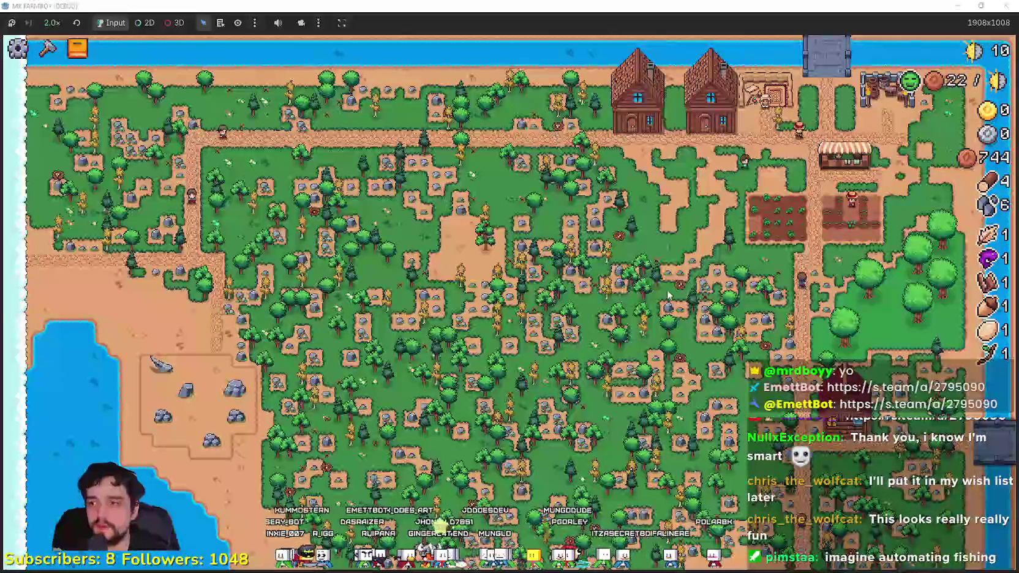
{"action": "scroll", "coordinate": [669, 295], "scroll_direction": "up", "scroll_amount": 5}
{"action": "key", "text": "Escape"}
{"action": "left_click", "coordinate": [605, 364]}
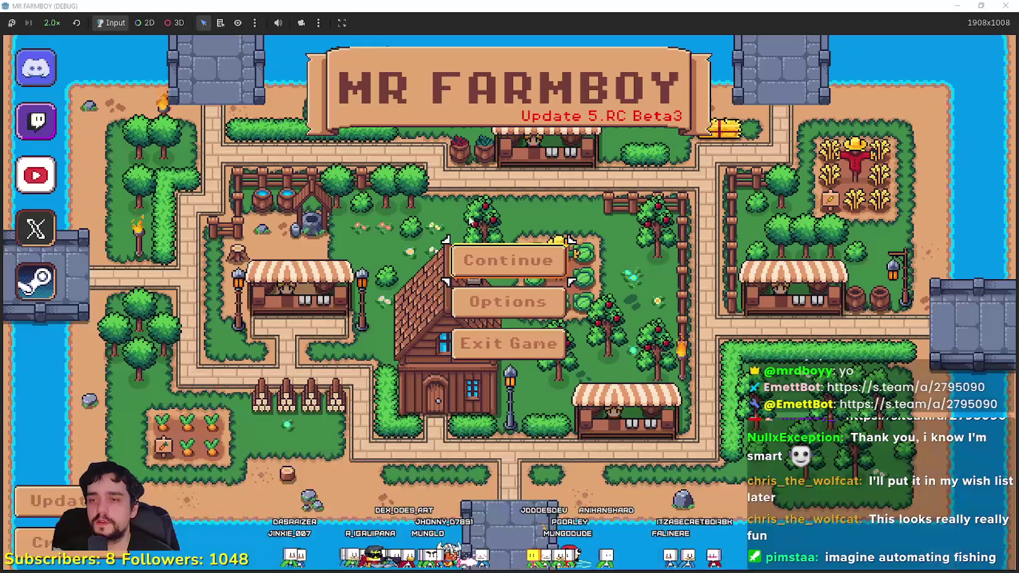
{"action": "left_click", "coordinate": [530, 262]}
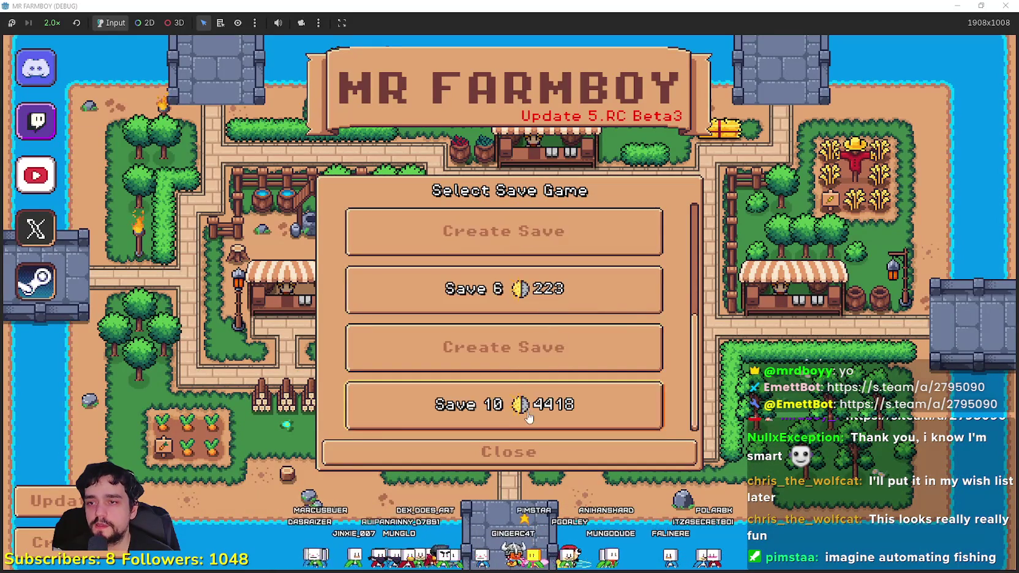
{"action": "left_click", "coordinate": [463, 423]}
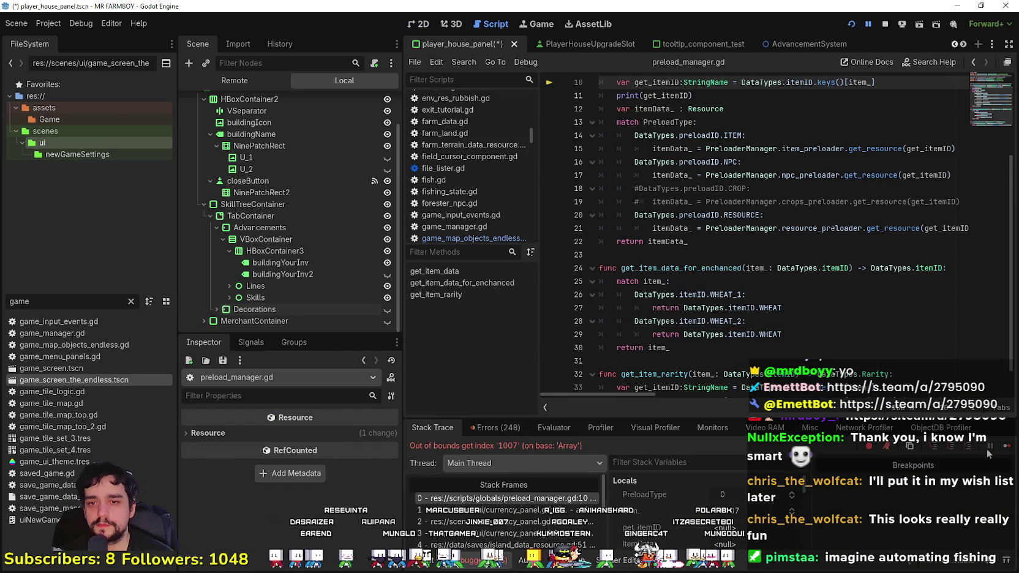
{"action": "left_click", "coordinate": [1003, 450]}
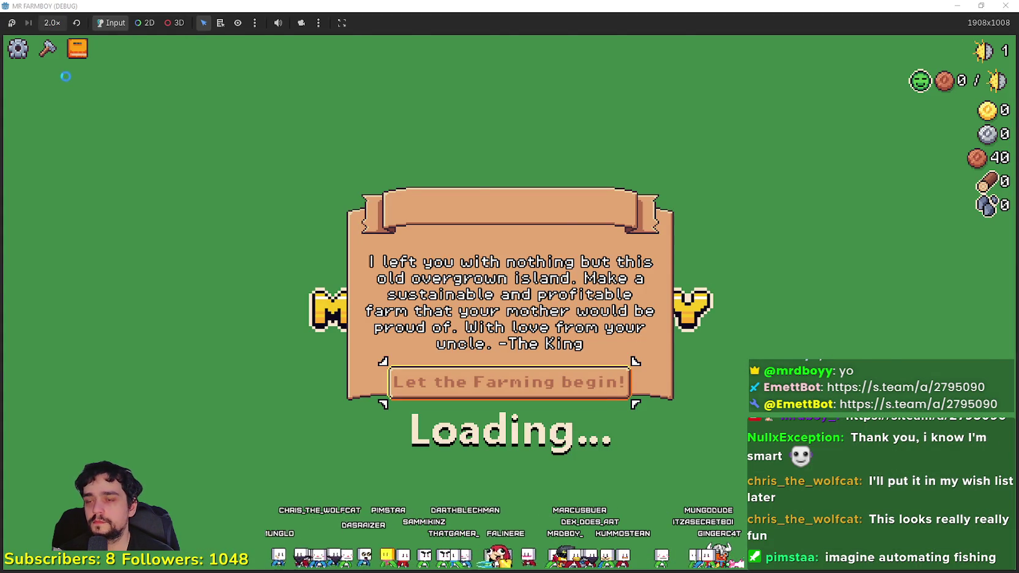
- Switch game speed to 1.0x, zoom in on the farmer, and open the Animals advancements
{"action": "left_click", "coordinate": [52, 23]}
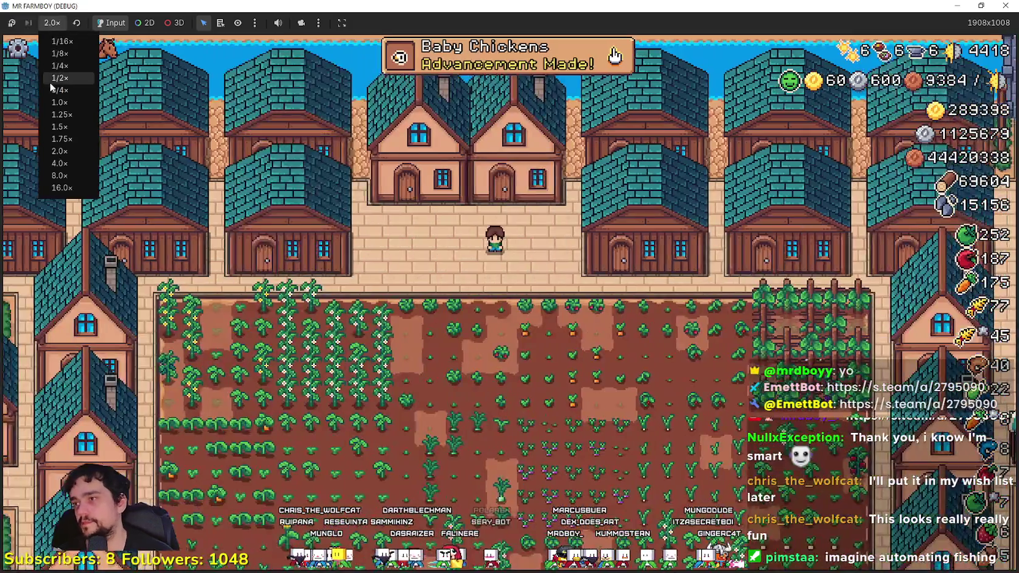
{"action": "left_click", "coordinate": [60, 102]}
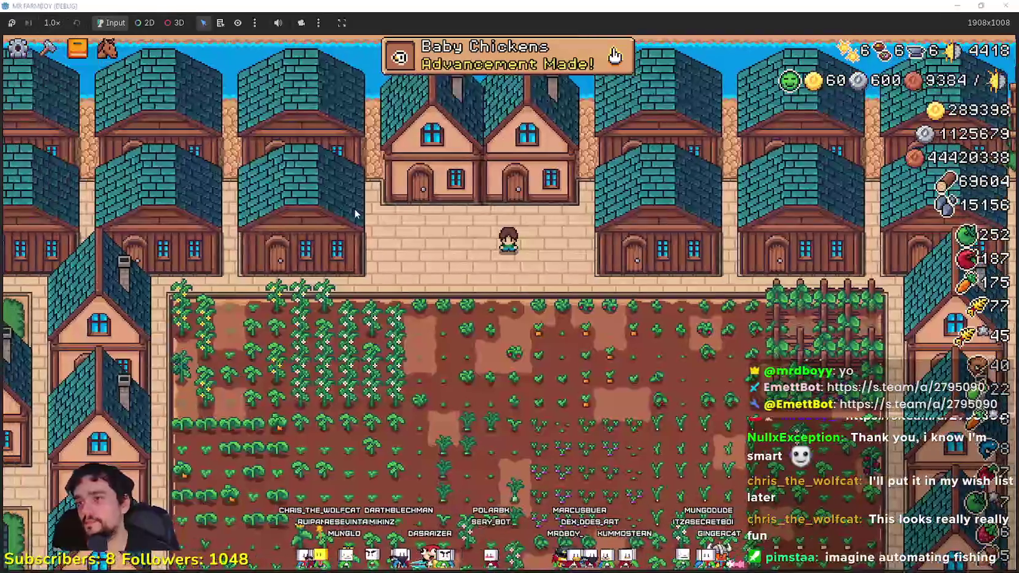
{"action": "scroll", "coordinate": [533, 293], "scroll_direction": "up", "scroll_amount": 5}
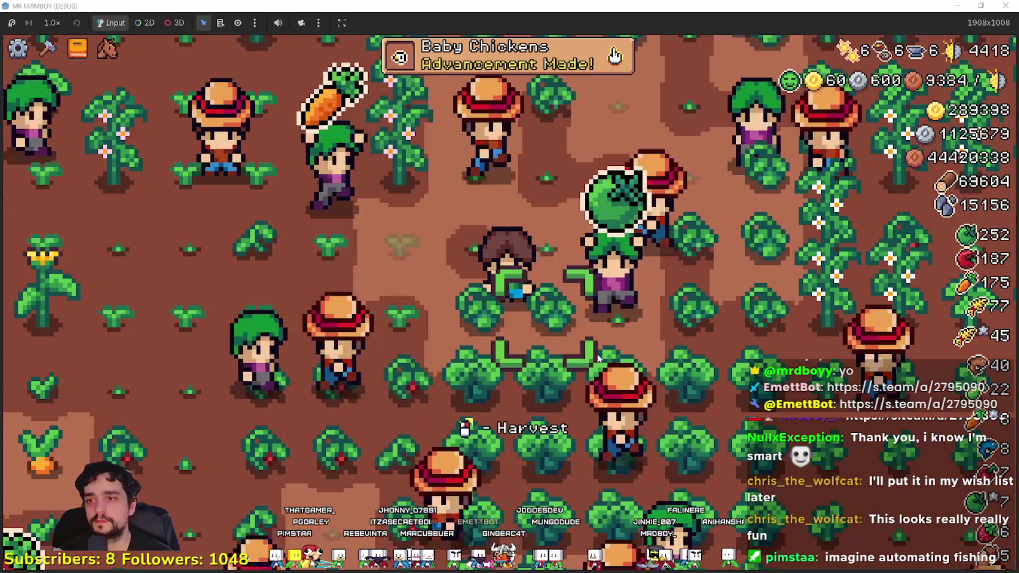
{"action": "left_click", "coordinate": [615, 56]}
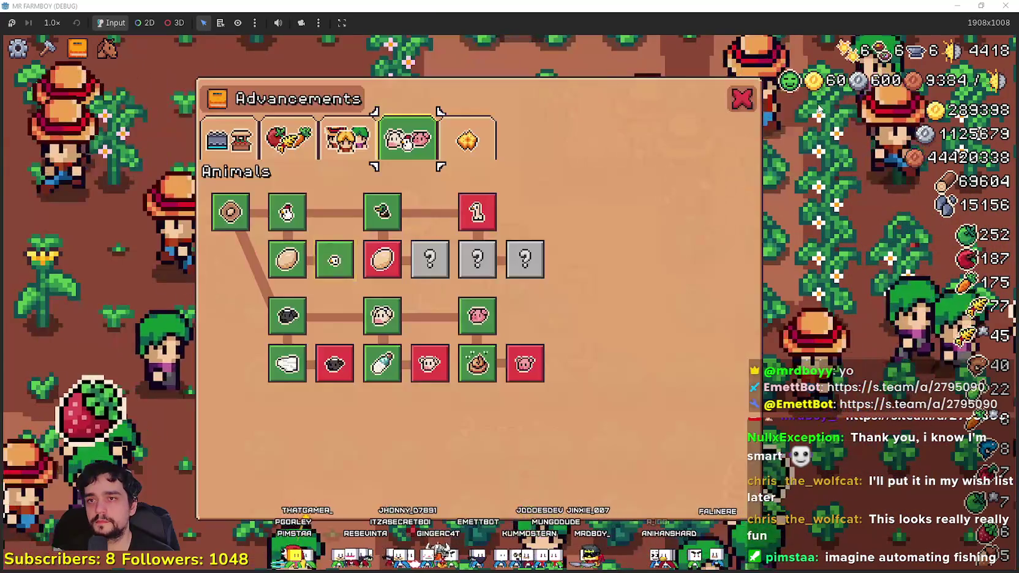
- Close the Animals advancements and zoom the camera in and out around the farm
{"action": "left_click", "coordinate": [739, 98]}
{"action": "scroll", "coordinate": [651, 363], "scroll_direction": "down", "scroll_amount": 3}
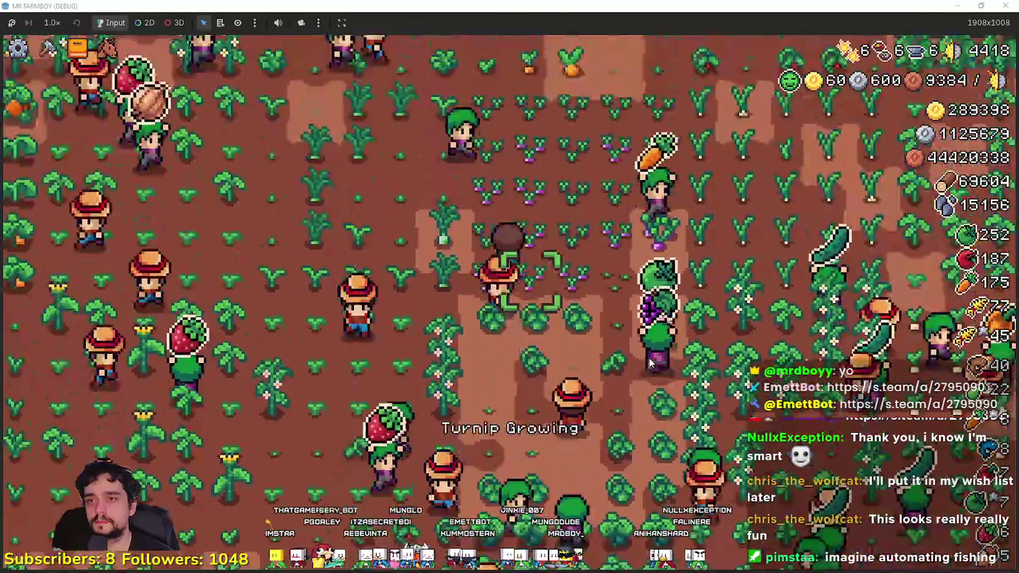
{"action": "scroll", "coordinate": [650, 361], "scroll_direction": "down", "scroll_amount": 5}
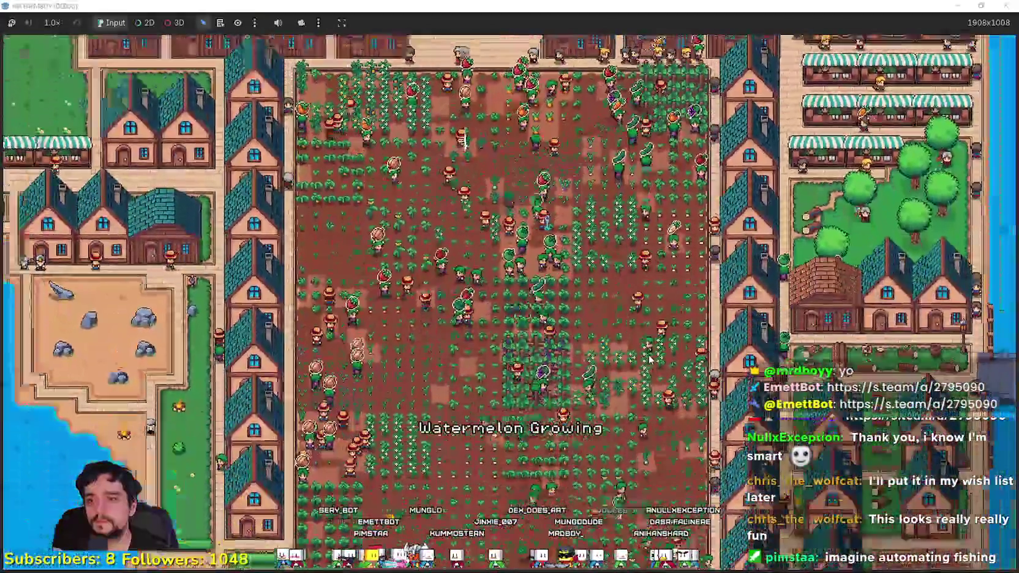
{"action": "scroll", "coordinate": [650, 360], "scroll_direction": "down", "scroll_amount": 3}
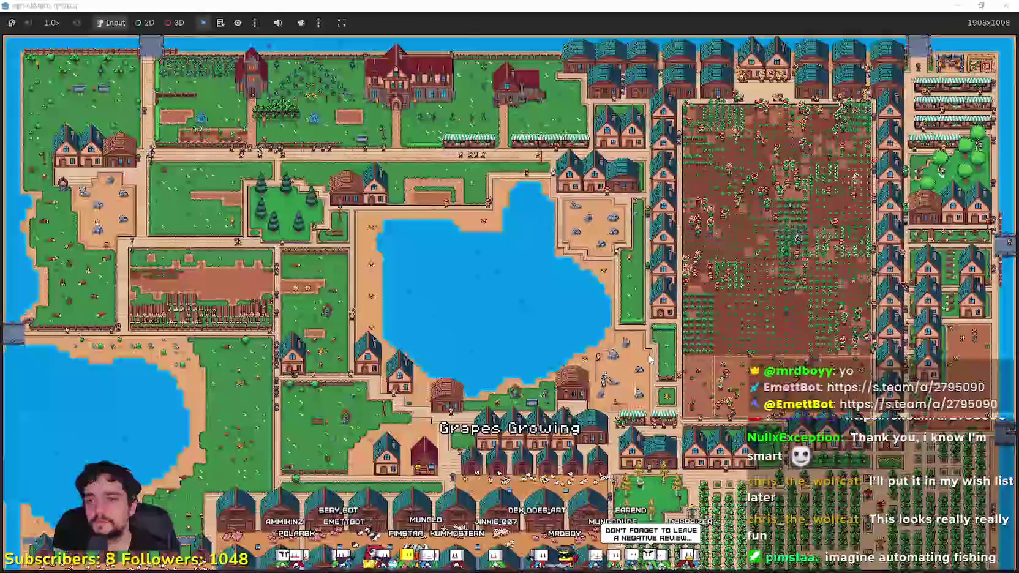
{"action": "scroll", "coordinate": [651, 359], "scroll_direction": "up", "scroll_amount": 5}
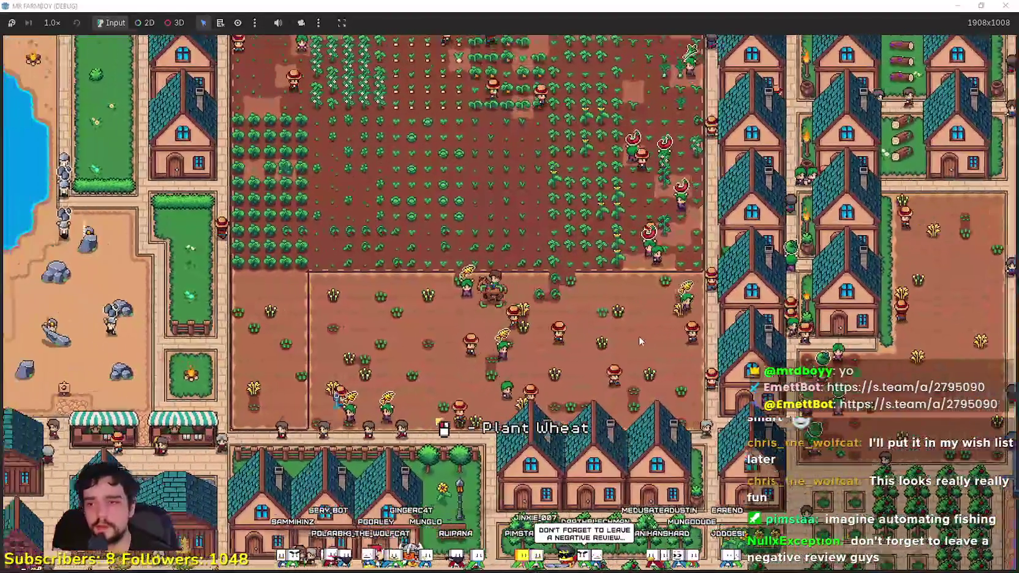
{"action": "scroll", "coordinate": [639, 336], "scroll_direction": "down", "scroll_amount": 3}
{"action": "scroll", "coordinate": [582, 312], "scroll_direction": "up", "scroll_amount": 4}
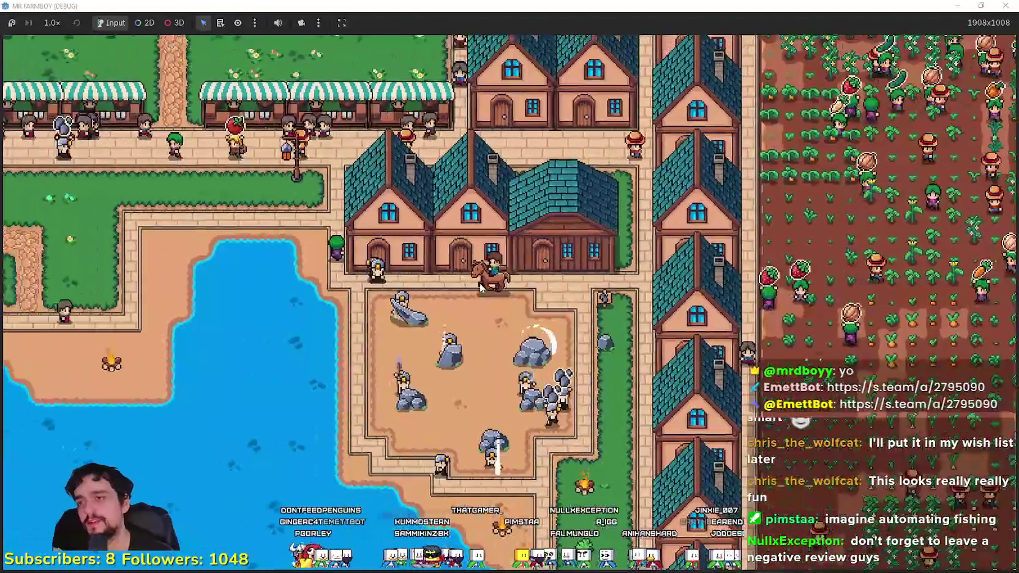
{"action": "scroll", "coordinate": [421, 232], "scroll_direction": "up", "scroll_amount": 2}
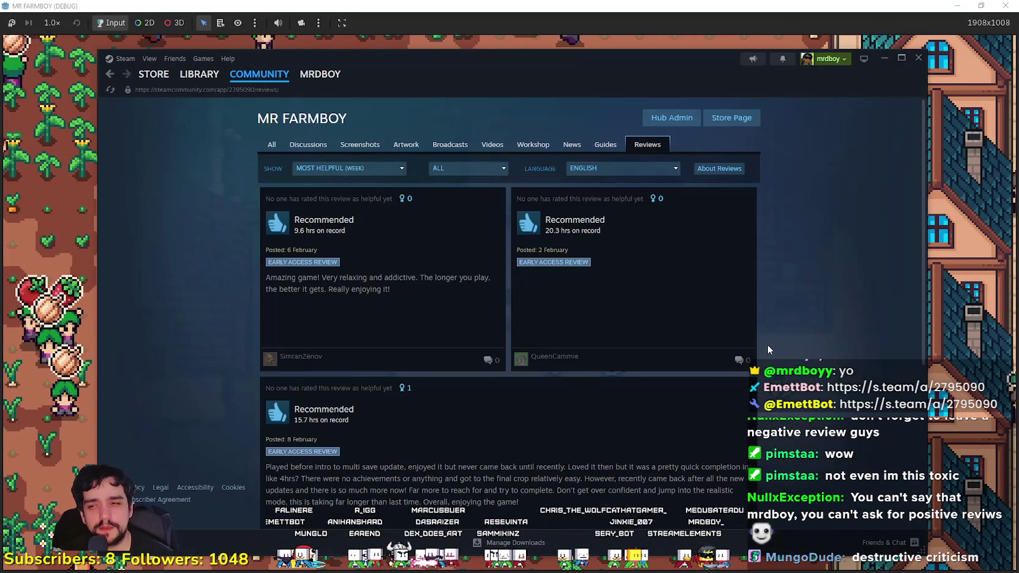
- Read down the most recent MR FARMBOY Steam reviews, then bring the farm game back to the front
{"action": "scroll", "coordinate": [251, 355], "scroll_direction": "down", "scroll_amount": 4}
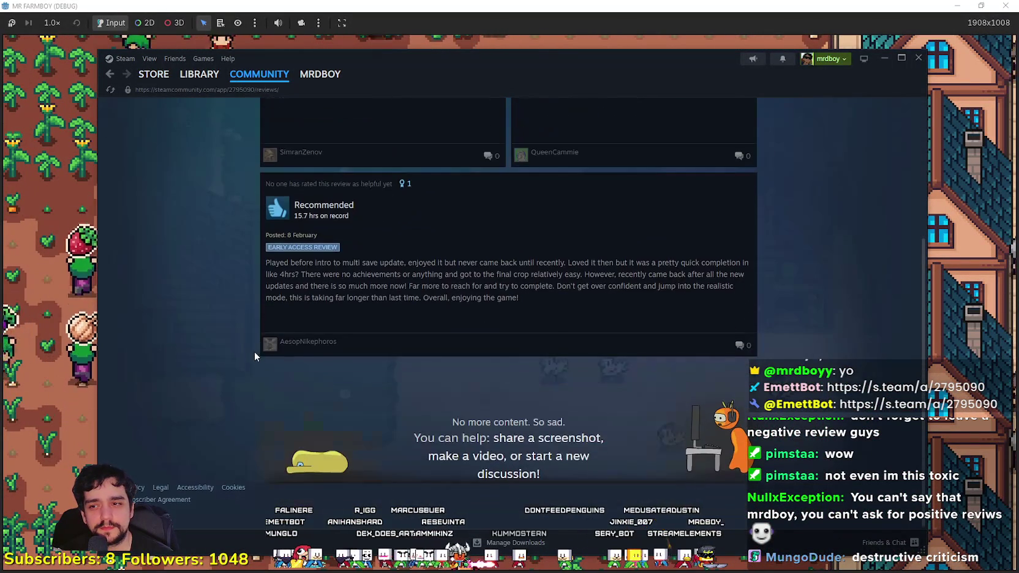
{"action": "scroll", "coordinate": [243, 343], "scroll_direction": "up", "scroll_amount": 5}
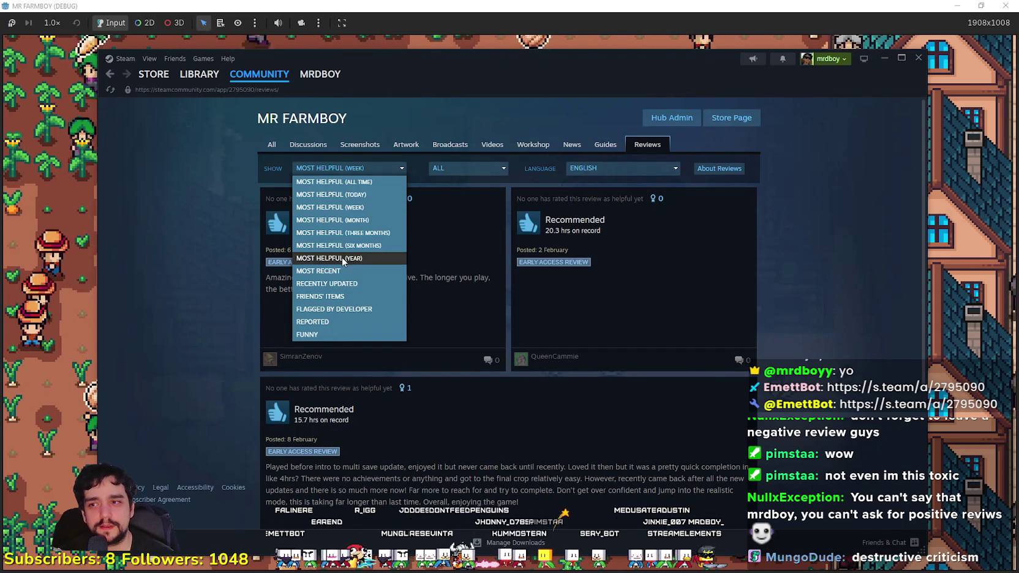
{"action": "scroll", "coordinate": [778, 312], "scroll_direction": "down", "scroll_amount": 6}
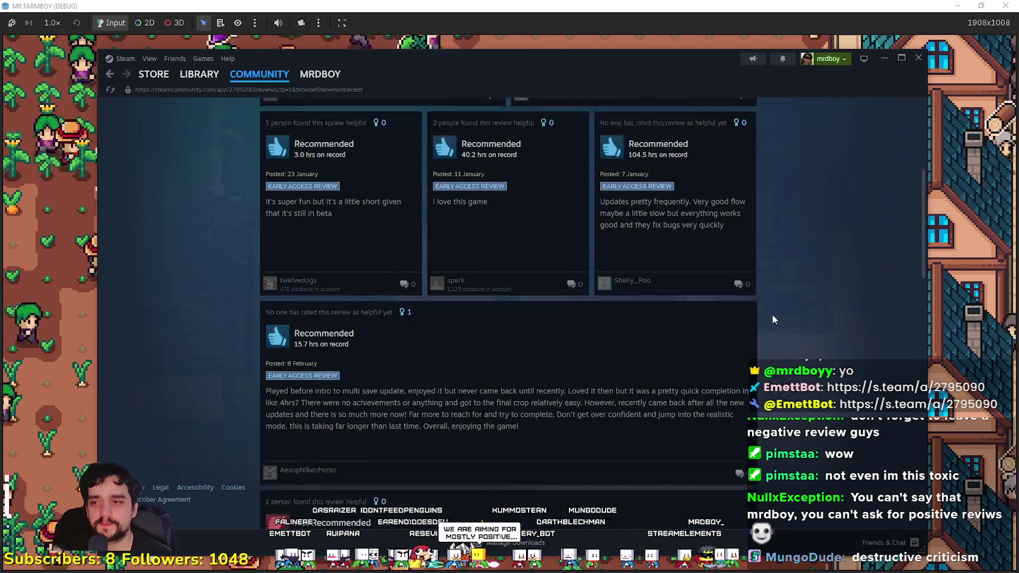
{"action": "scroll", "coordinate": [766, 300], "scroll_direction": "down", "scroll_amount": 10}
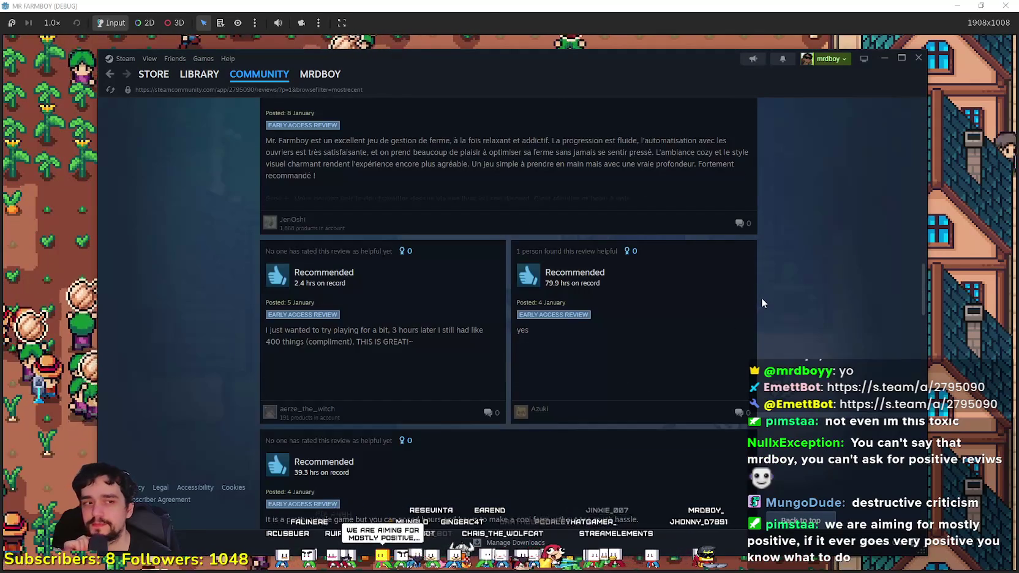
{"action": "scroll", "coordinate": [763, 302], "scroll_direction": "down", "scroll_amount": 10}
{"action": "scroll", "coordinate": [762, 302], "scroll_direction": "down", "scroll_amount": 5}
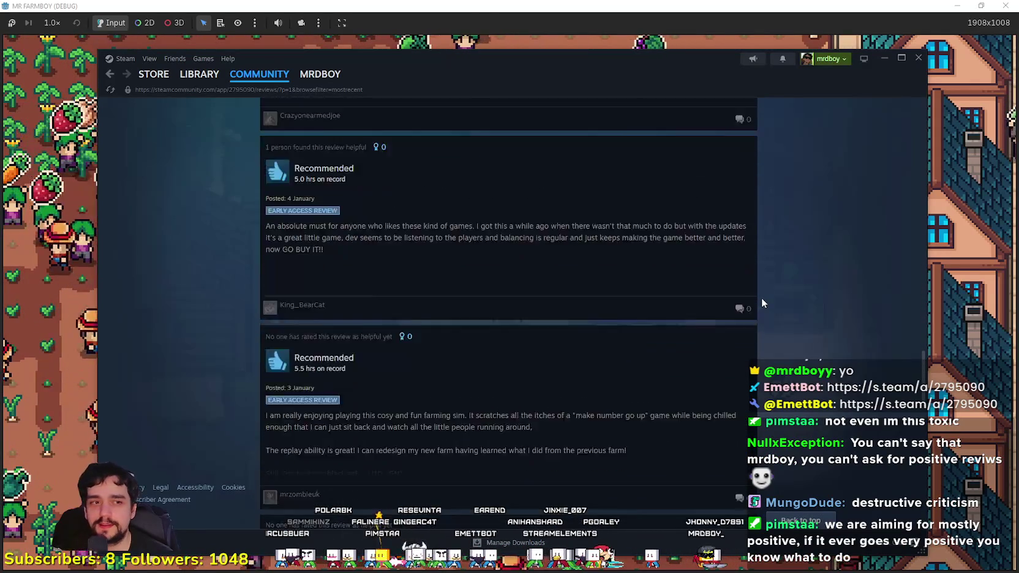
{"action": "scroll", "coordinate": [761, 300], "scroll_direction": "down", "scroll_amount": 3}
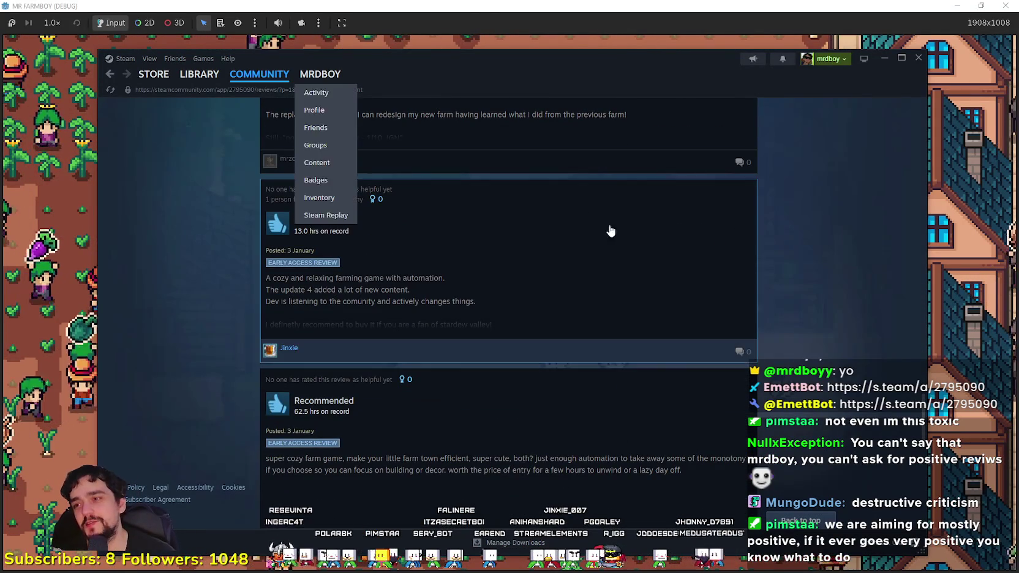
{"action": "left_click", "coordinate": [585, 4]}
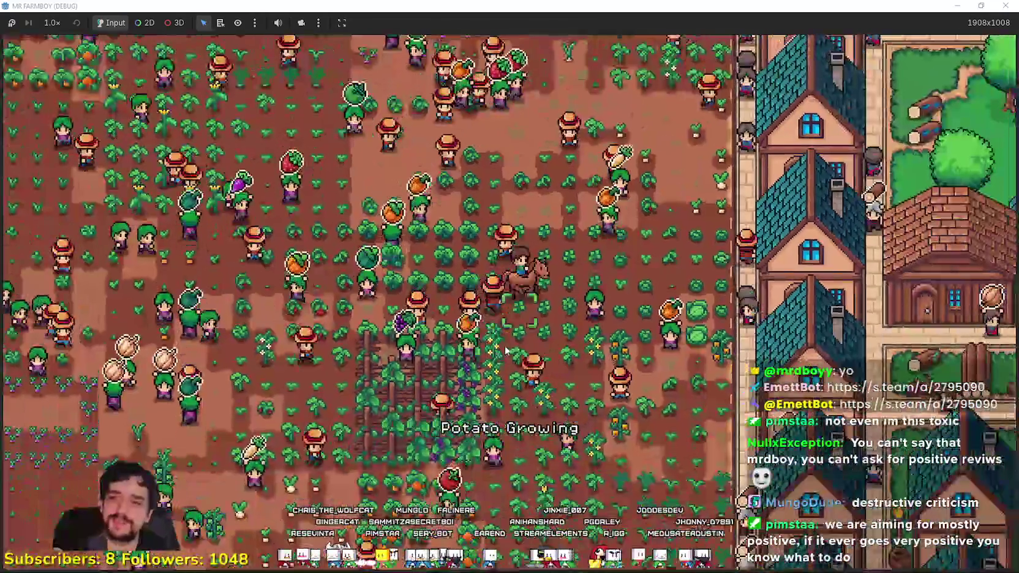
{"action": "key", "text": "w"}
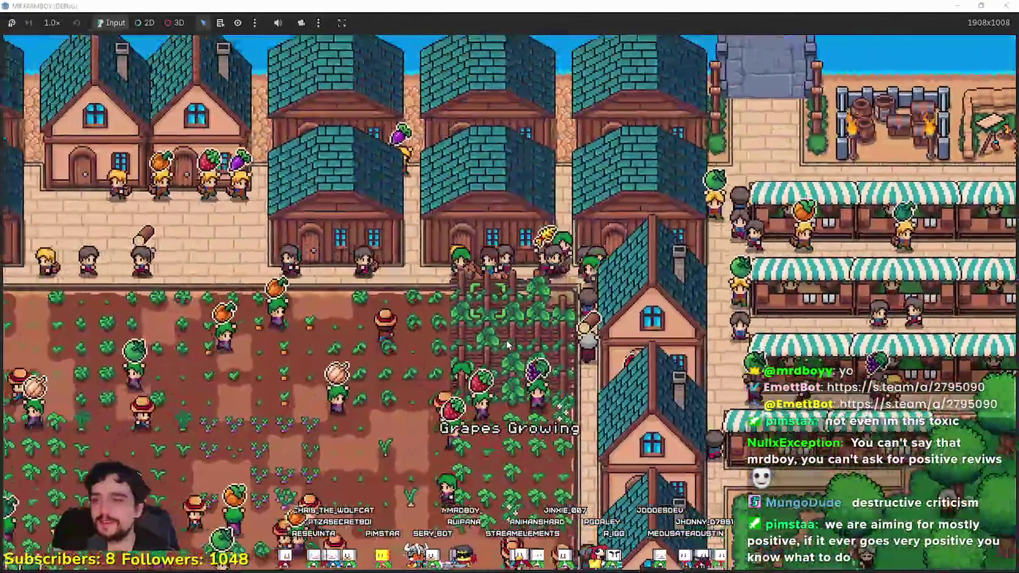
{"action": "scroll", "coordinate": [507, 345], "scroll_direction": "down", "scroll_amount": 5}
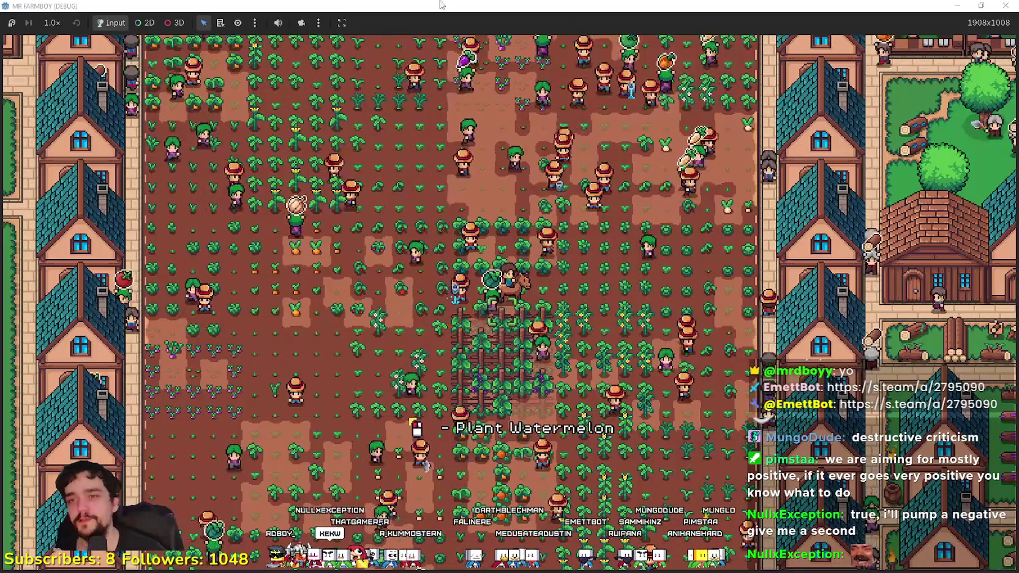
{"action": "scroll", "coordinate": [687, 391], "scroll_direction": "up", "scroll_amount": 5}
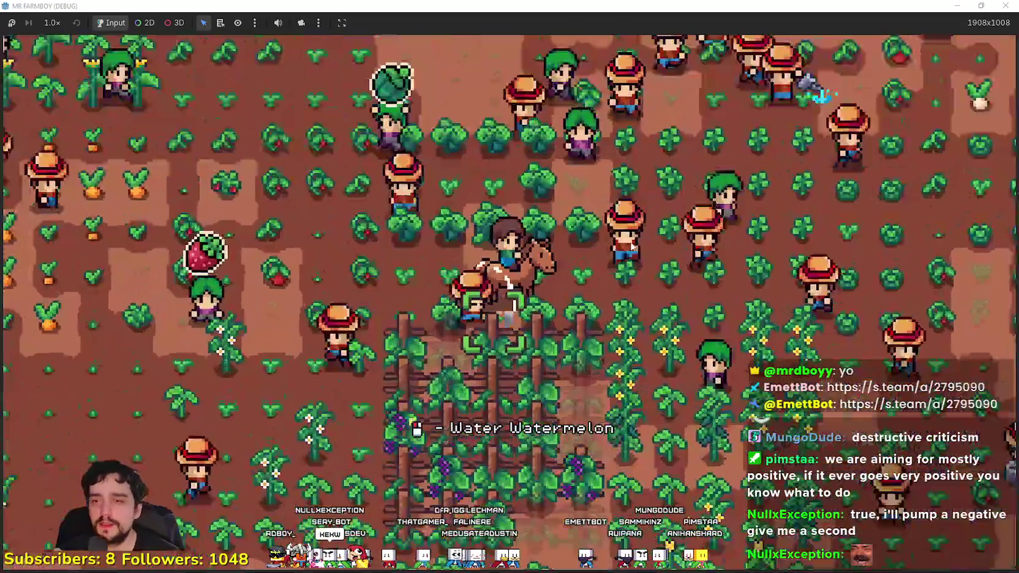
{"action": "key", "text": "a"}
{"action": "key", "text": "Escape"}
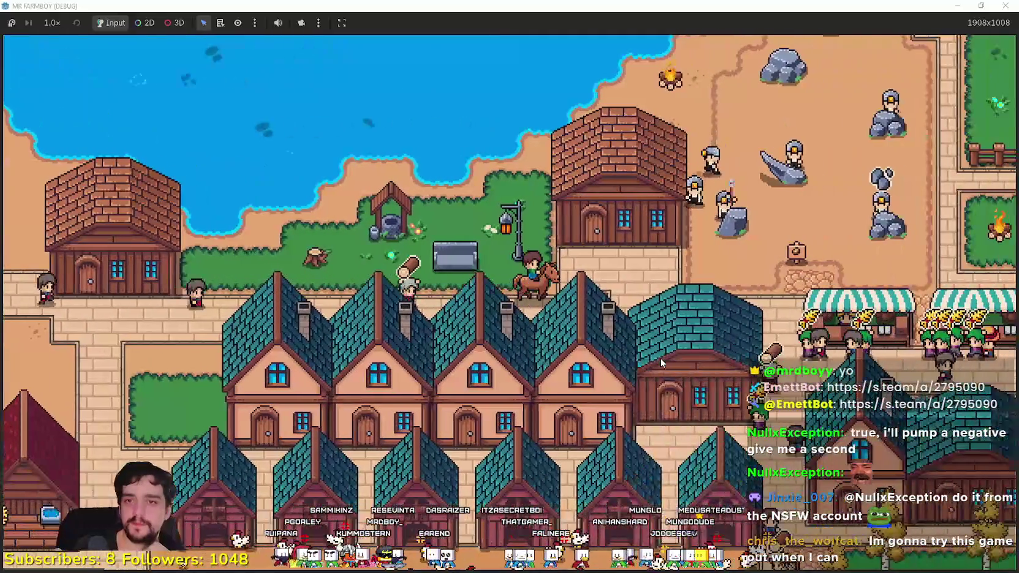
{"action": "key", "text": "Escape"}
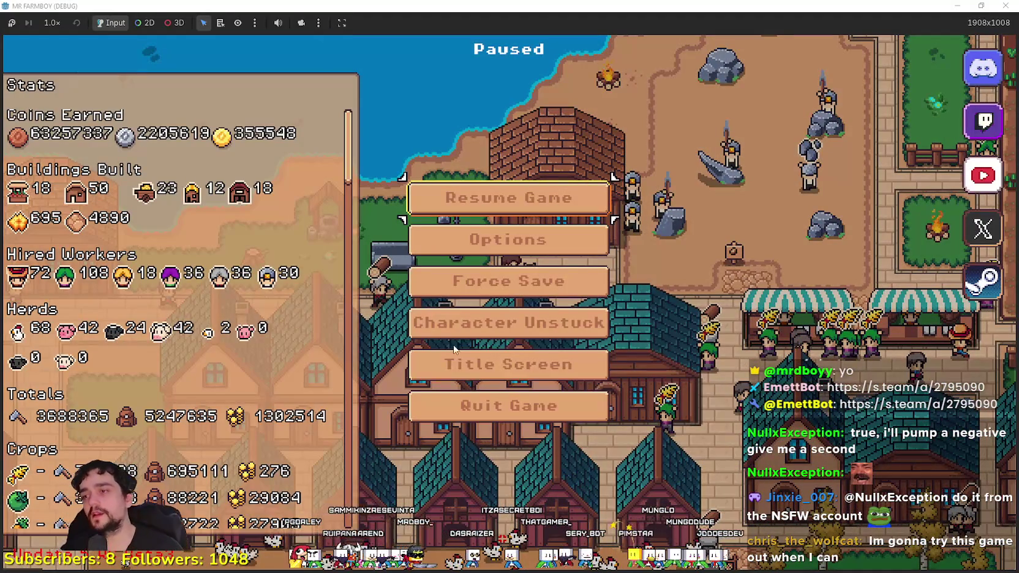
- Return to the title screen, open the save list, and back out of creating a new save
{"action": "scroll", "coordinate": [275, 344], "scroll_direction": "down", "scroll_amount": 15}
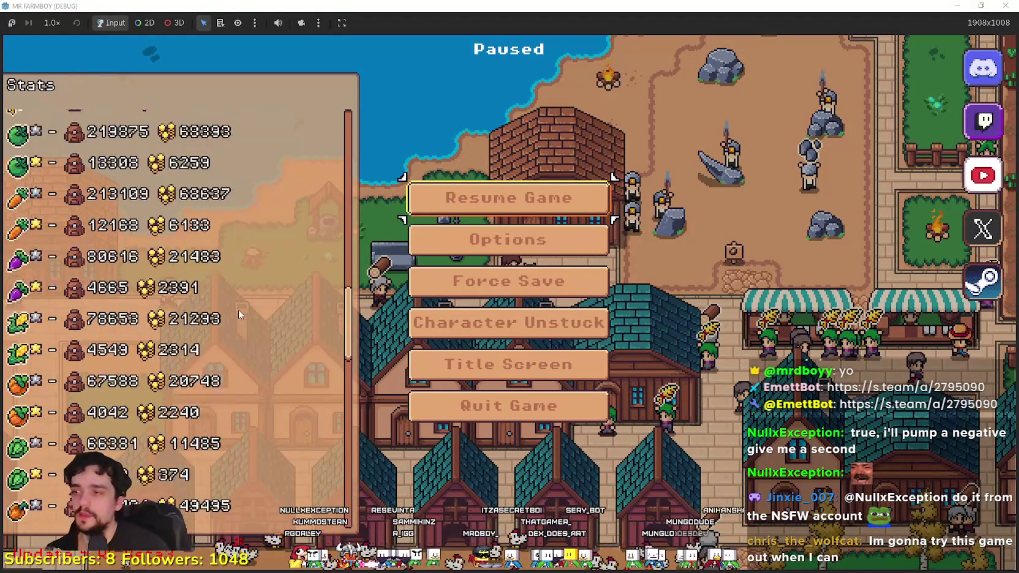
{"action": "left_click", "coordinate": [572, 357]}
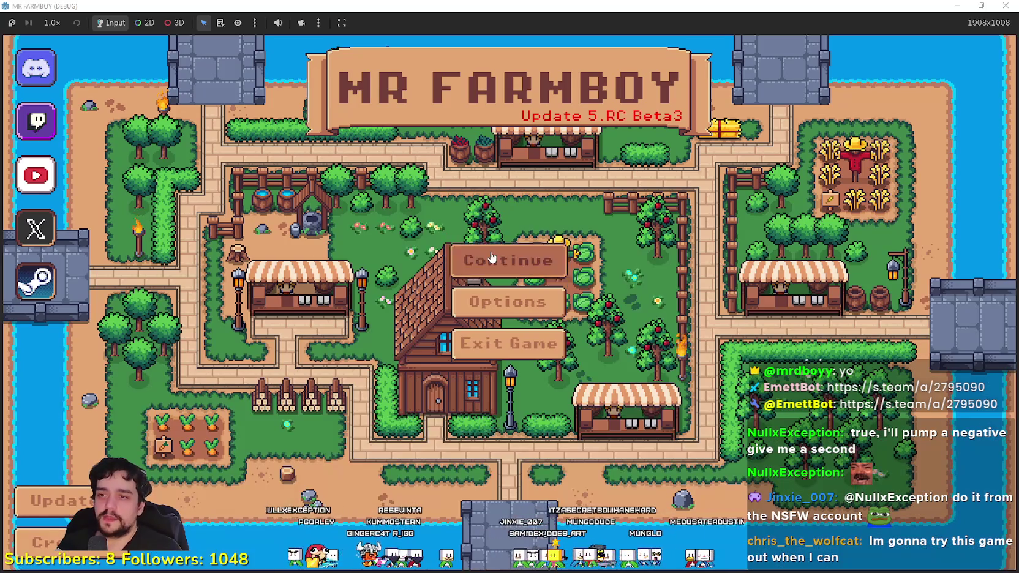
{"action": "left_click", "coordinate": [487, 260]}
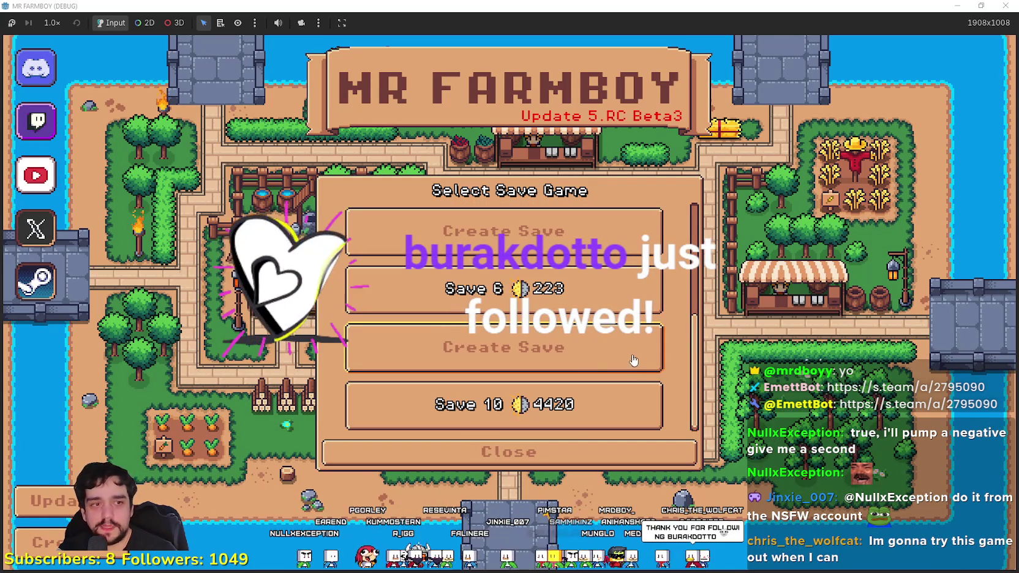
{"action": "scroll", "coordinate": [613, 361], "scroll_direction": "up", "scroll_amount": 2}
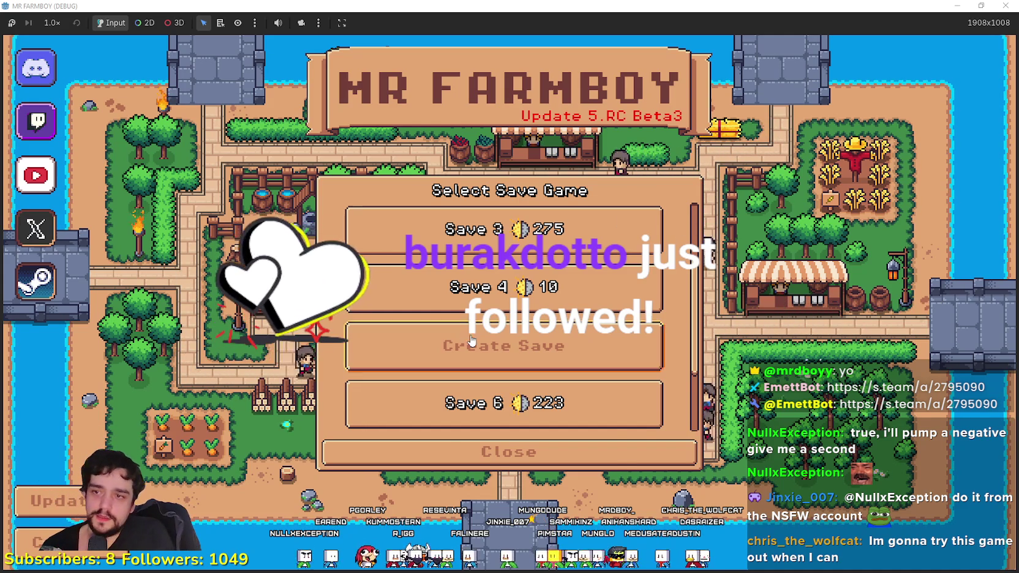
{"action": "left_click", "coordinate": [659, 360]}
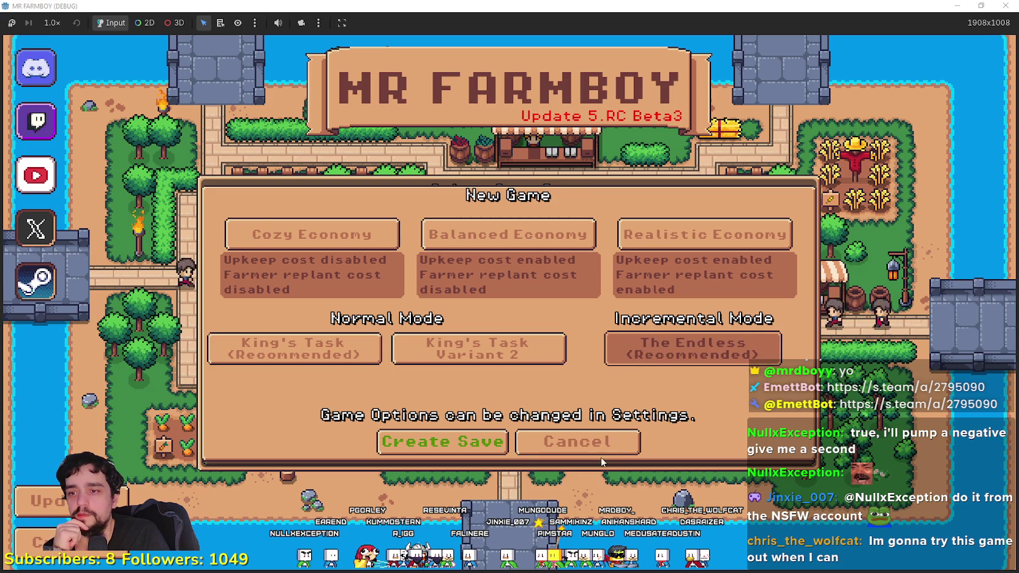
{"action": "left_click", "coordinate": [588, 446]}
- Delete Save 4 from the save list and confirm
{"action": "scroll", "coordinate": [494, 398], "scroll_direction": "up", "scroll_amount": 2}
{"action": "left_click", "coordinate": [459, 353]}
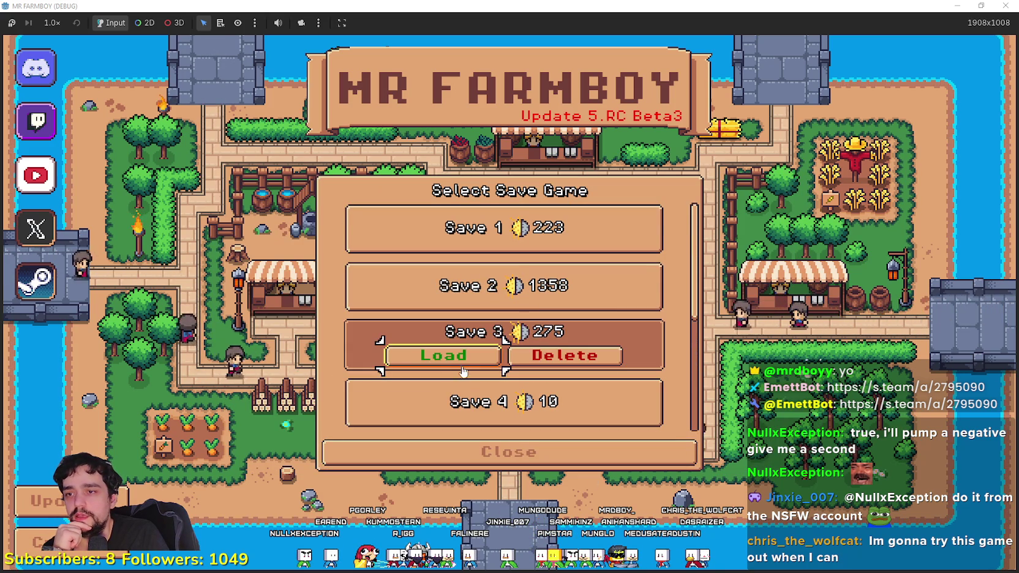
{"action": "scroll", "coordinate": [594, 383], "scroll_direction": "down", "scroll_amount": 2}
{"action": "left_click", "coordinate": [551, 315]}
{"action": "left_click", "coordinate": [564, 326]}
{"action": "left_click", "coordinate": [485, 341]}
- Load Save 3, the smaller farm with 275 coins
{"action": "scroll", "coordinate": [484, 337], "scroll_direction": "up", "scroll_amount": 1}
{"action": "left_click", "coordinate": [470, 325]}
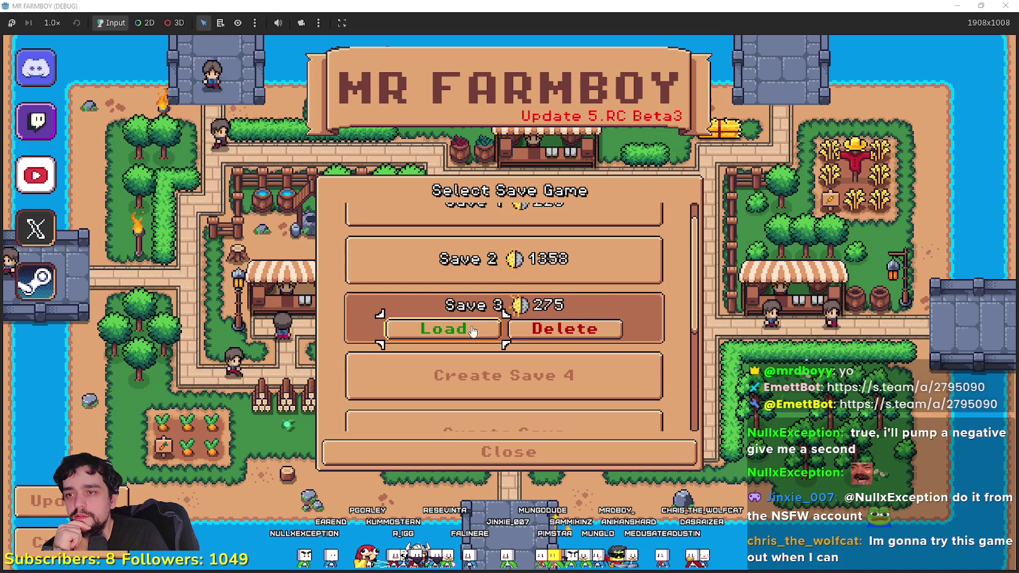
{"action": "left_click", "coordinate": [469, 330]}
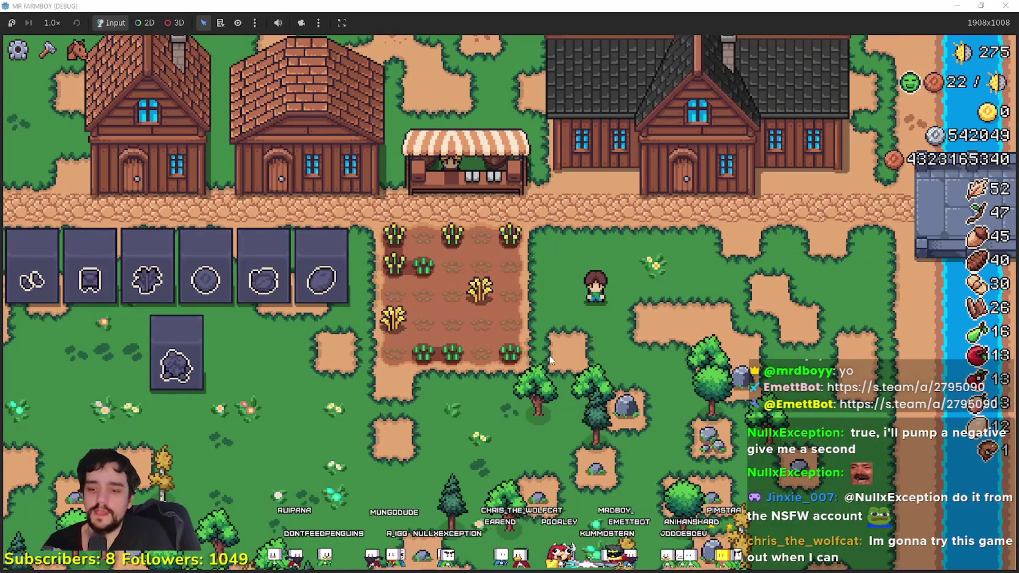
- Walk the farmer across the farm, mount the horse and ride up to the large house
{"action": "key", "text": "a"}
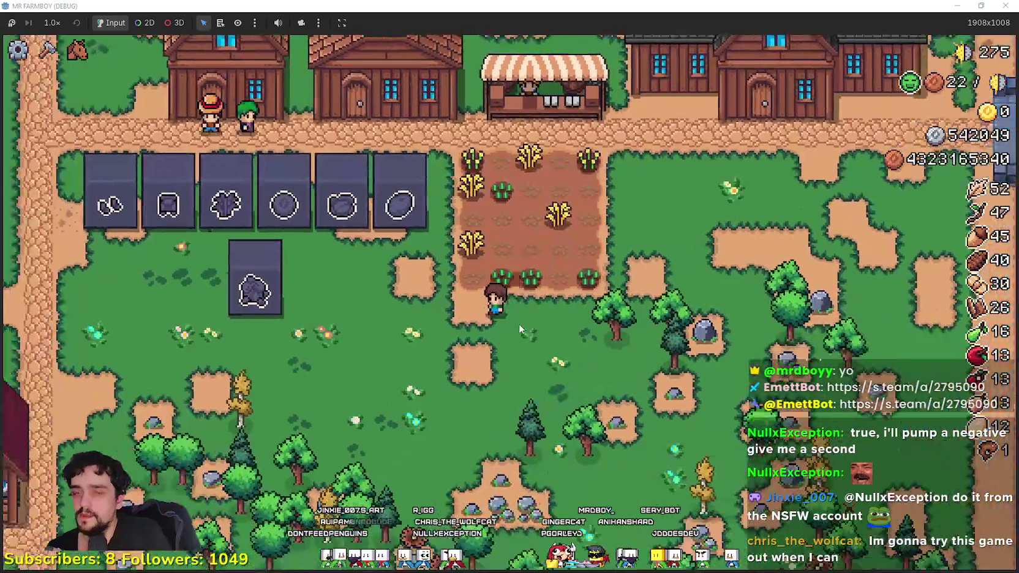
{"action": "key", "text": "s"}
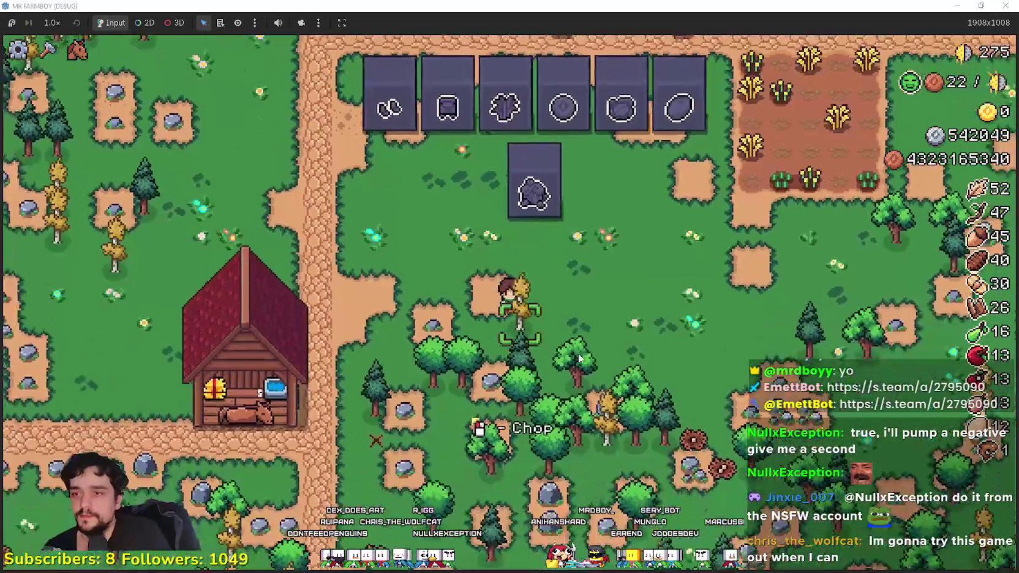
{"action": "key", "text": "w"}
{"action": "key", "text": "d"}
{"action": "key", "text": "e"}
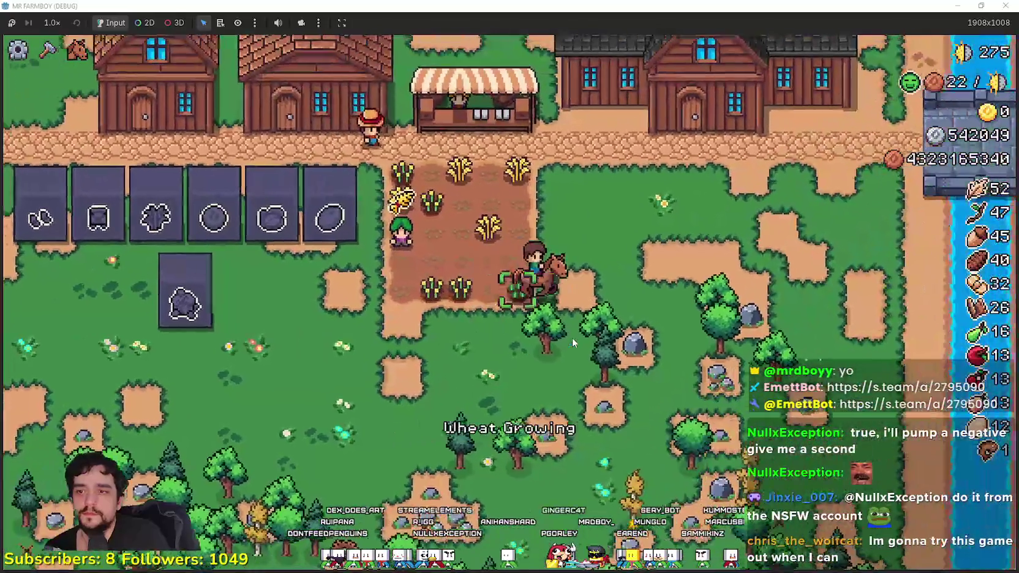
{"action": "key", "text": "w"}
{"action": "key", "text": "d"}
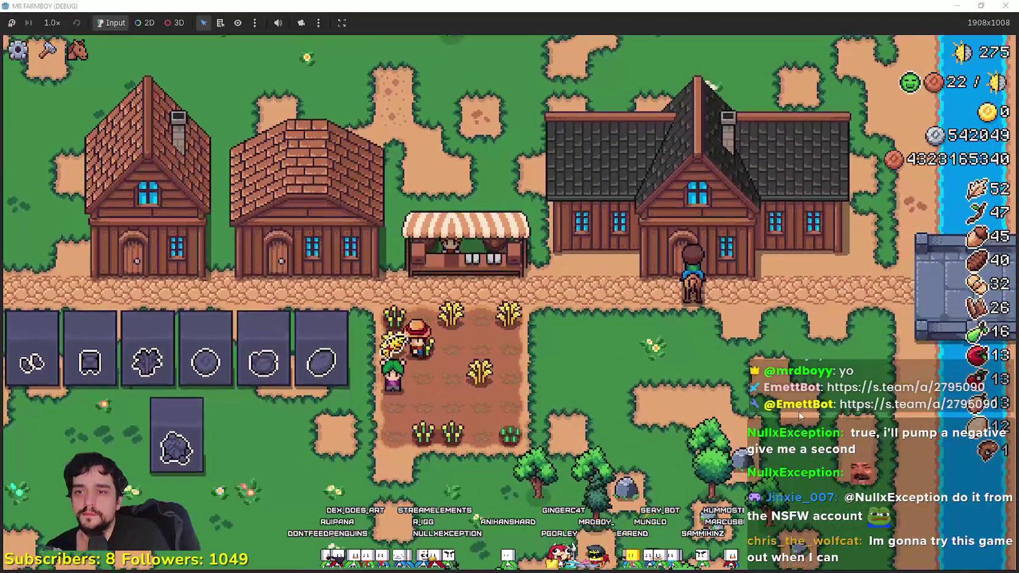
- Open the Player House advancements, close them, and pause the game
{"action": "key", "text": "e"}
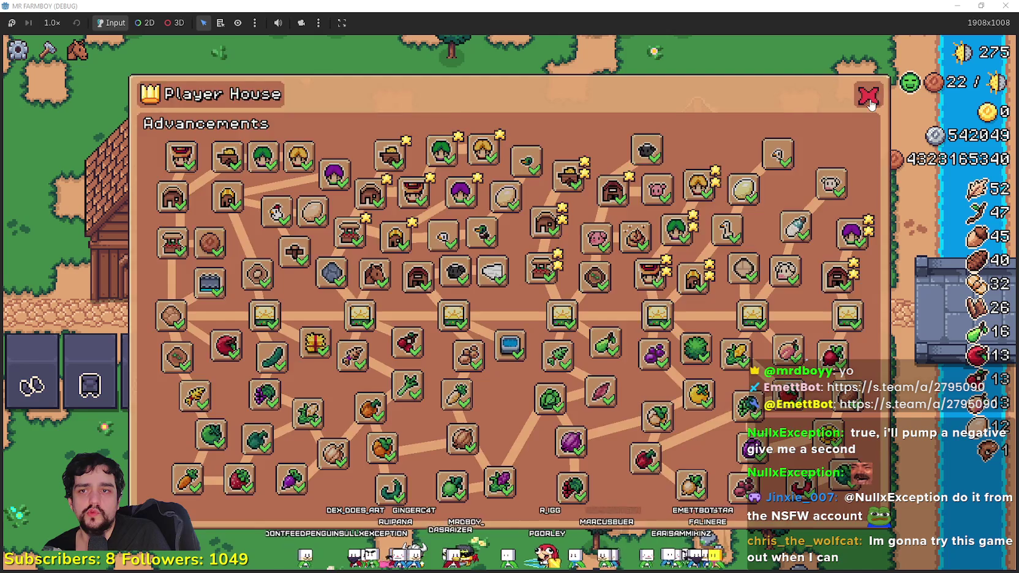
{"action": "left_click", "coordinate": [868, 97]}
{"action": "key", "text": "Escape"}
- Quit the running game and relaunch MR FARMBOY from the Godot editor
{"action": "left_click", "coordinate": [474, 408]}
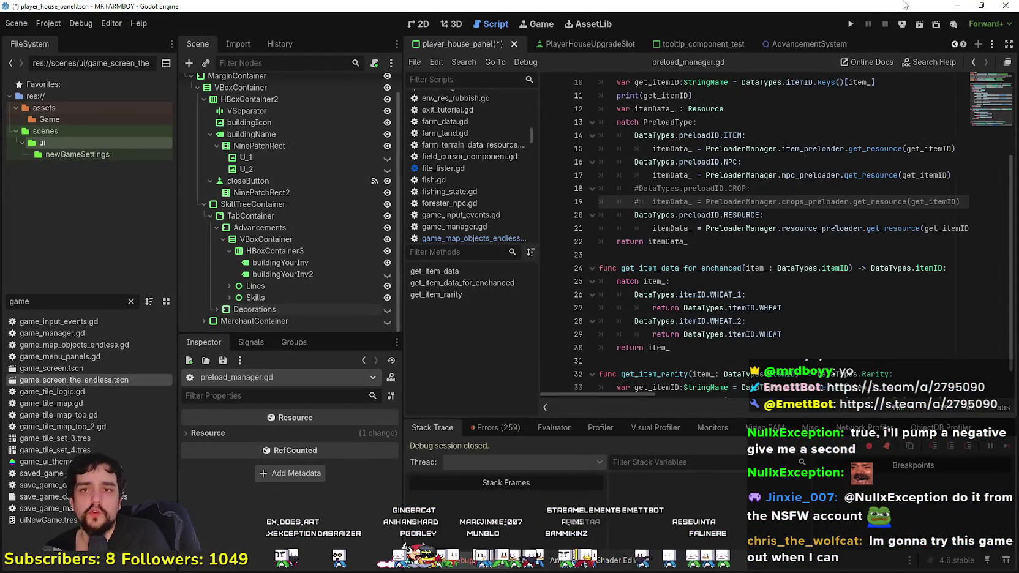
{"action": "left_click", "coordinate": [850, 25]}
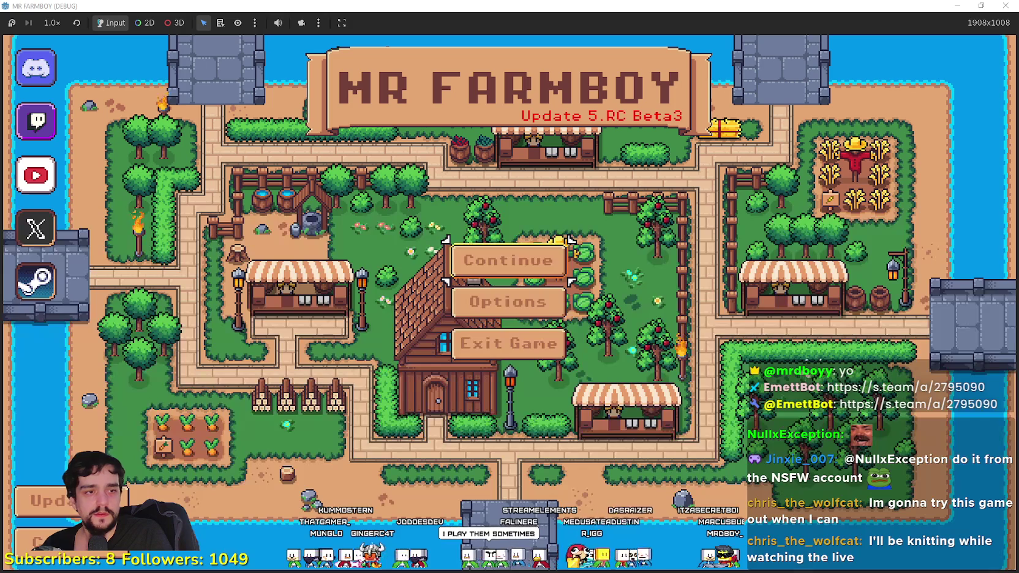
- Create a new save in an empty slot using The Endless incremental mode
{"action": "left_click", "coordinate": [546, 265]}
{"action": "scroll", "coordinate": [552, 343], "scroll_direction": "down", "scroll_amount": 3}
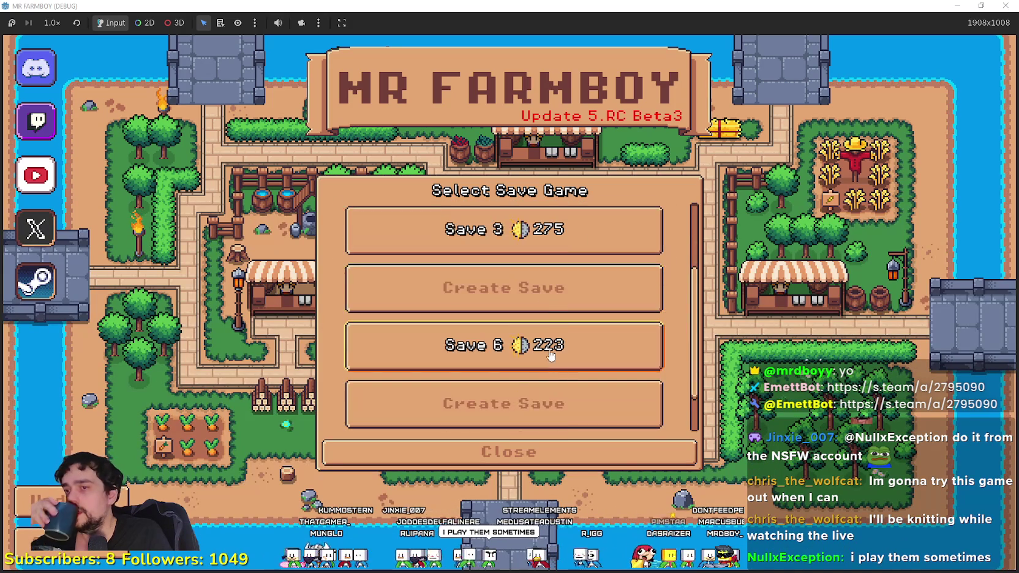
{"action": "left_click", "coordinate": [544, 327]}
{"action": "left_click", "coordinate": [686, 366]}
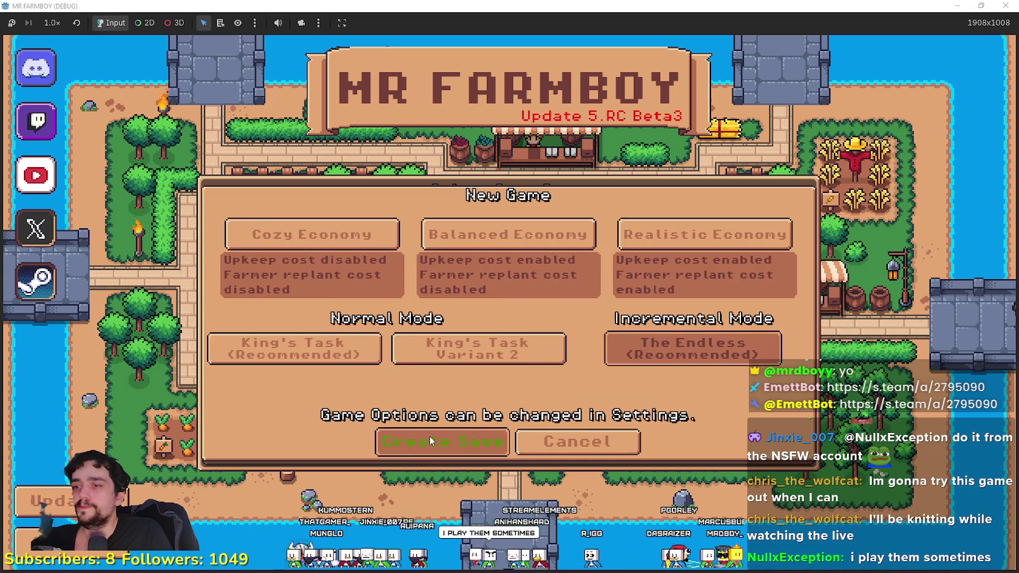
{"action": "left_click", "coordinate": [431, 441]}
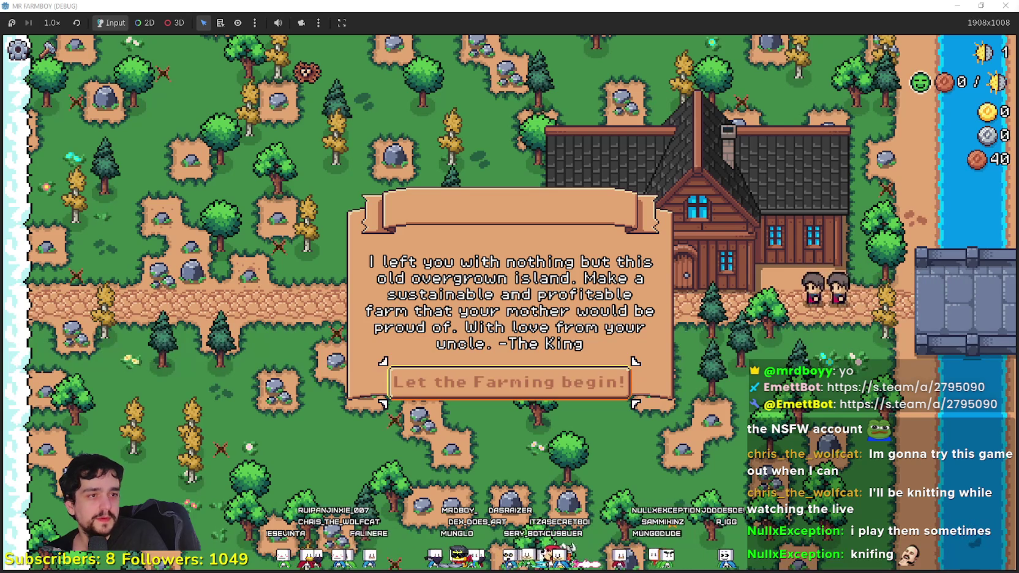
- Start the farm from the uncle's letter, gather items around the house, and walk into its door
{"action": "left_click", "coordinate": [585, 382]}
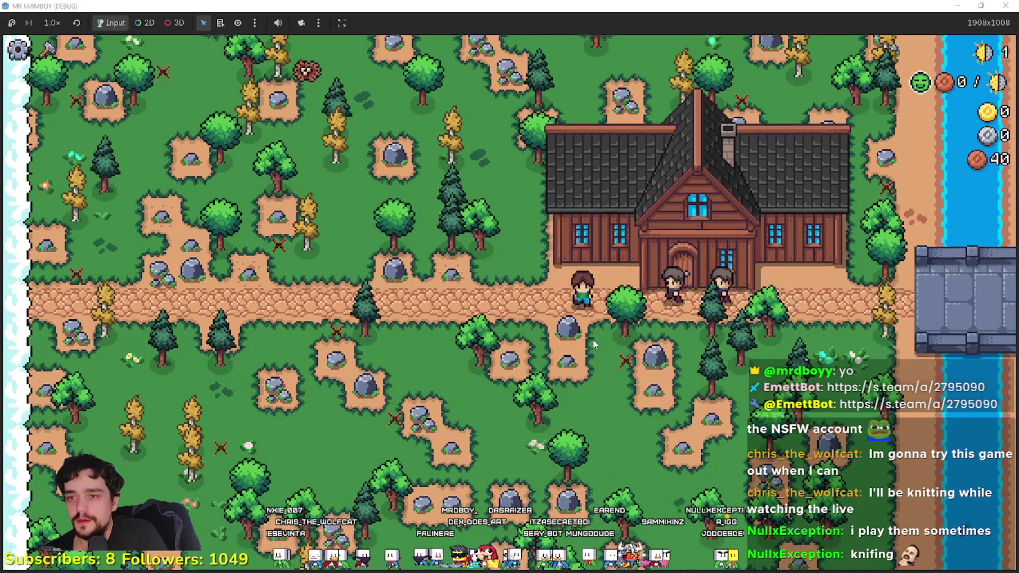
{"action": "key", "text": "w"}
{"action": "key", "text": "d"}
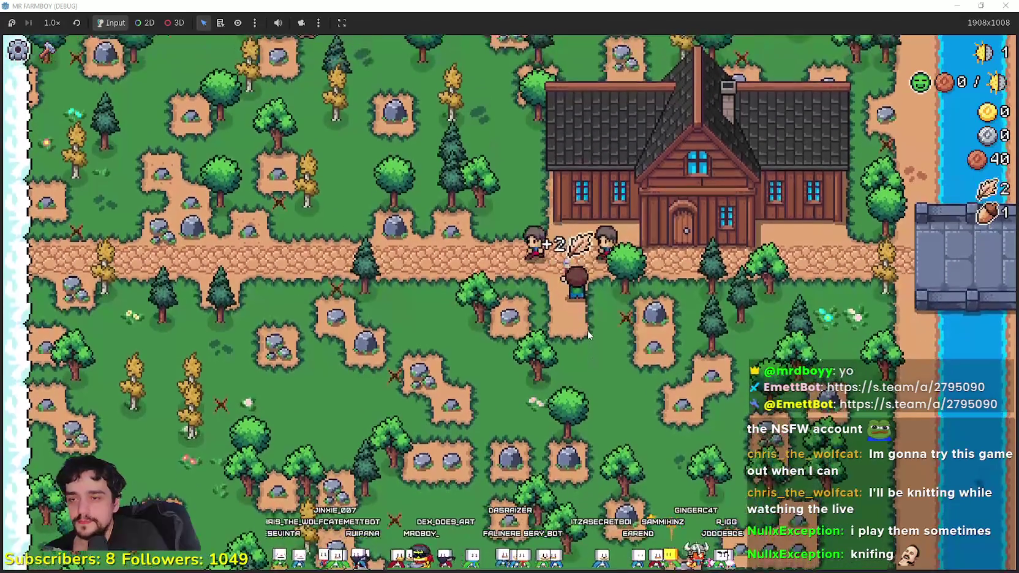
{"action": "key", "text": "d"}
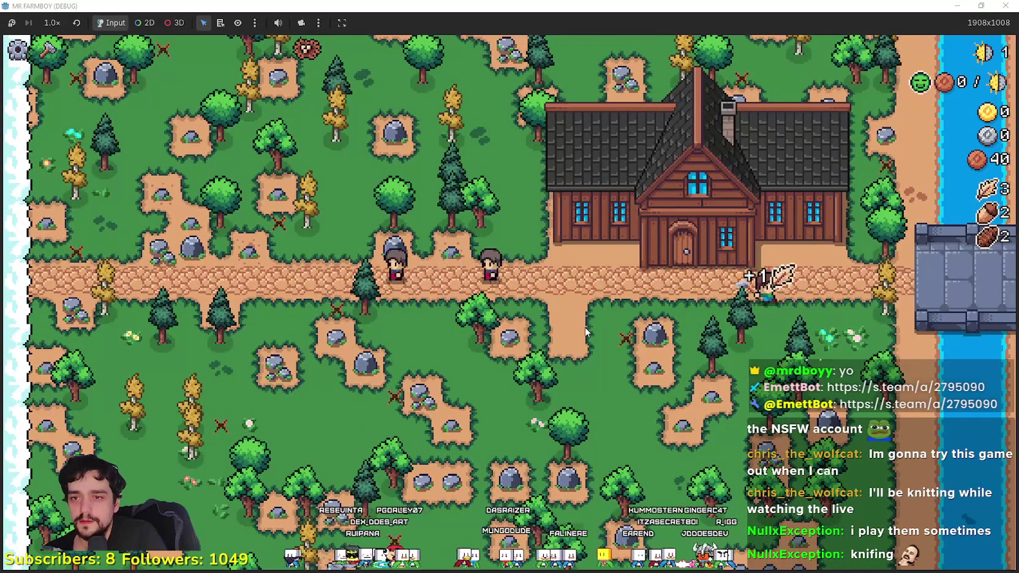
{"action": "key", "text": "s"}
{"action": "key", "text": "a"}
{"action": "key", "text": "w"}
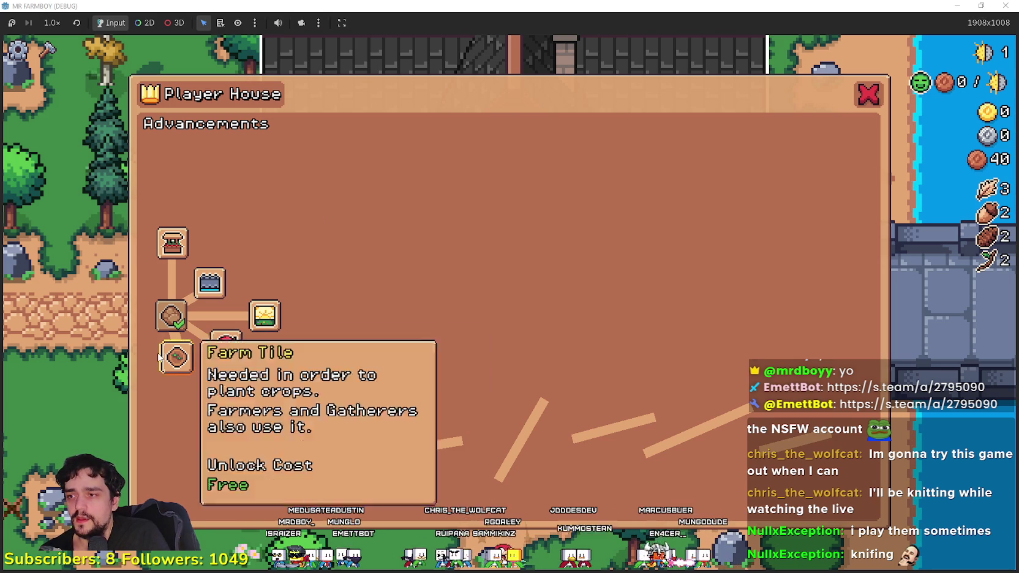
- Unlock the Farm Tile, Wheat, Bridge and Market advancements for 20 copper coins, then close the tree
{"action": "mouse_move", "coordinate": [181, 248]}
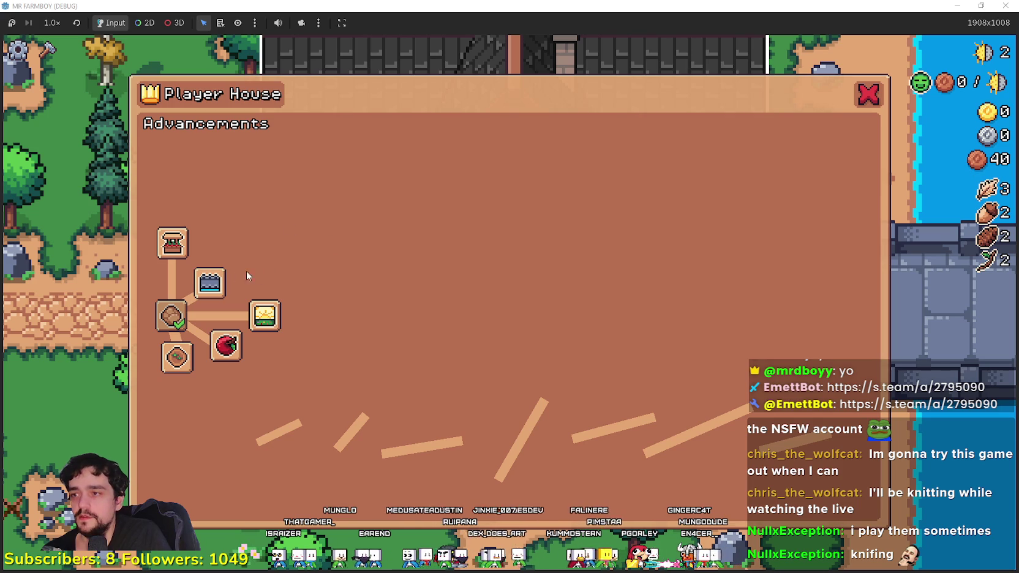
{"action": "mouse_move", "coordinate": [172, 370]}
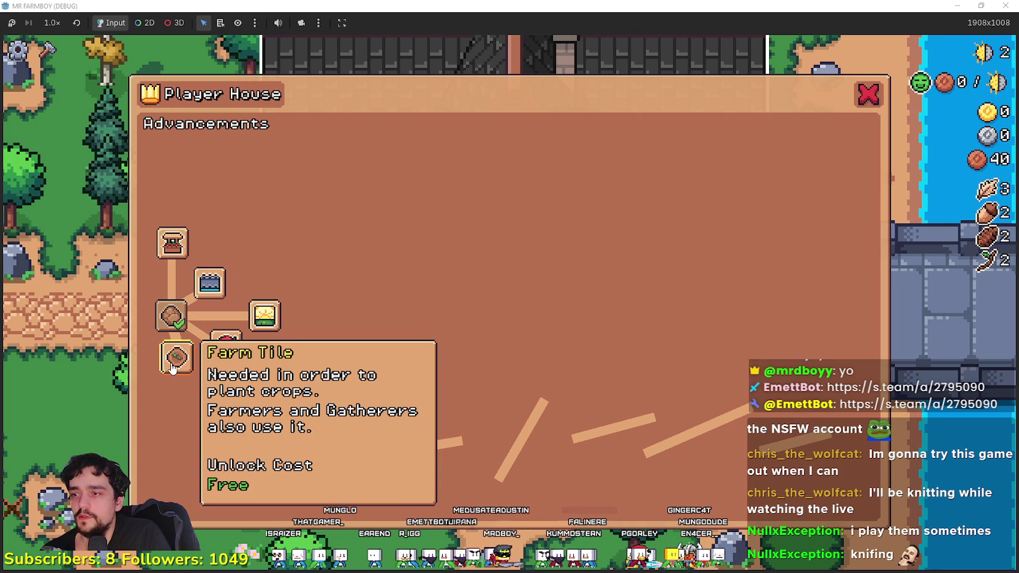
{"action": "left_click", "coordinate": [173, 368]}
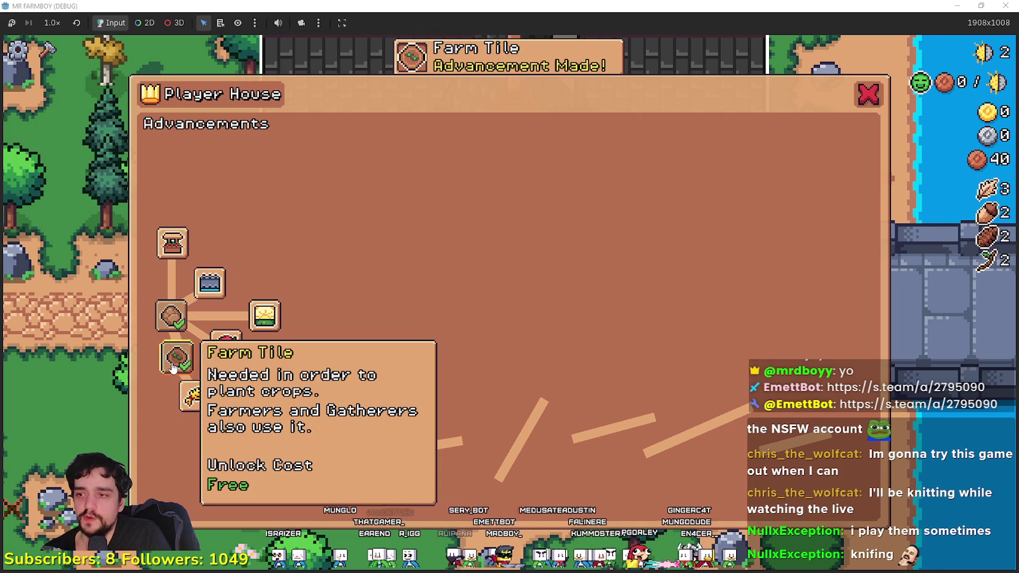
{"action": "mouse_move", "coordinate": [190, 401]}
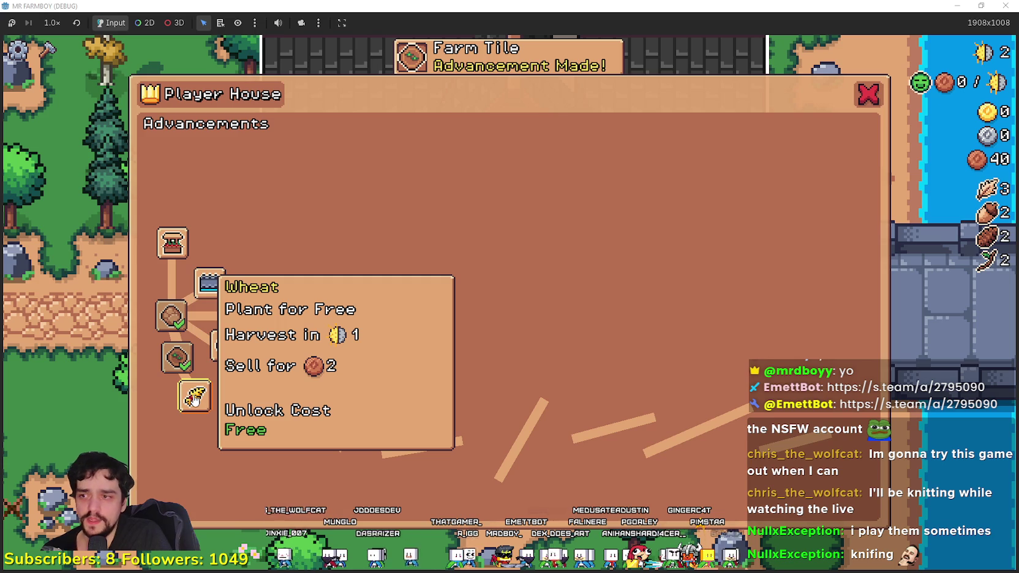
{"action": "mouse_move", "coordinate": [209, 452]}
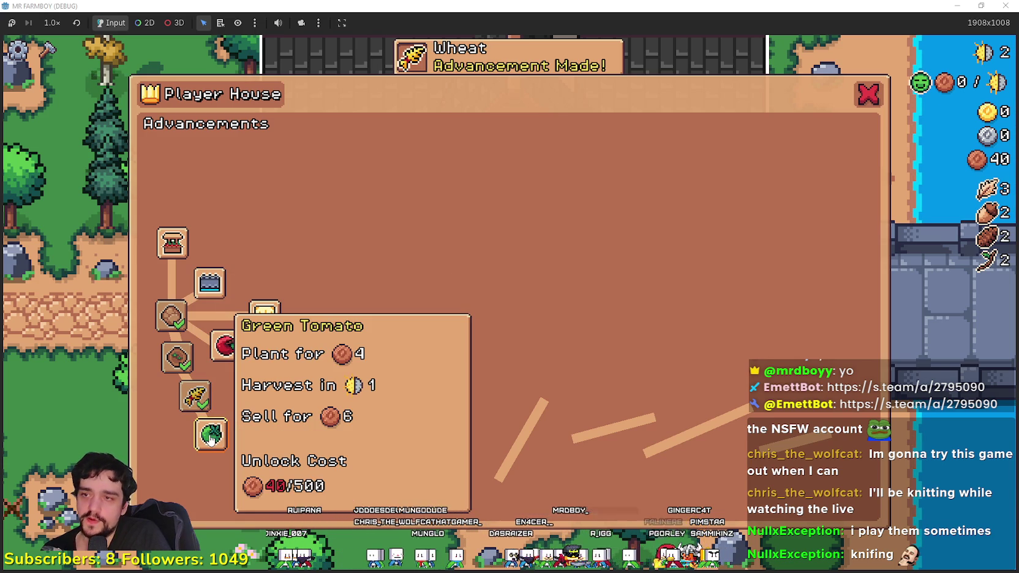
{"action": "mouse_move", "coordinate": [210, 283]}
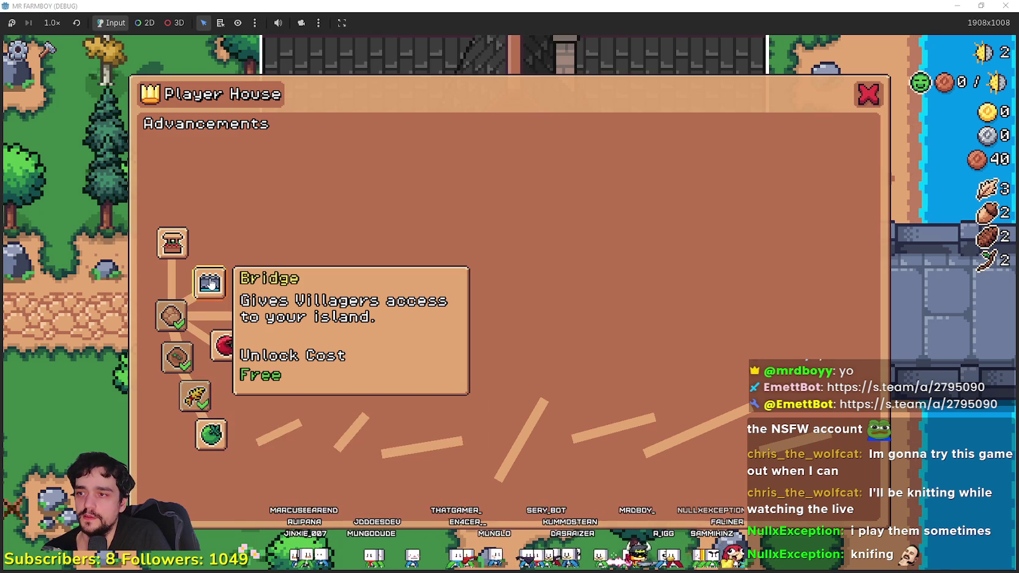
{"action": "mouse_move", "coordinate": [201, 421]}
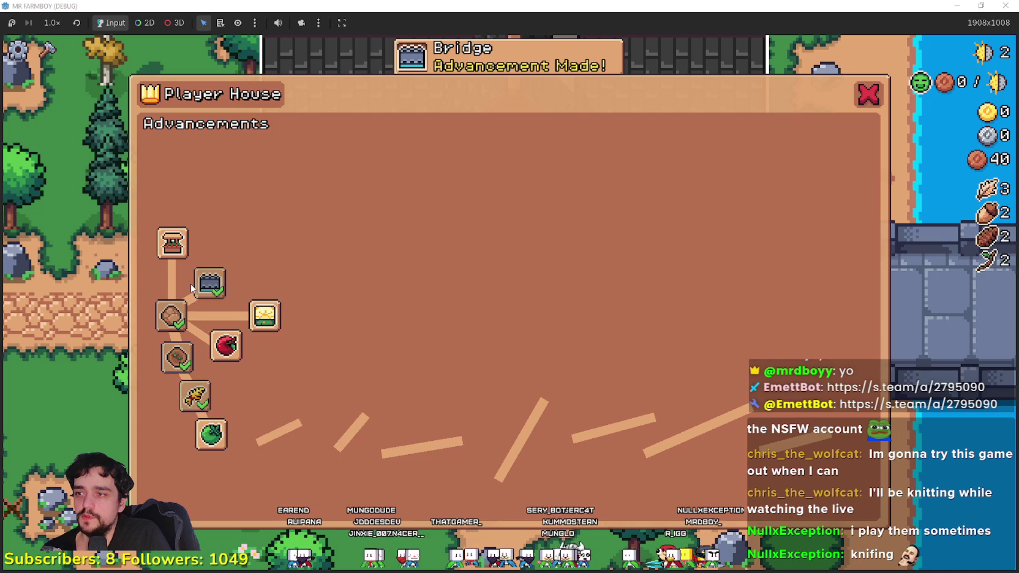
{"action": "mouse_move", "coordinate": [182, 246]}
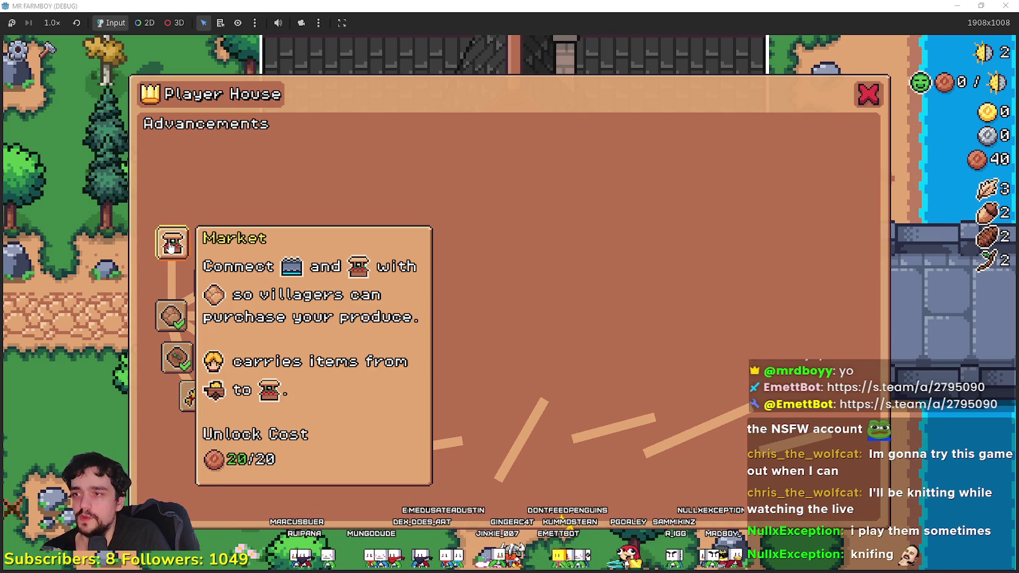
{"action": "left_click", "coordinate": [868, 101]}
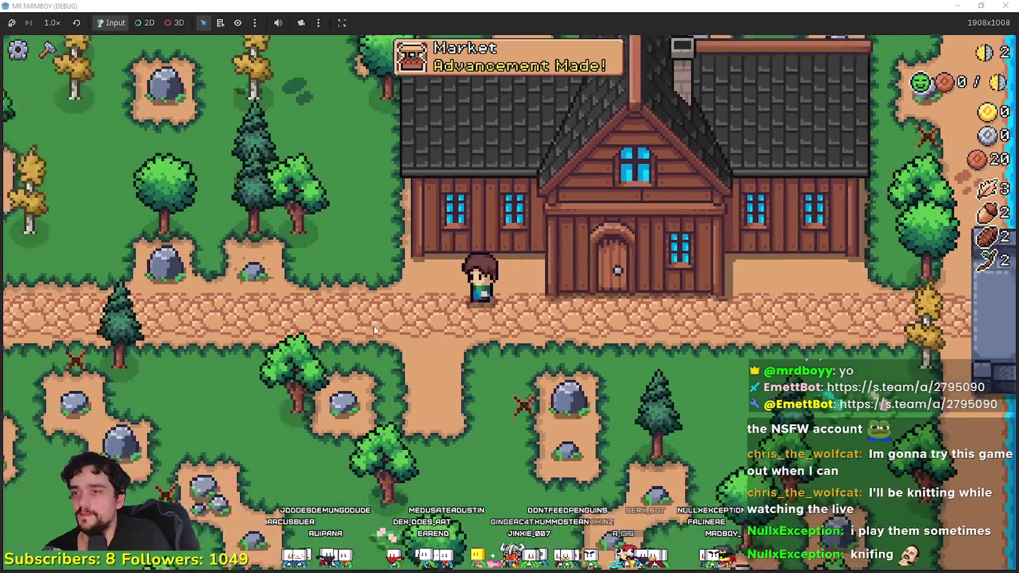
- Gather a leaf and wood, then place the Market stall beside the house
{"action": "key", "text": "a"}
{"action": "key", "text": "w"}
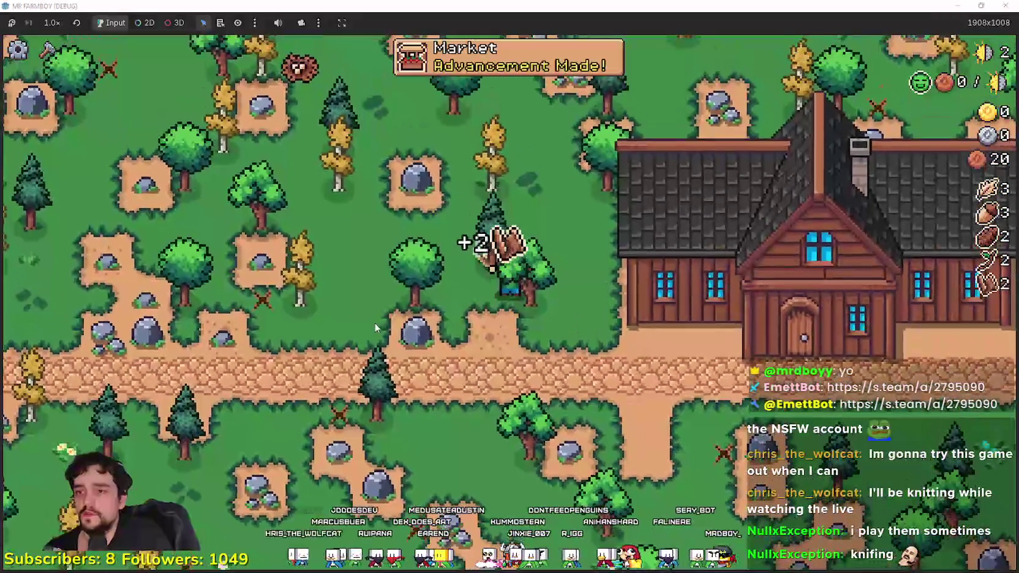
{"action": "key", "text": "a"}
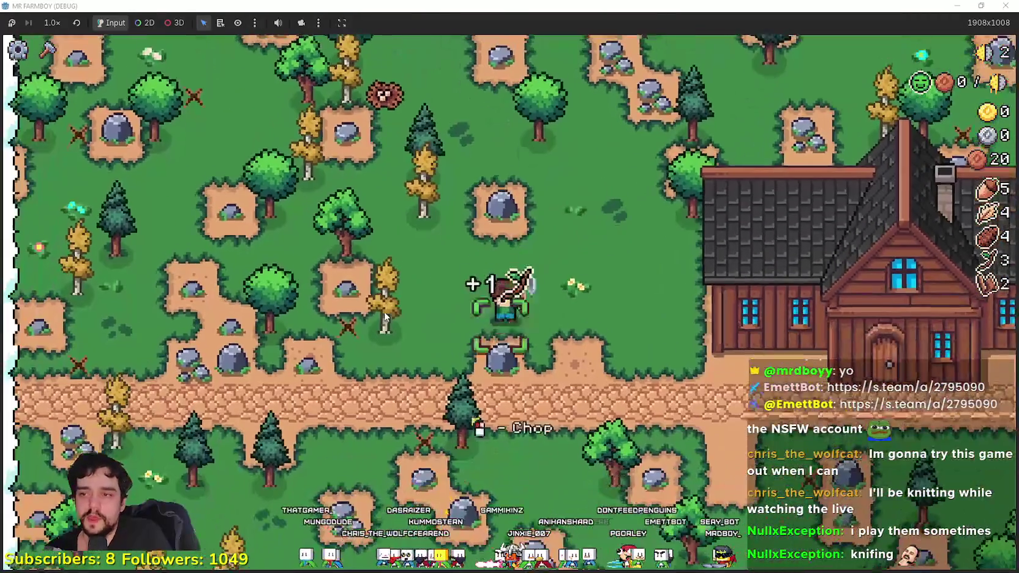
{"action": "key", "text": "s"}
{"action": "key", "text": "c"}
{"action": "left_click", "coordinate": [38, 395]}
{"action": "left_click", "coordinate": [606, 392]}
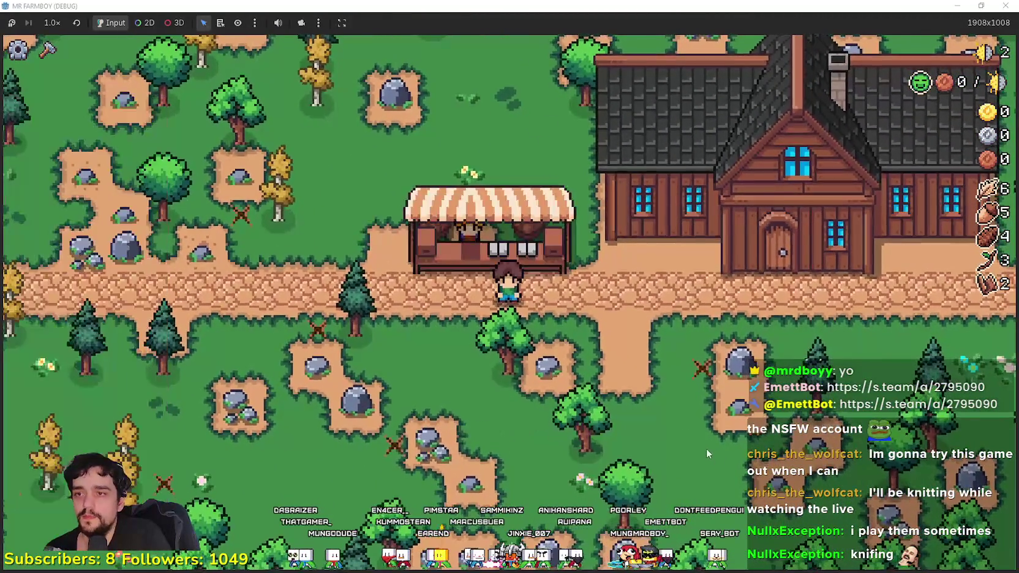
- Put two items up for sale at the Market
{"action": "key", "text": "e"}
{"action": "left_click", "coordinate": [525, 217]}
{"action": "left_click", "coordinate": [500, 220]}
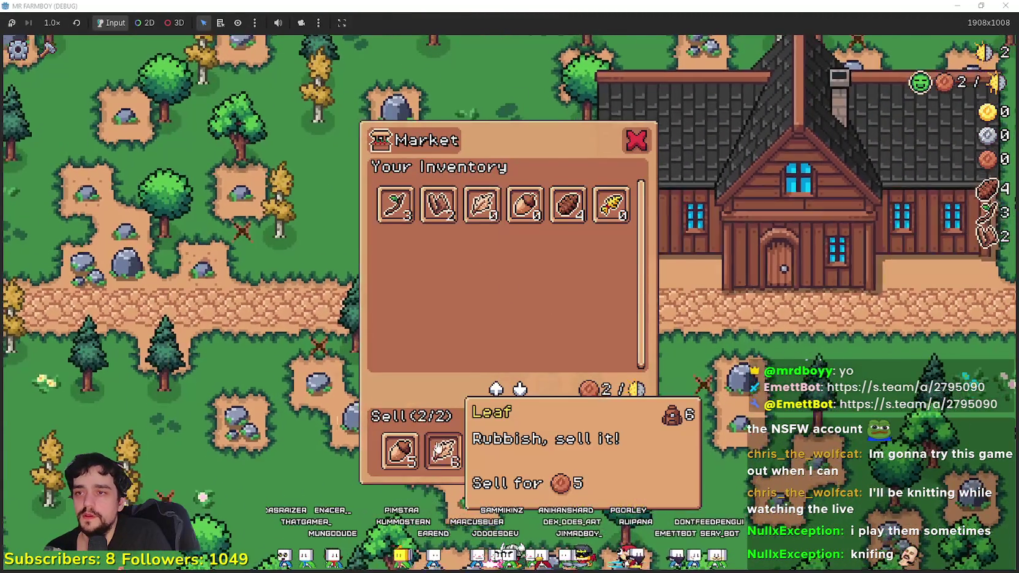
- Lay a dirt farm tile below the path
{"action": "key", "text": "w"}
{"action": "key", "text": "d"}
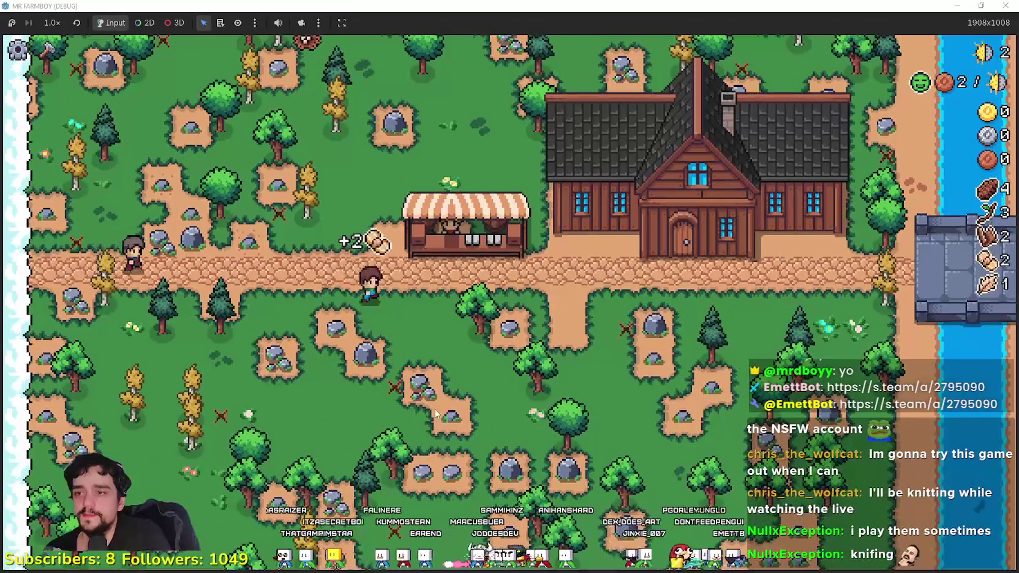
{"action": "key", "text": "s"}
{"action": "key", "text": "c"}
{"action": "left_click", "coordinate": [76, 225]}
{"action": "key", "text": "w"}
{"action": "left_click", "coordinate": [570, 352]}
- Extend the dirt patch with new tiles on its left side and below it
{"action": "key", "text": "d"}
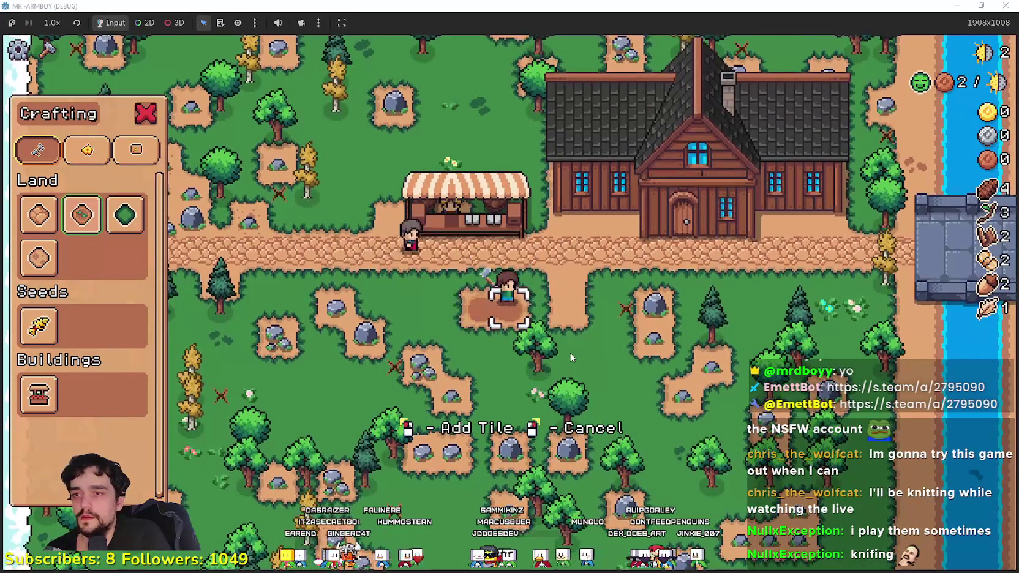
{"action": "key", "text": "w"}
{"action": "key", "text": "a"}
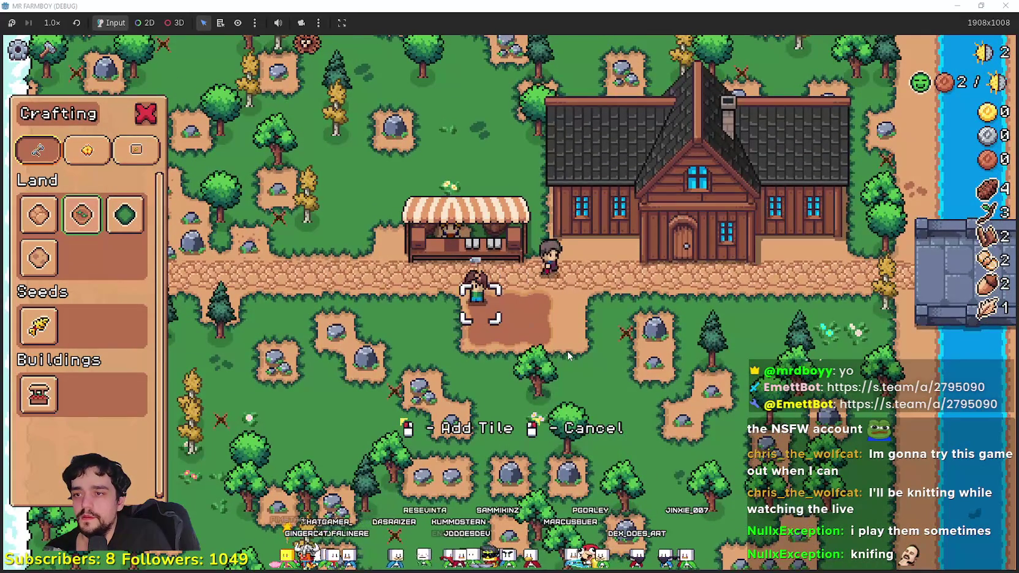
{"action": "key", "text": "s"}
{"action": "key", "text": "a"}
{"action": "left_click", "coordinate": [568, 355]}
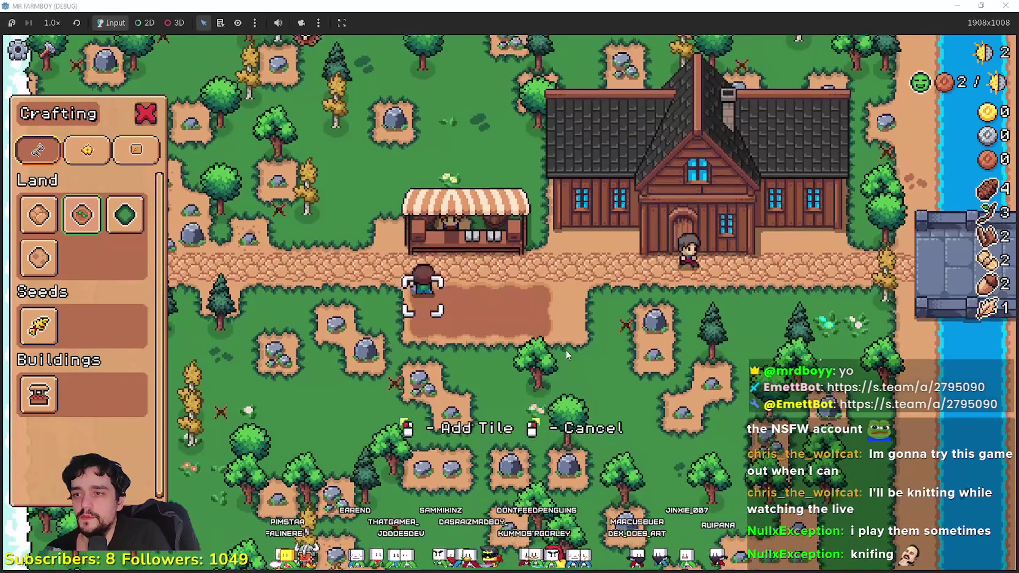
{"action": "key", "text": "s"}
{"action": "key", "text": "d"}
{"action": "left_click", "coordinate": [504, 300]}
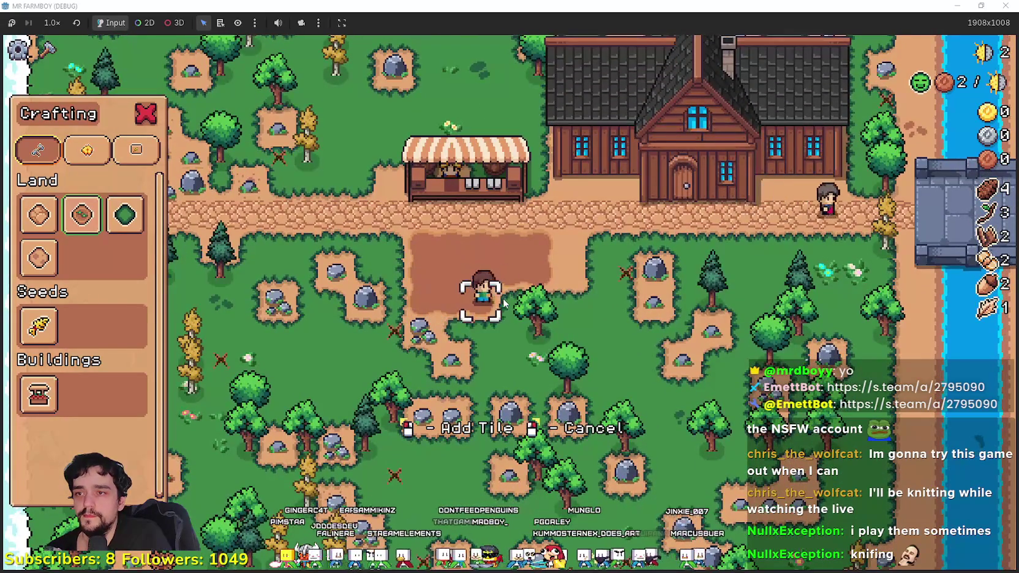
{"action": "key", "text": "s"}
{"action": "key", "text": "d"}
{"action": "left_click", "coordinate": [503, 299]}
- Turn the rocky tile into dirt and clear the rock beside the patch
{"action": "key", "text": "a"}
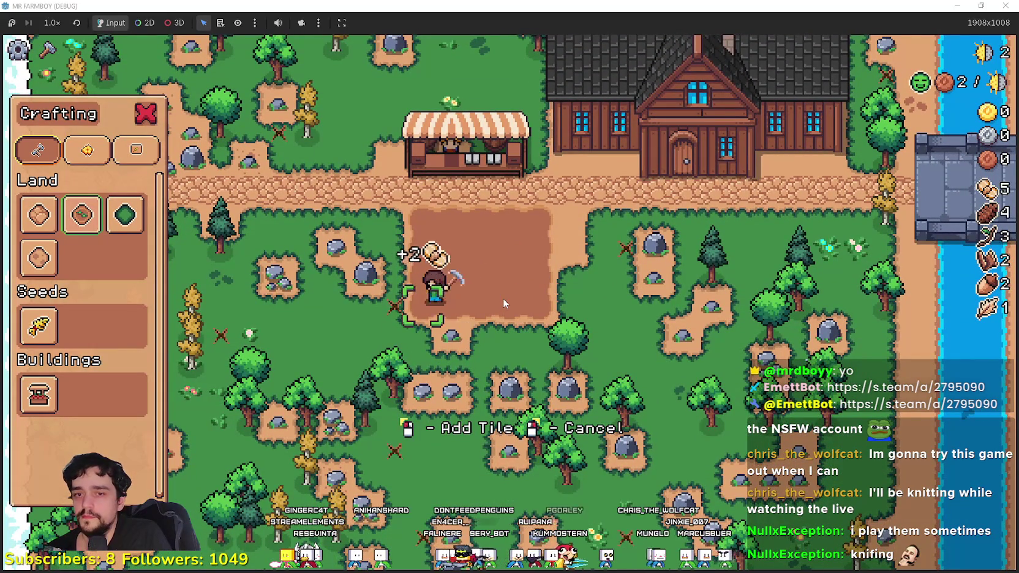
{"action": "left_click", "coordinate": [503, 299]}
{"action": "key", "text": "s"}
{"action": "left_click", "coordinate": [503, 300]}
{"action": "key", "text": "d"}
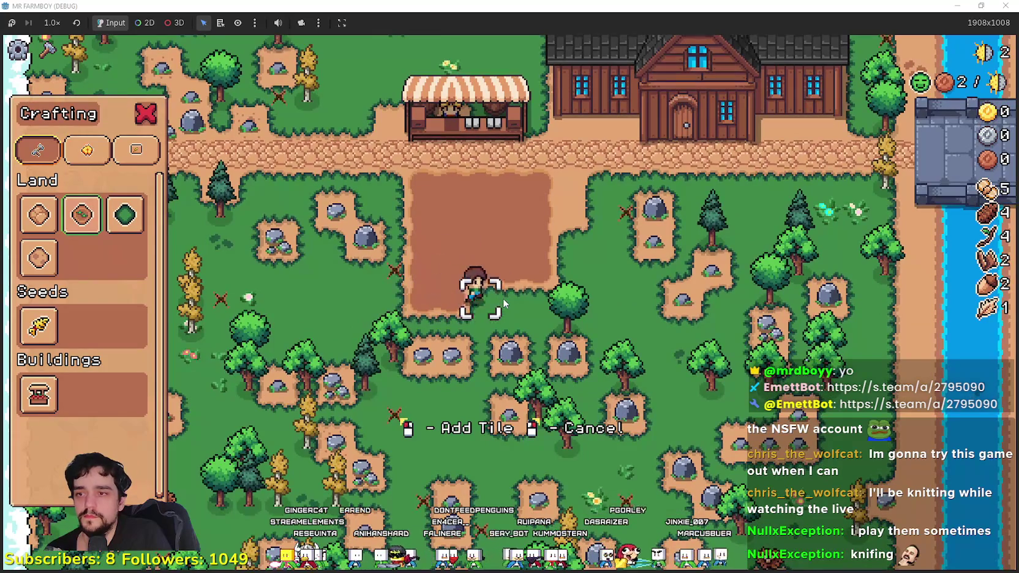
{"action": "key", "text": "d"}
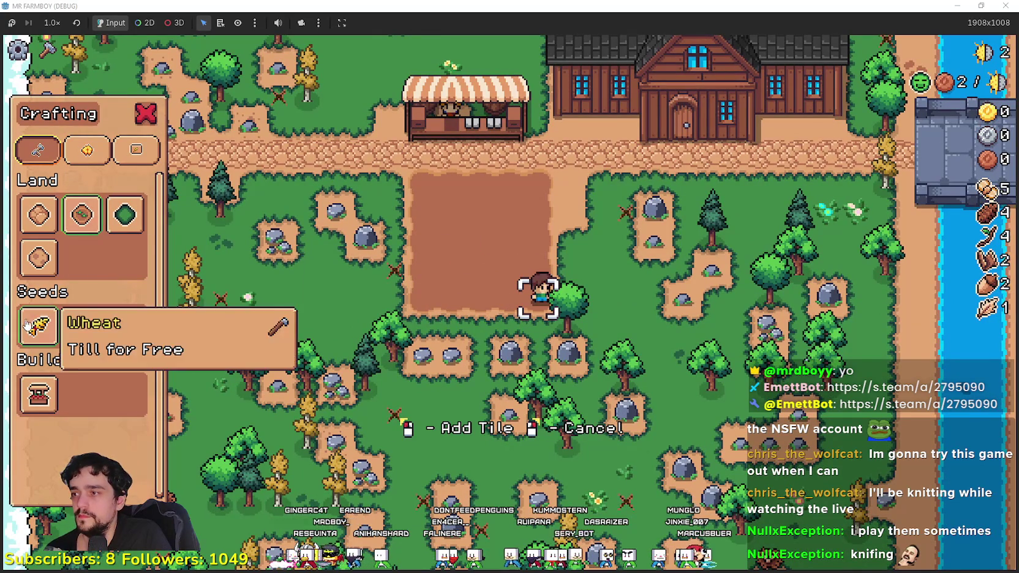
- Select wheat seeds and plant seedlings across the plot's first two rows
{"action": "left_click", "coordinate": [24, 325]}
{"action": "key", "text": "w"}
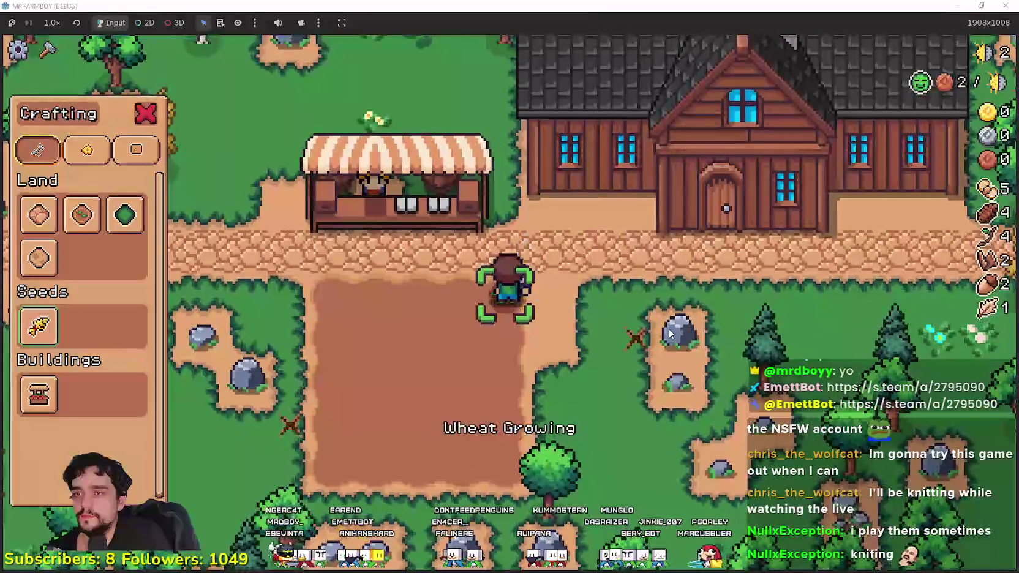
{"action": "left_click", "coordinate": [668, 329]}
{"action": "key", "text": "a"}
{"action": "left_click", "coordinate": [667, 328]}
{"action": "key", "text": "a"}
{"action": "left_click", "coordinate": [667, 328]}
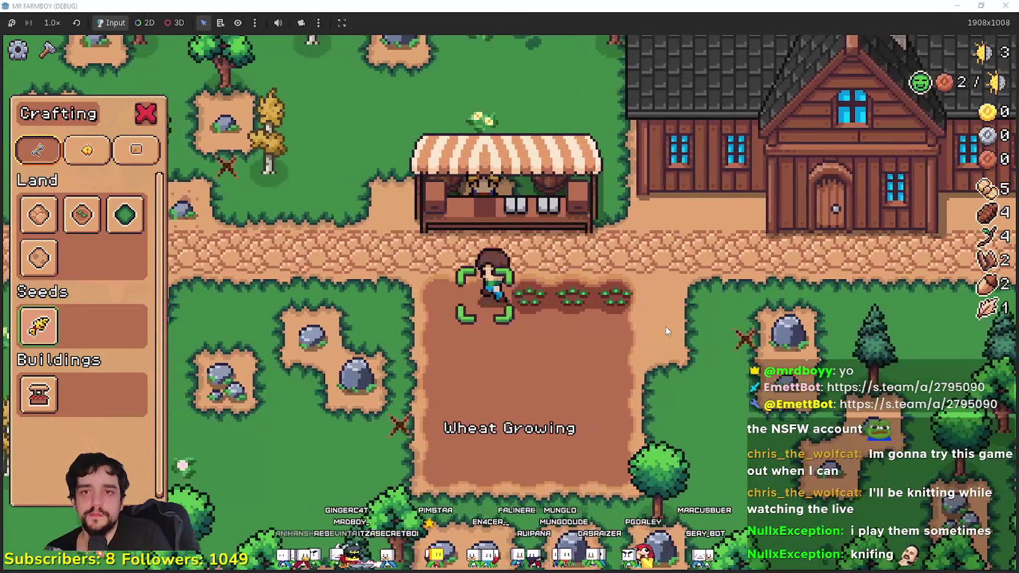
{"action": "key", "text": "a"}
{"action": "left_click", "coordinate": [666, 327]}
{"action": "key", "text": "a"}
{"action": "left_click", "coordinate": [665, 327]}
{"action": "key", "text": "s"}
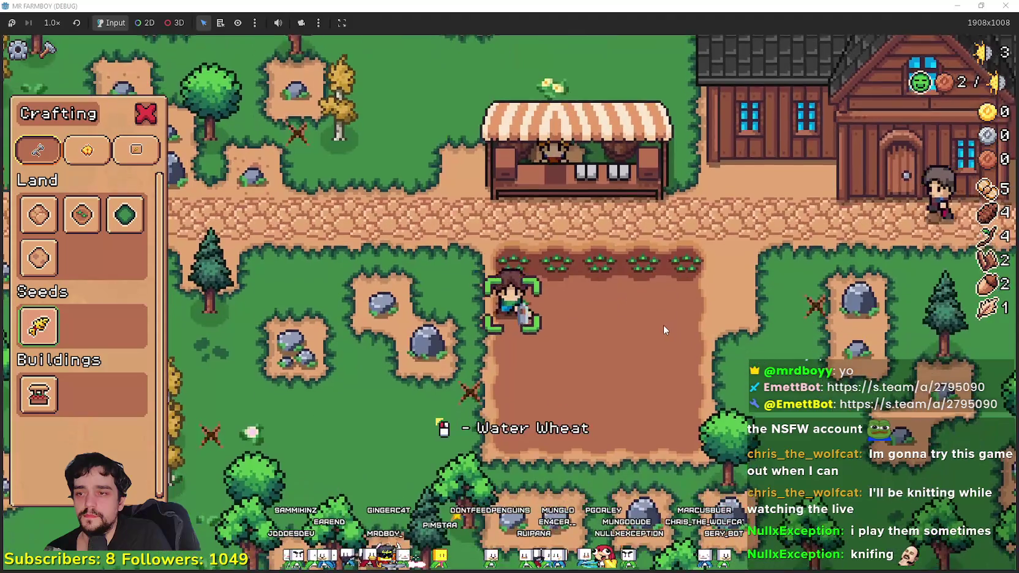
{"action": "left_click", "coordinate": [664, 324]}
{"action": "key", "text": "d"}
{"action": "left_click", "coordinate": [480, 393]}
{"action": "key", "text": "d"}
{"action": "key", "text": "d"}
{"action": "left_click", "coordinate": [480, 393]}
{"action": "key", "text": "d"}
{"action": "left_click", "coordinate": [480, 393]}
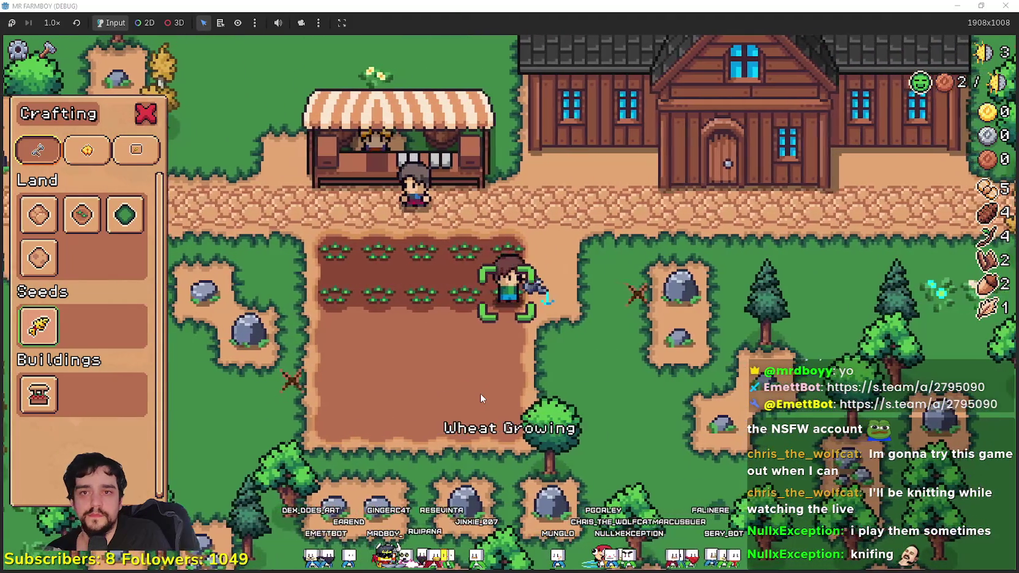
- Plant wheat seedlings across the third and fourth rows
{"action": "key", "text": "s"}
{"action": "left_click", "coordinate": [481, 384]}
{"action": "key", "text": "a"}
{"action": "left_click", "coordinate": [752, 304]}
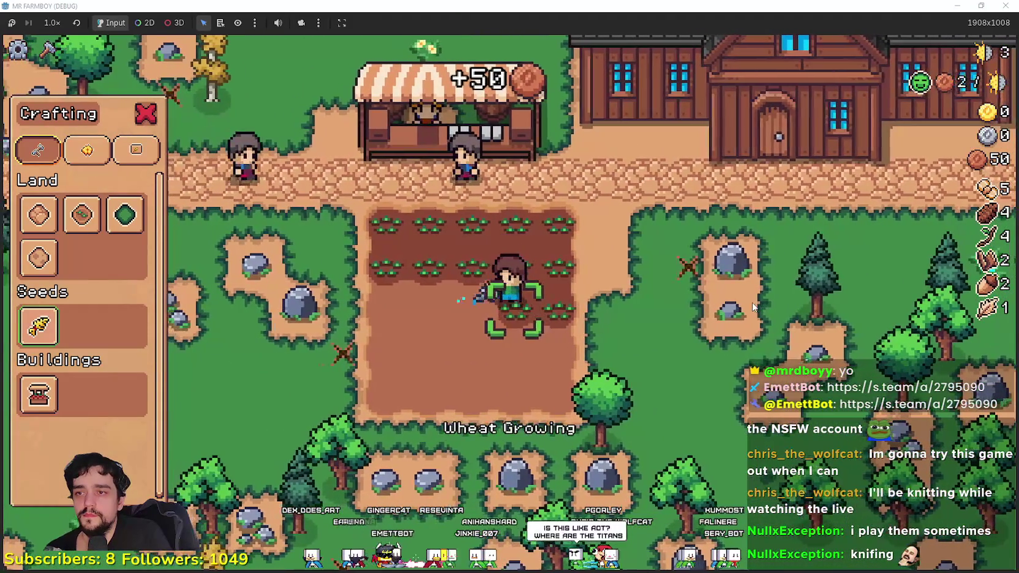
{"action": "key", "text": "a"}
{"action": "left_click", "coordinate": [745, 299]}
{"action": "key", "text": "a"}
{"action": "left_click", "coordinate": [745, 298]}
{"action": "key", "text": "a"}
{"action": "left_click", "coordinate": [745, 299]}
{"action": "key", "text": "s"}
{"action": "left_click", "coordinate": [742, 298]}
{"action": "key", "text": "d"}
{"action": "left_click", "coordinate": [742, 299]}
{"action": "key", "text": "d"}
{"action": "left_click", "coordinate": [733, 296]}
{"action": "key", "text": "d"}
{"action": "left_click", "coordinate": [734, 296]}
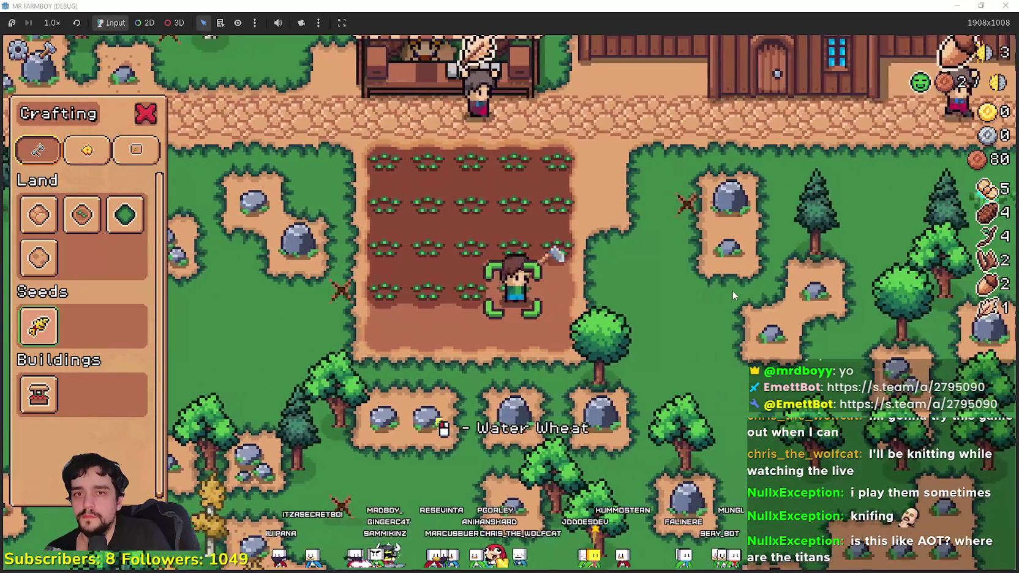
- Water the wheat seedlings tile by tile, working left toward the first column
{"action": "key", "text": "d"}
{"action": "key", "text": "s"}
{"action": "left_click", "coordinate": [732, 290]}
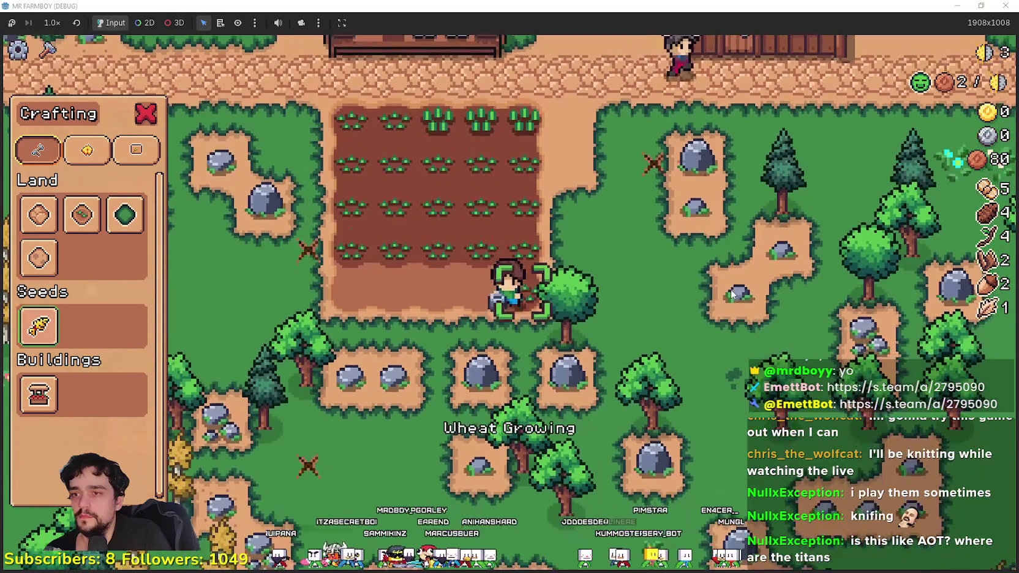
{"action": "key", "text": "a"}
{"action": "key", "text": "a"}
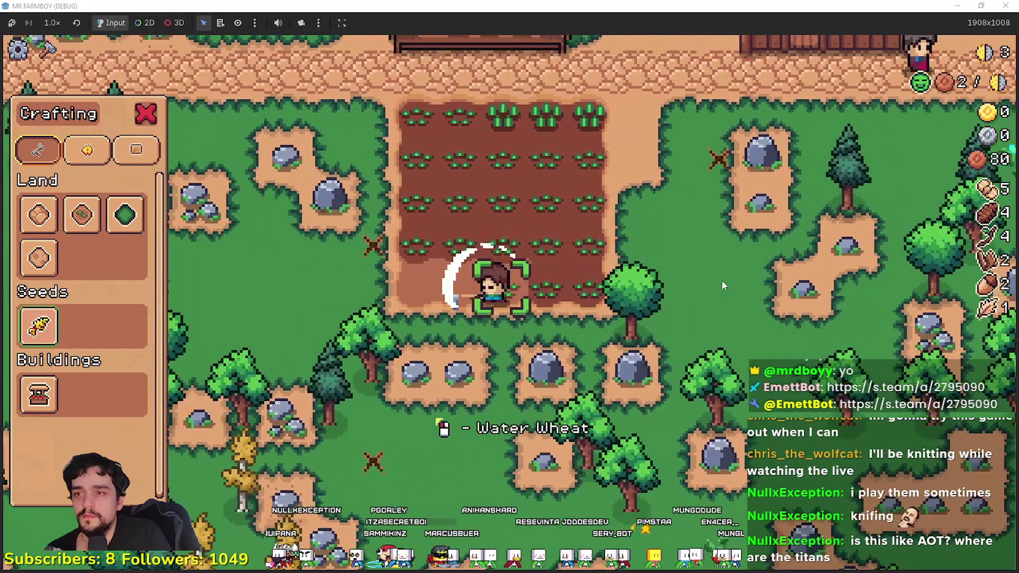
{"action": "left_click", "coordinate": [722, 280]}
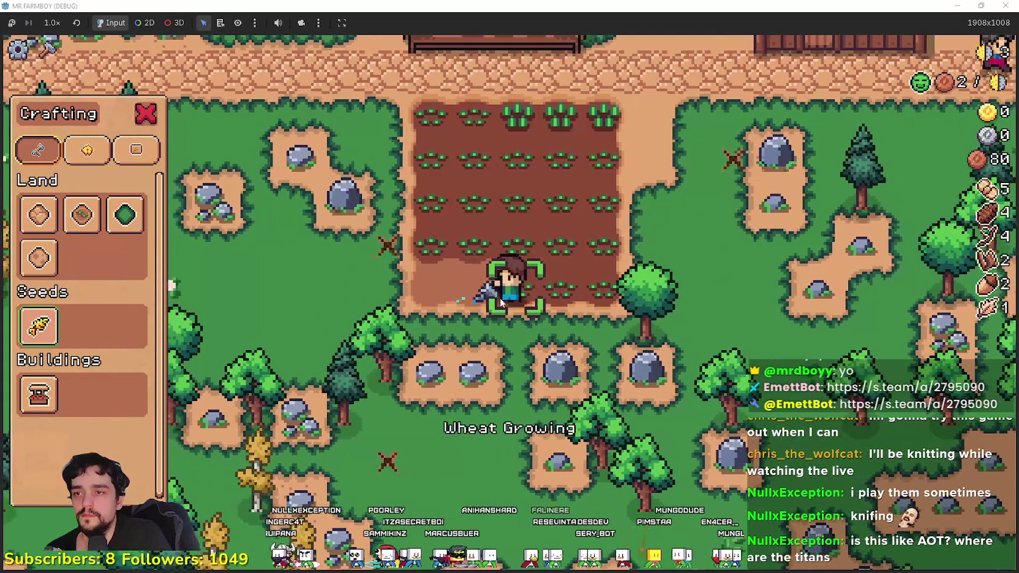
{"action": "key", "text": "a"}
{"action": "left_click", "coordinate": [548, 276]}
{"action": "key", "text": "a"}
{"action": "left_click", "coordinate": [545, 257]}
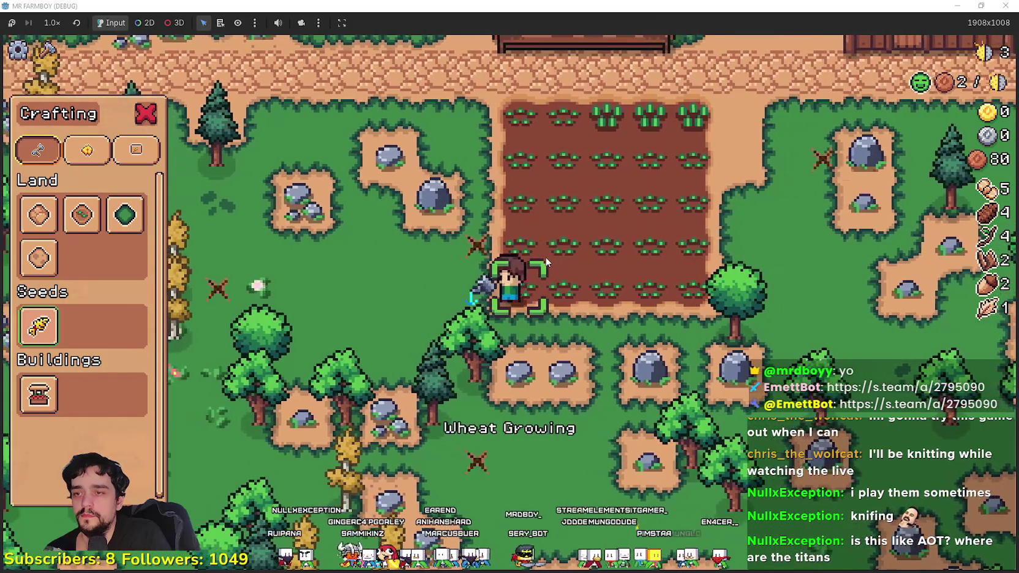
{"action": "scroll", "coordinate": [545, 258], "scroll_direction": "down", "scroll_amount": 5}
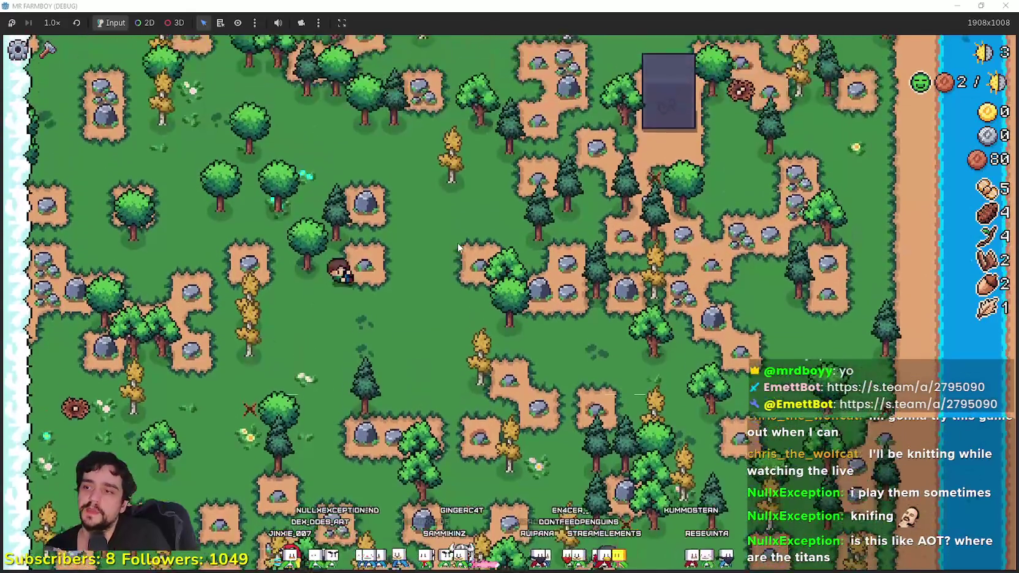
- View the Worker Speed Poneglyph upgrade, then head down toward the farm
{"action": "key", "text": "d"}
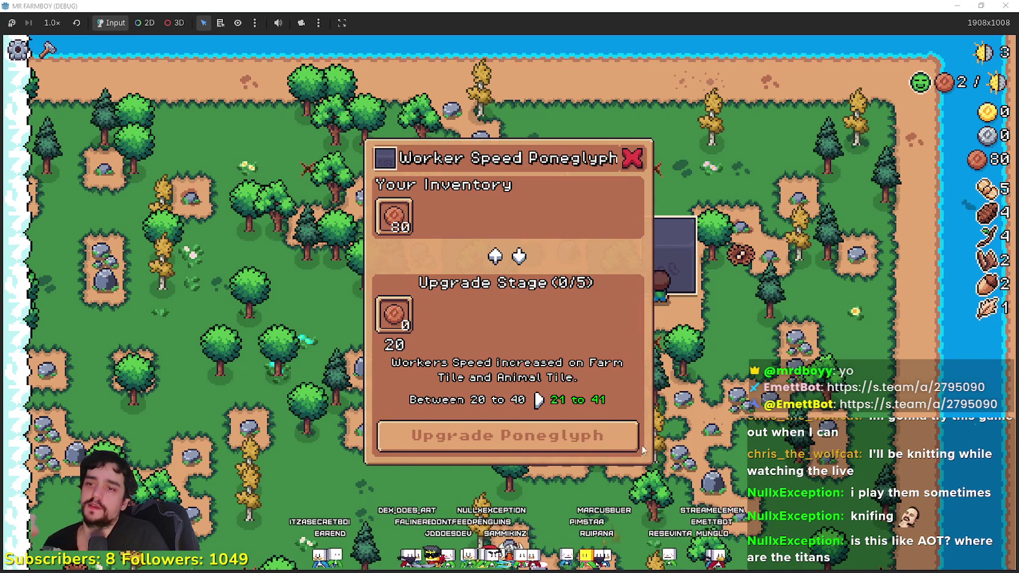
{"action": "key", "text": "s"}
{"action": "key", "text": "a"}
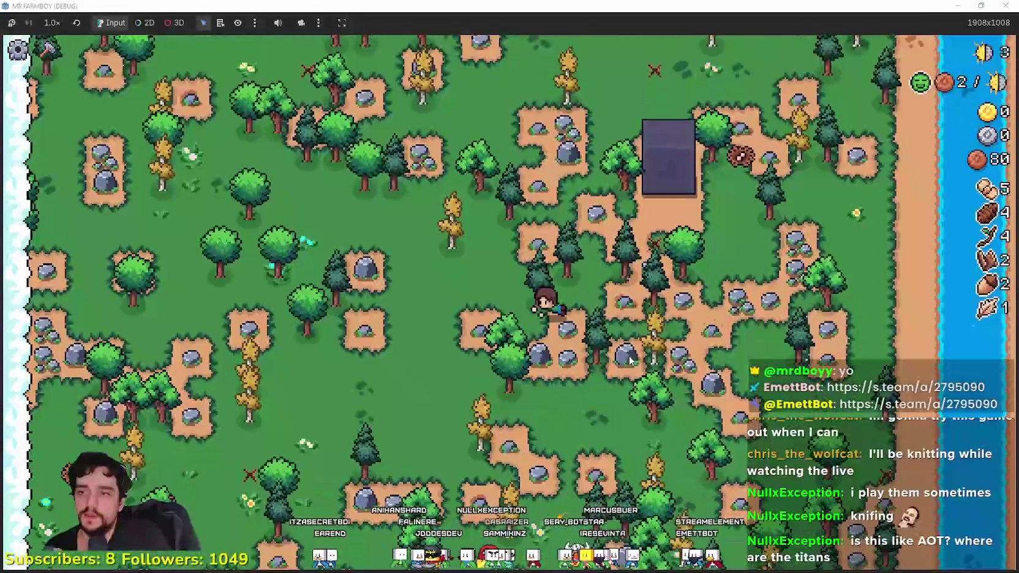
{"action": "key", "text": "s"}
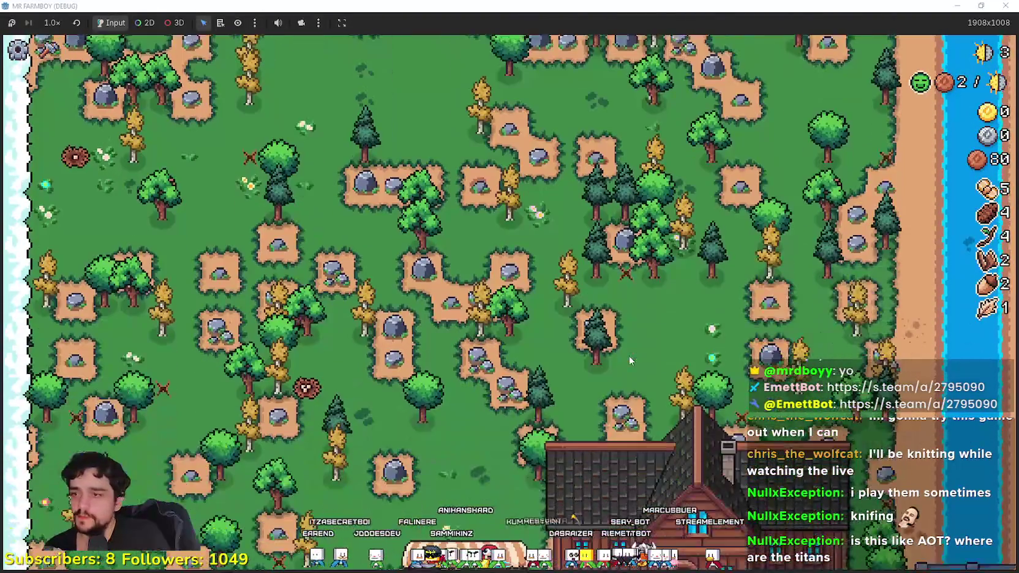
{"action": "key", "text": "s"}
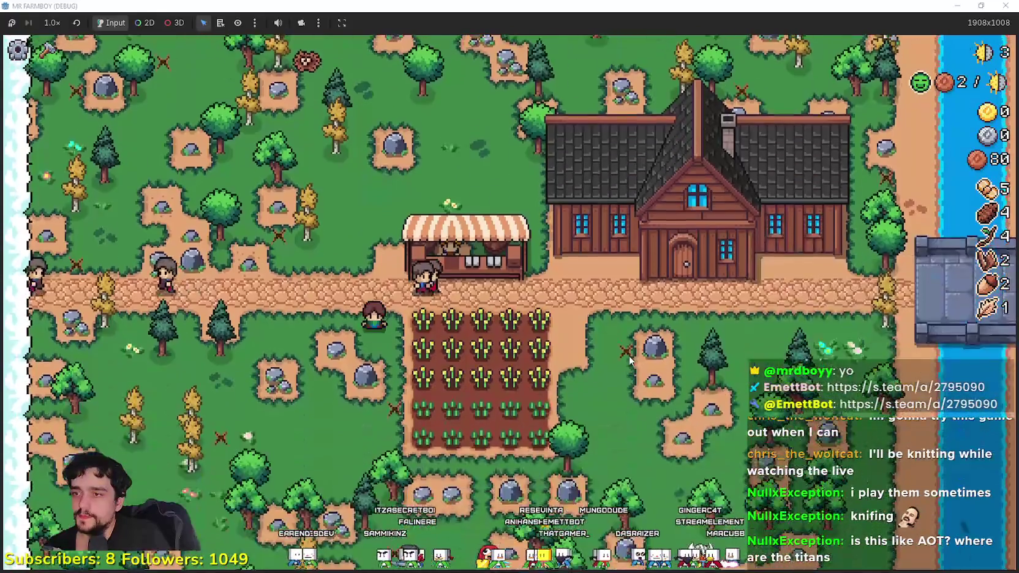
{"action": "key", "text": "s"}
{"action": "key", "text": "d"}
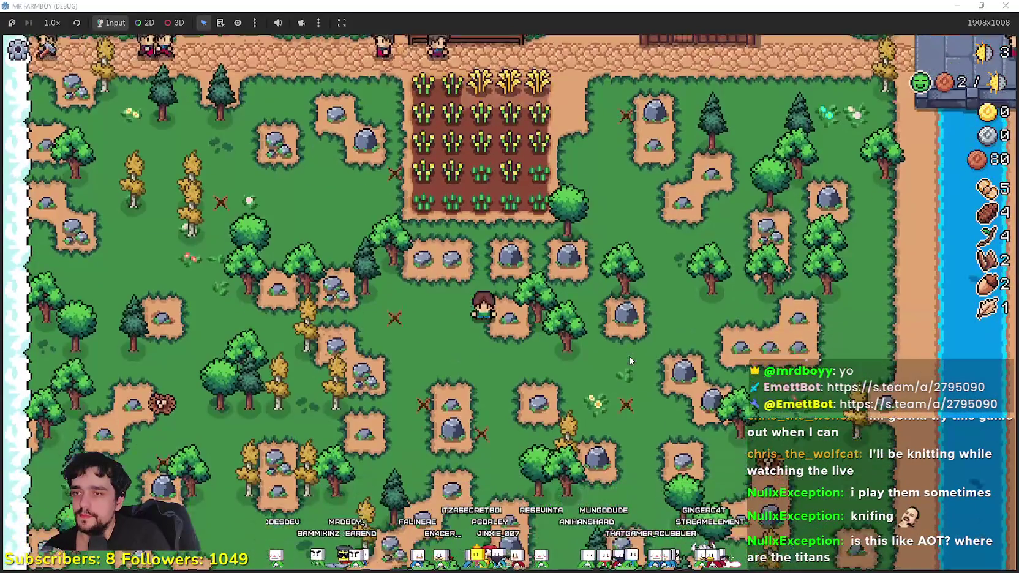
- Walk down to the river and back up across the meadow to the house
{"action": "key", "text": "s"}
{"action": "key", "text": "d"}
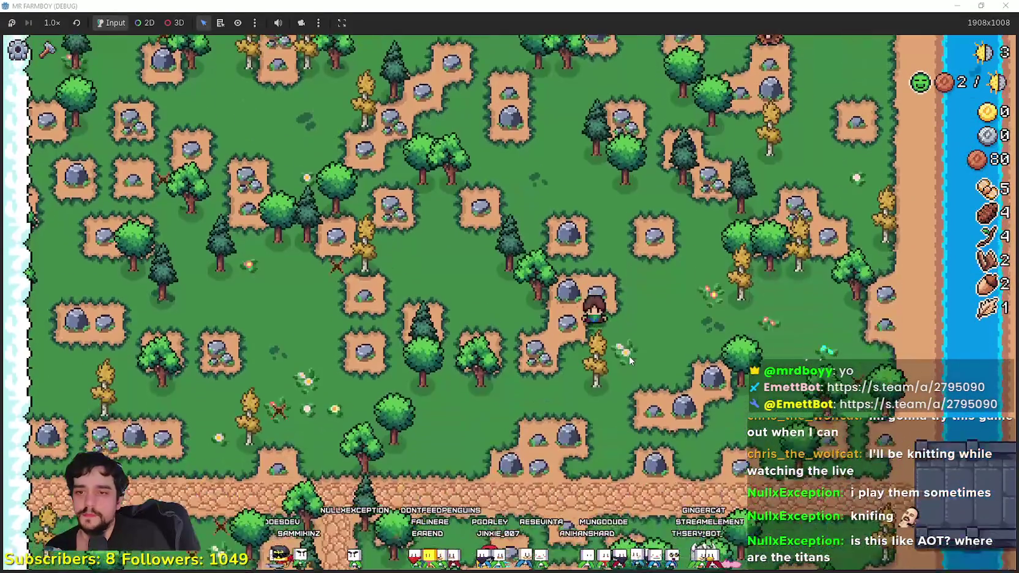
{"action": "key", "text": "s"}
{"action": "key", "text": "d"}
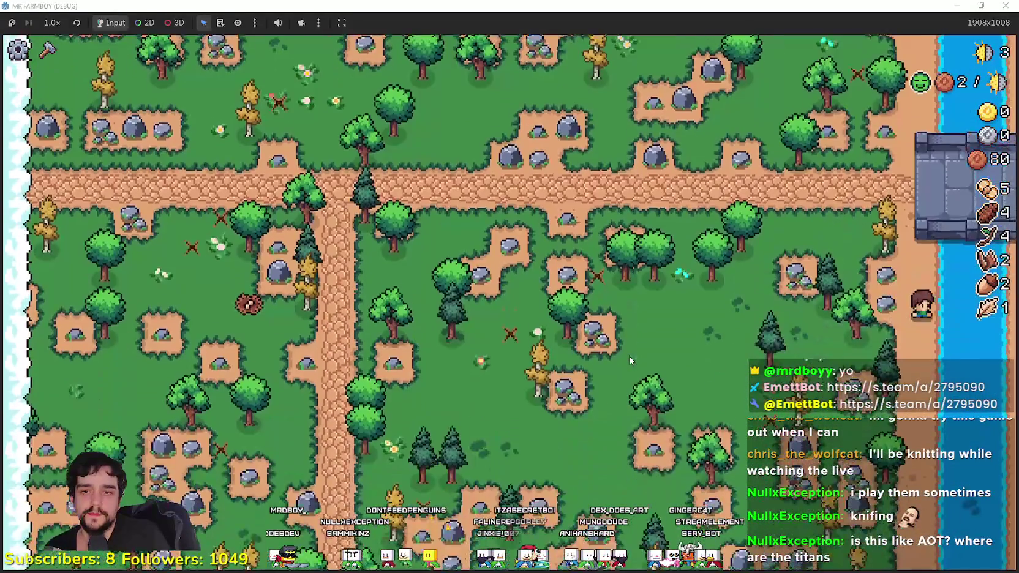
{"action": "key", "text": "s"}
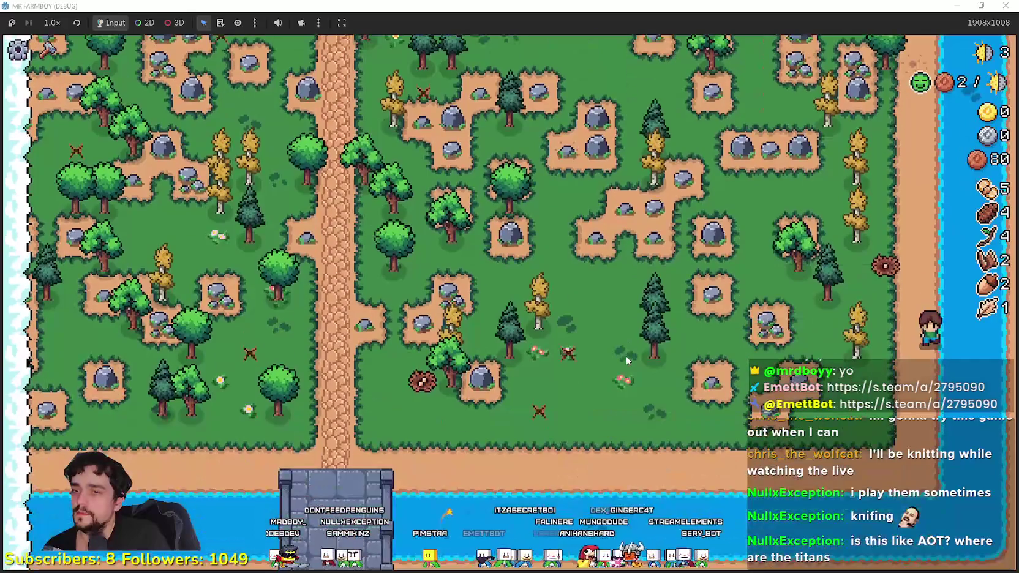
{"action": "key", "text": "d"}
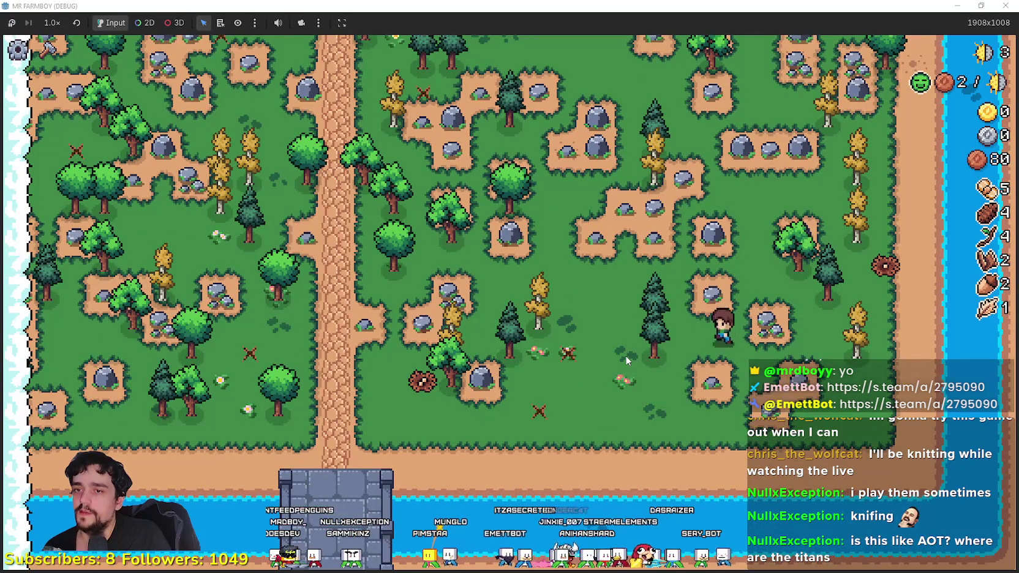
{"action": "key", "text": "w"}
{"action": "key", "text": "w"}
{"action": "key", "text": "a"}
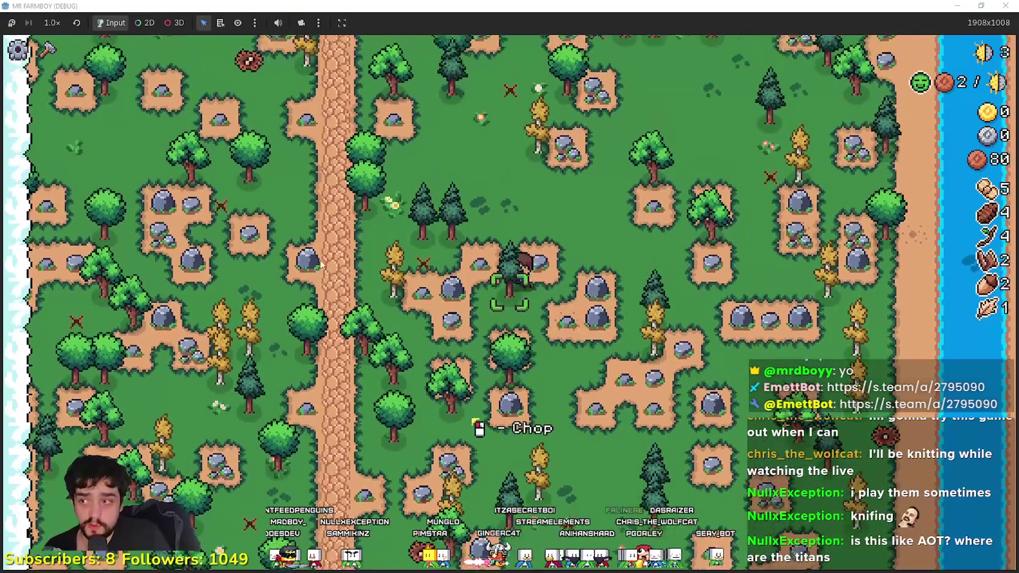
{"action": "key", "text": "w"}
{"action": "key", "text": "d"}
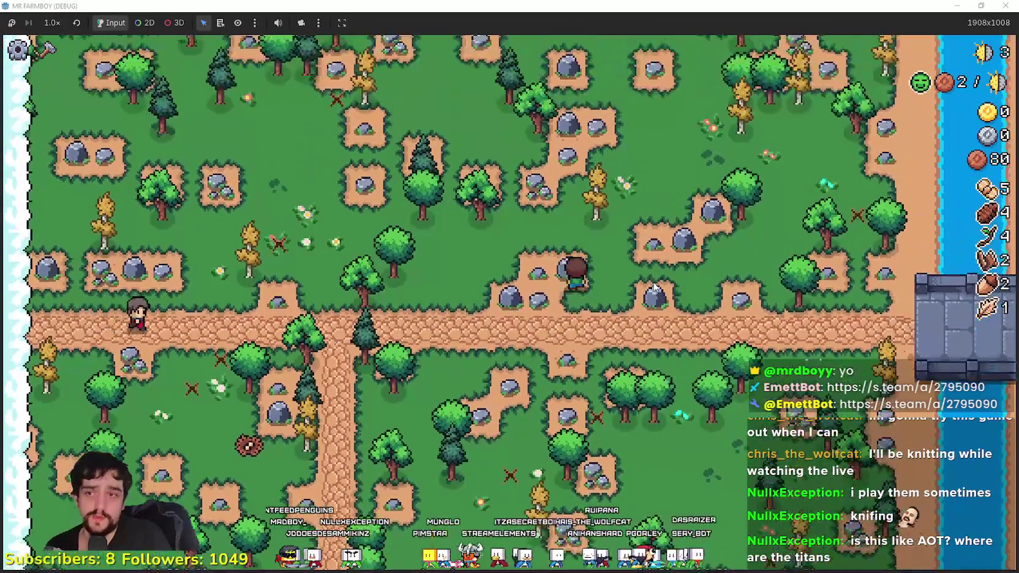
{"action": "key", "text": "w"}
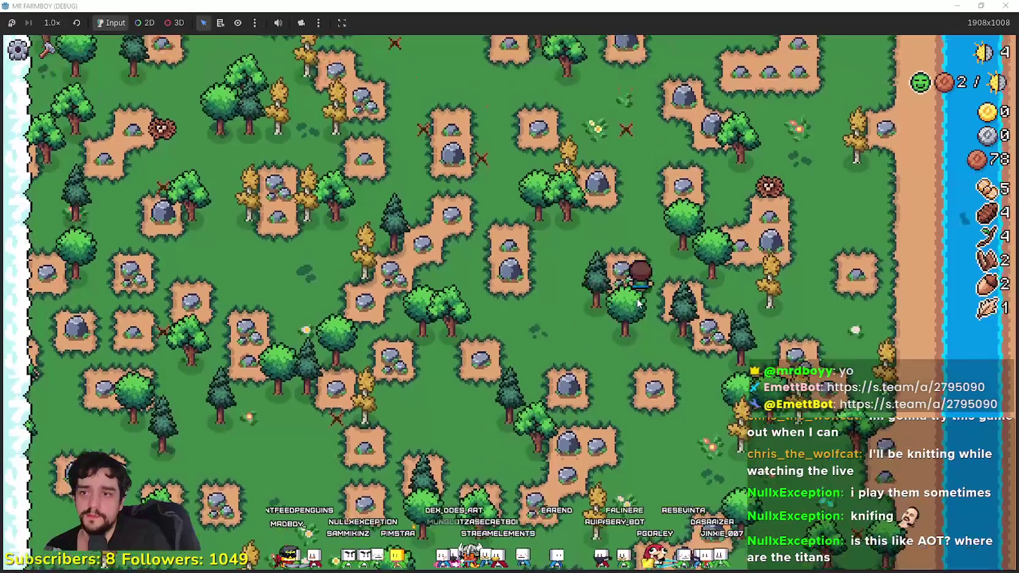
{"action": "key", "text": "w"}
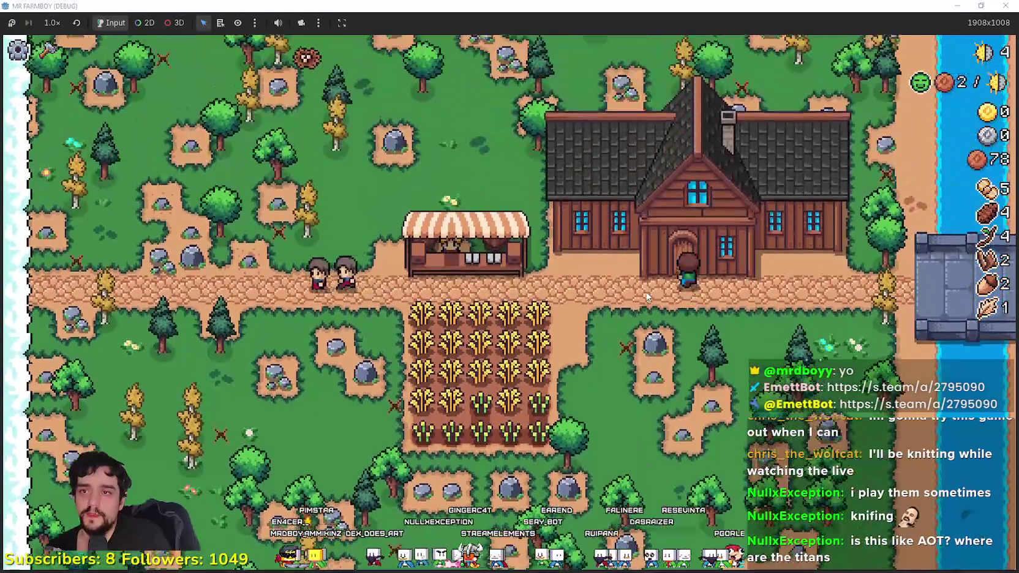
- Check Island Expansion I's 10000 cost in the Player House, then return to Godot's scripts
{"action": "key", "text": "e"}
{"action": "mouse_move", "coordinate": [263, 315]}
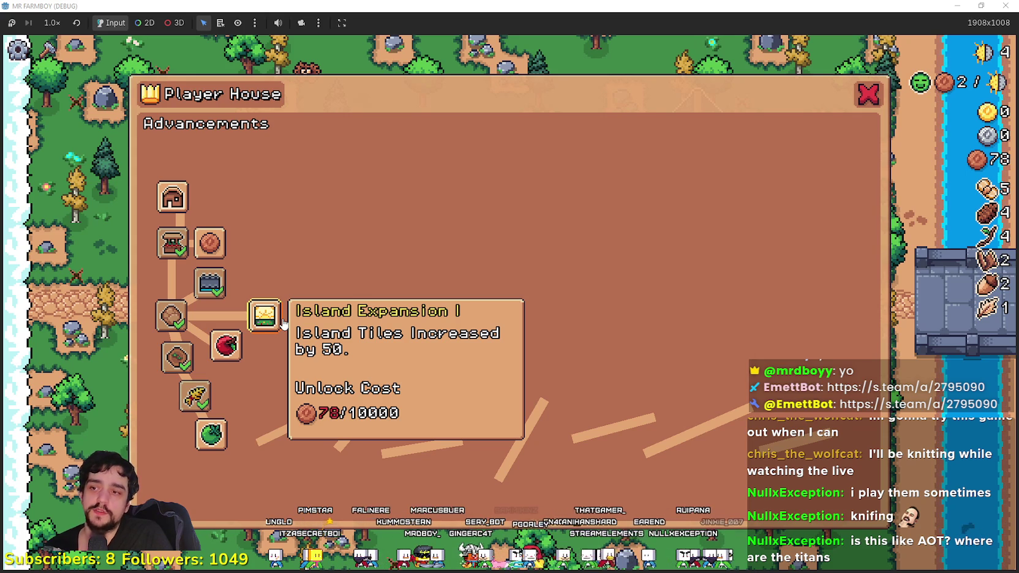
{"action": "key", "text": "Escape"}
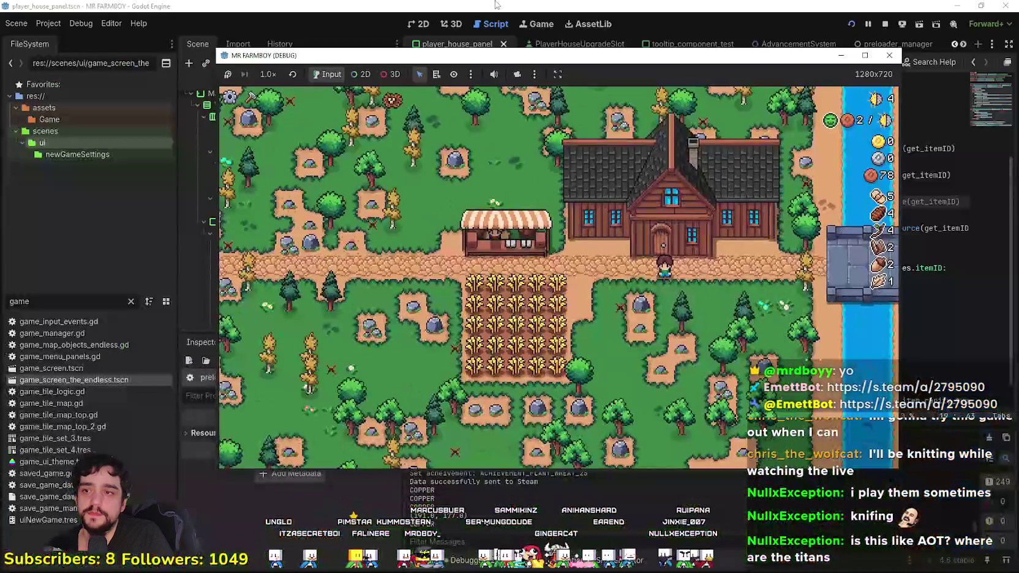
{"action": "left_click", "coordinate": [495, 24]}
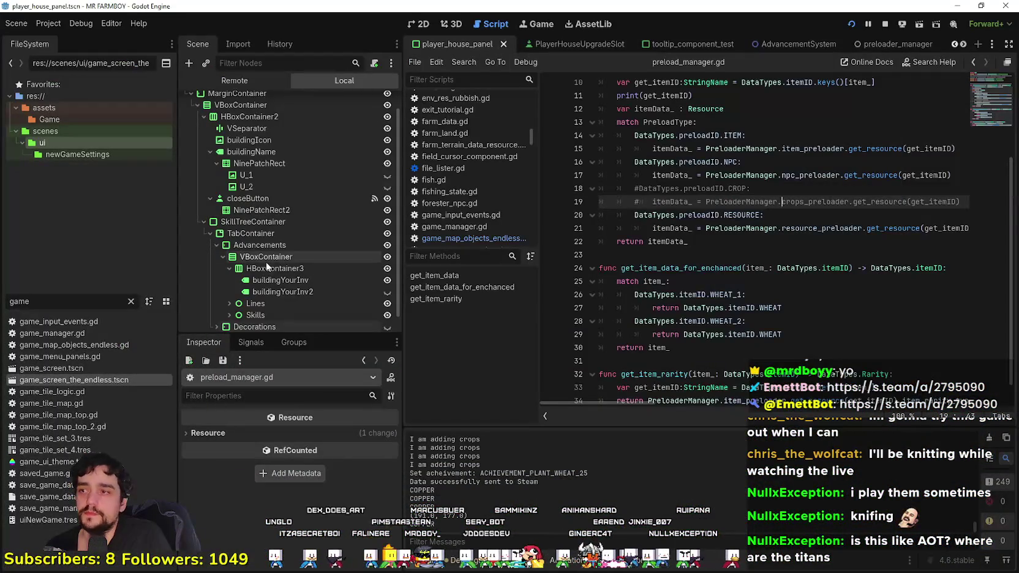
{"action": "left_click", "coordinate": [252, 79]}
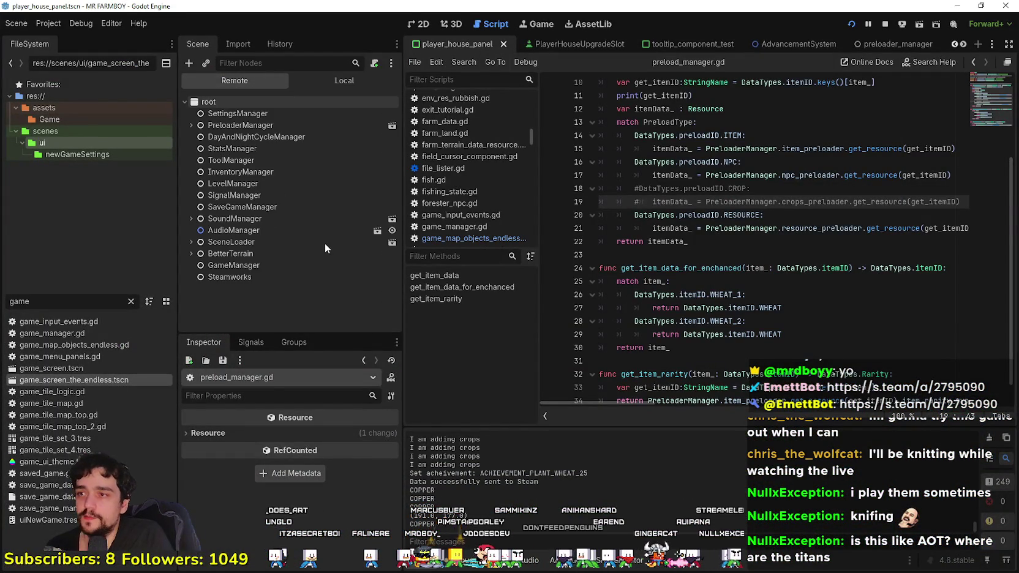
{"action": "left_click", "coordinate": [268, 171]}
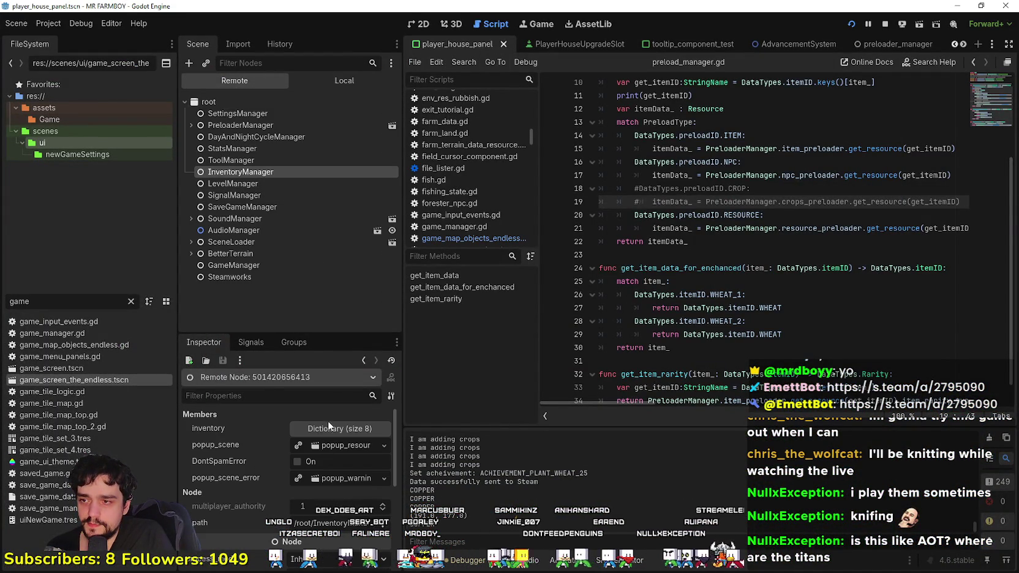
{"action": "left_click", "coordinate": [327, 428]}
{"action": "left_click", "coordinate": [319, 445]}
{"action": "type", "text": "43242343242"}
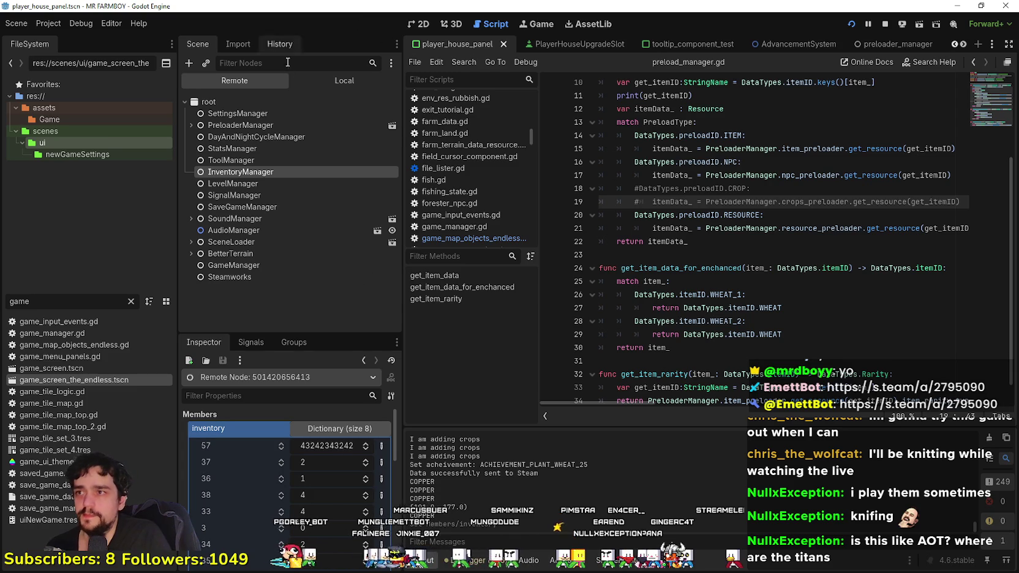
{"action": "left_click", "coordinate": [317, 86]}
{"action": "key", "text": "alt+Tab"}
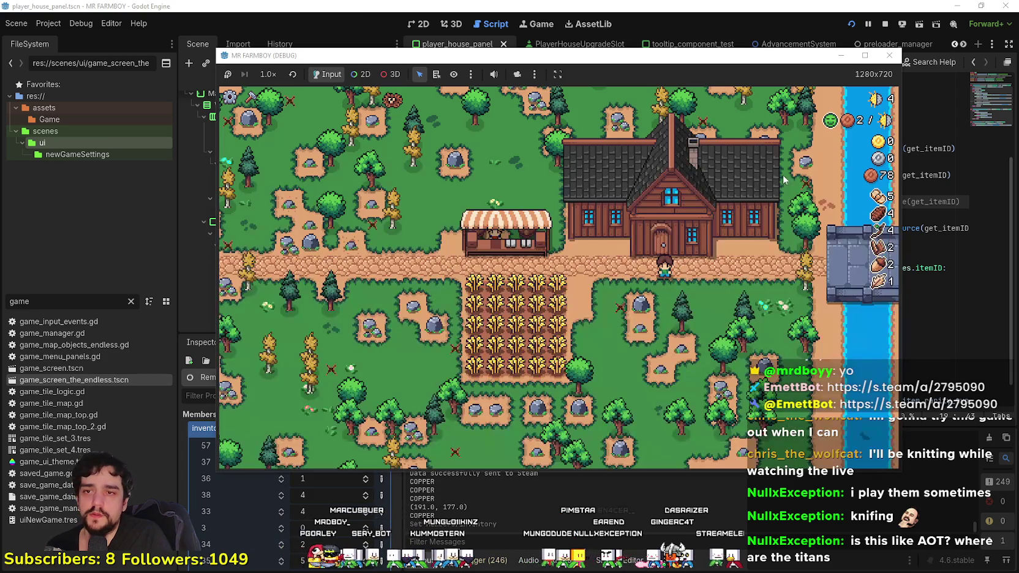
- Maximize the game window and unlock Island Expansion I in the Player House advancements
{"action": "left_click", "coordinate": [865, 55]}
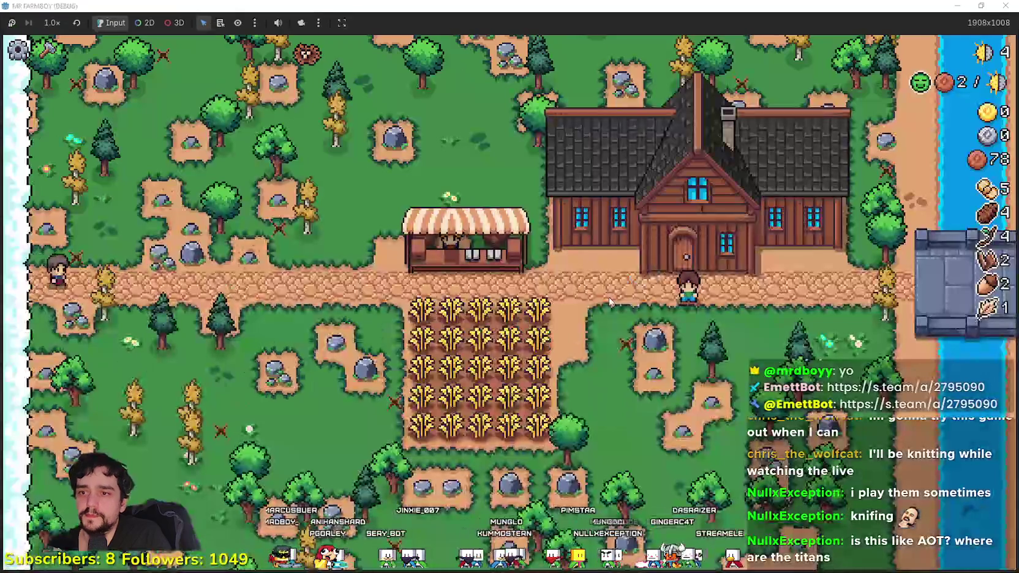
{"action": "left_click", "coordinate": [674, 184]}
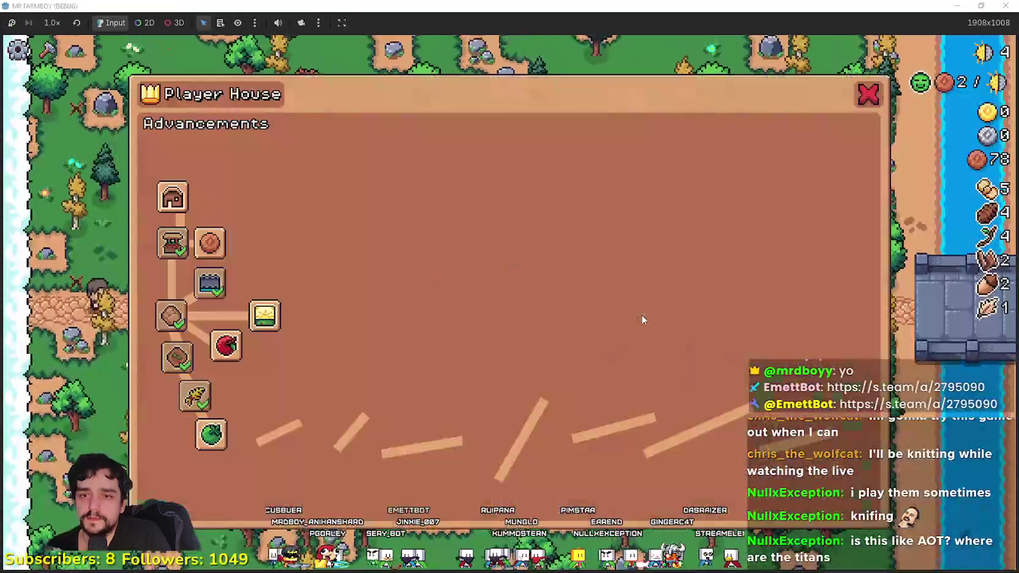
{"action": "left_click", "coordinate": [265, 316]}
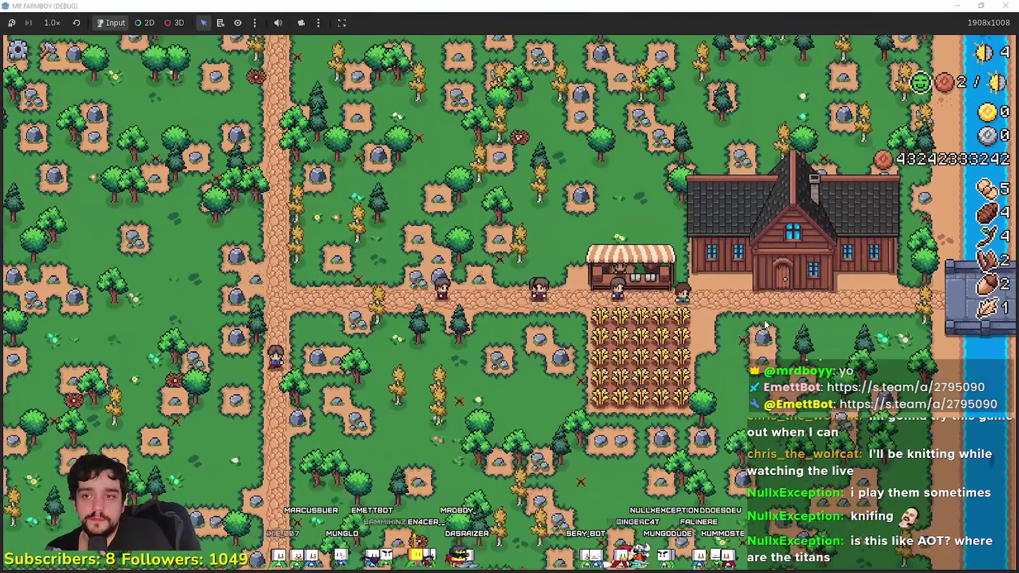
{"action": "scroll", "coordinate": [763, 331], "scroll_direction": "up", "scroll_amount": 3}
{"action": "left_click", "coordinate": [763, 331]}
{"action": "mouse_move", "coordinate": [362, 329]}
{"action": "key", "text": "Escape"}
{"action": "scroll", "coordinate": [683, 340], "scroll_direction": "down", "scroll_amount": 5}
{"action": "scroll", "coordinate": [684, 331], "scroll_direction": "up", "scroll_amount": 5}
- Buy the next Island Expansion and then Island Expansion IV
{"action": "left_click", "coordinate": [685, 331]}
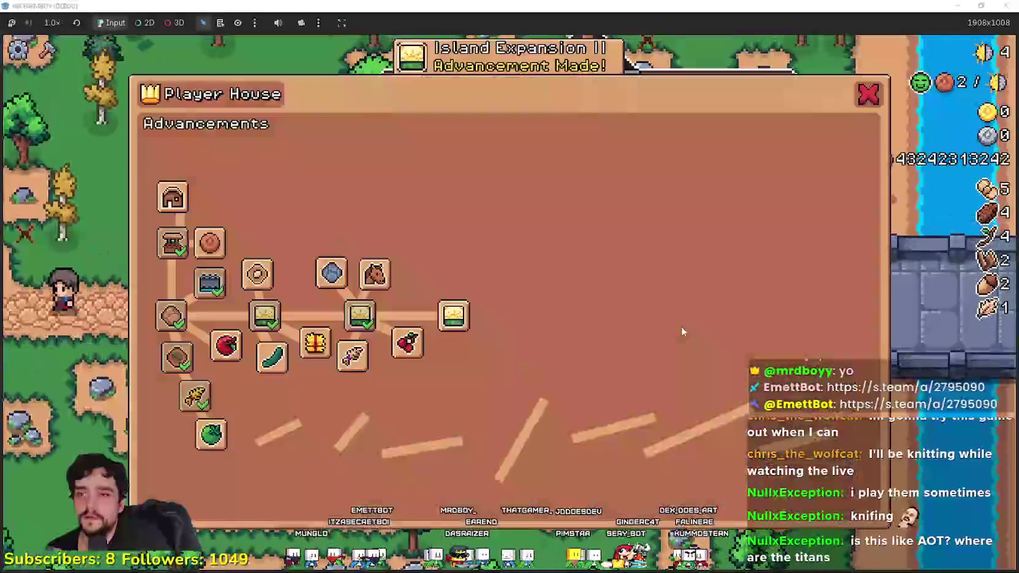
{"action": "left_click", "coordinate": [454, 316]}
{"action": "key", "text": "Escape"}
{"action": "scroll", "coordinate": [693, 331], "scroll_direction": "down", "scroll_amount": 5}
{"action": "scroll", "coordinate": [693, 331], "scroll_direction": "up", "scroll_amount": 3}
{"action": "left_click", "coordinate": [693, 331]}
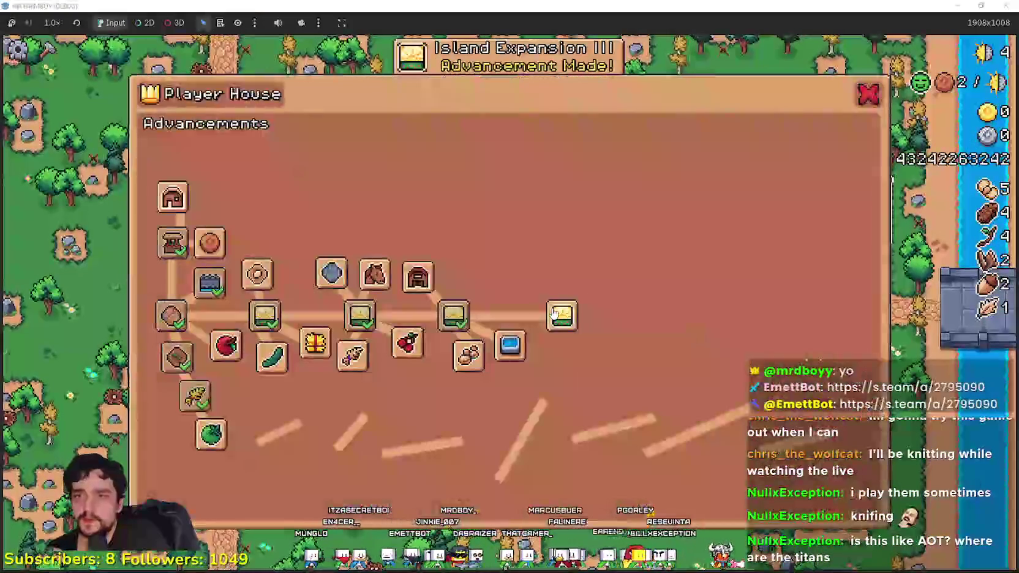
{"action": "left_click", "coordinate": [562, 314]}
{"action": "key", "text": "Escape"}
{"action": "scroll", "coordinate": [660, 367], "scroll_direction": "down", "scroll_amount": 5}
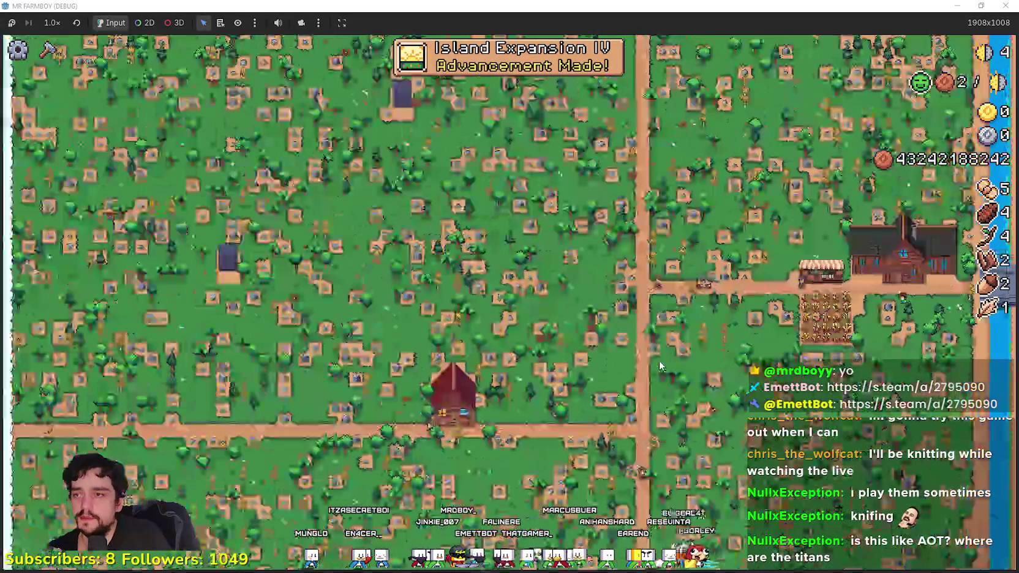
{"action": "scroll", "coordinate": [664, 365], "scroll_direction": "up", "scroll_amount": 4}
- Buy Island Expansion V and VI, then check the next expansion's advancement
{"action": "left_click", "coordinate": [668, 364]}
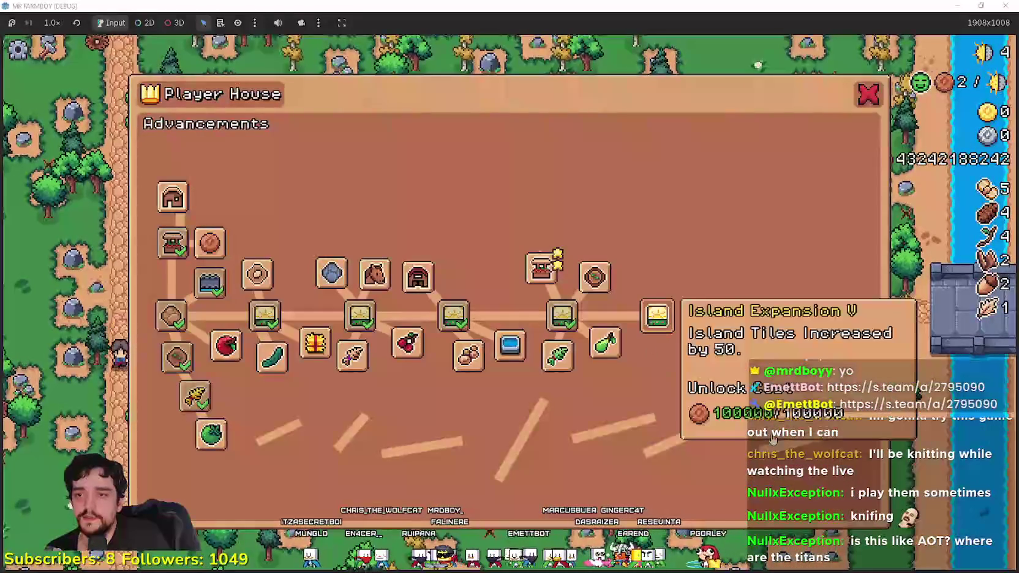
{"action": "left_click", "coordinate": [657, 316]}
{"action": "key", "text": "Escape"}
{"action": "scroll", "coordinate": [737, 372], "scroll_direction": "down", "scroll_amount": 4}
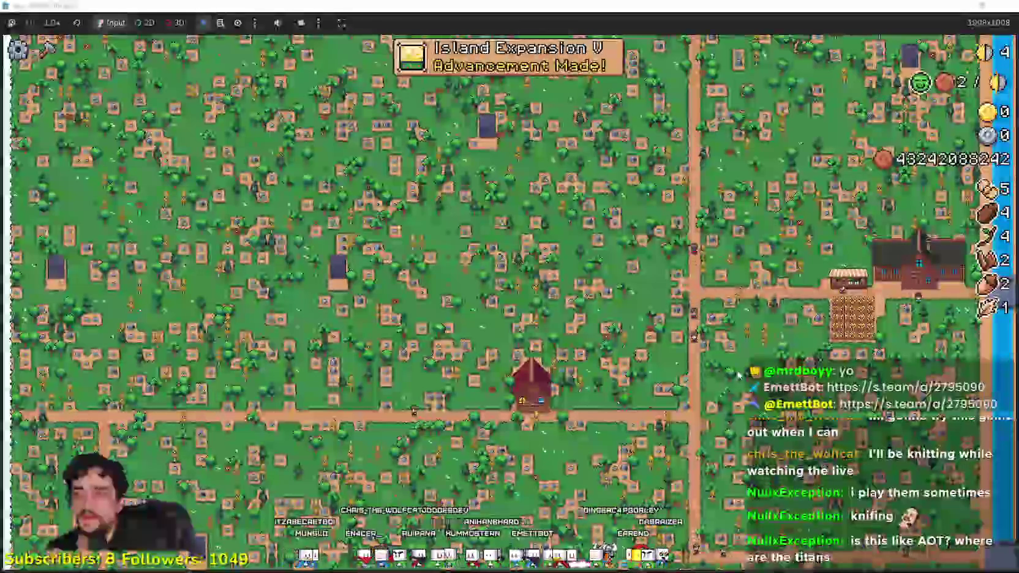
{"action": "scroll", "coordinate": [736, 371], "scroll_direction": "up", "scroll_amount": 4}
{"action": "left_click", "coordinate": [736, 371]}
{"action": "left_click", "coordinate": [750, 326]}
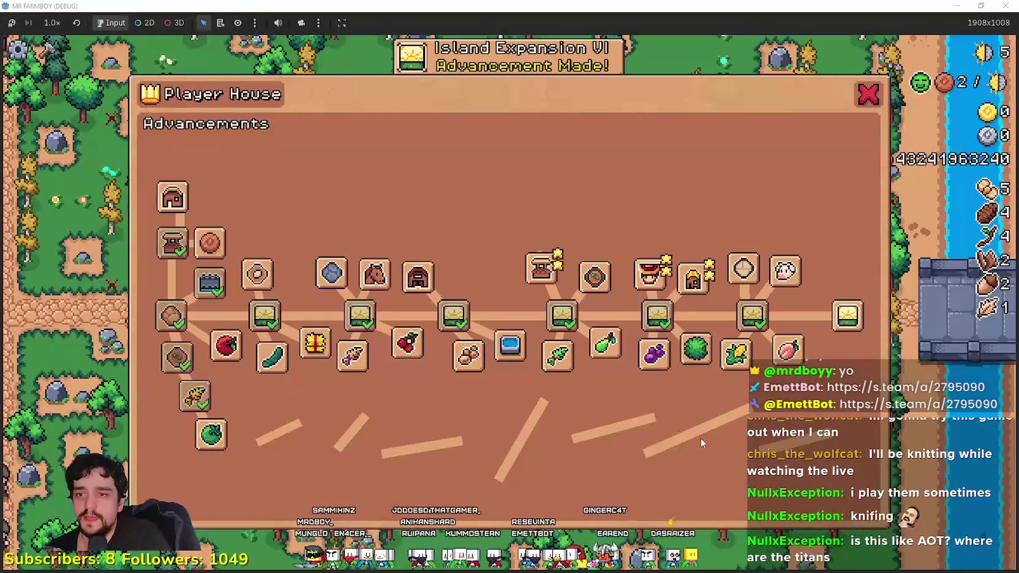
{"action": "key", "text": "Escape"}
{"action": "scroll", "coordinate": [696, 400], "scroll_direction": "down", "scroll_amount": 4}
{"action": "scroll", "coordinate": [696, 404], "scroll_direction": "up", "scroll_amount": 4}
{"action": "left_click", "coordinate": [696, 405]}
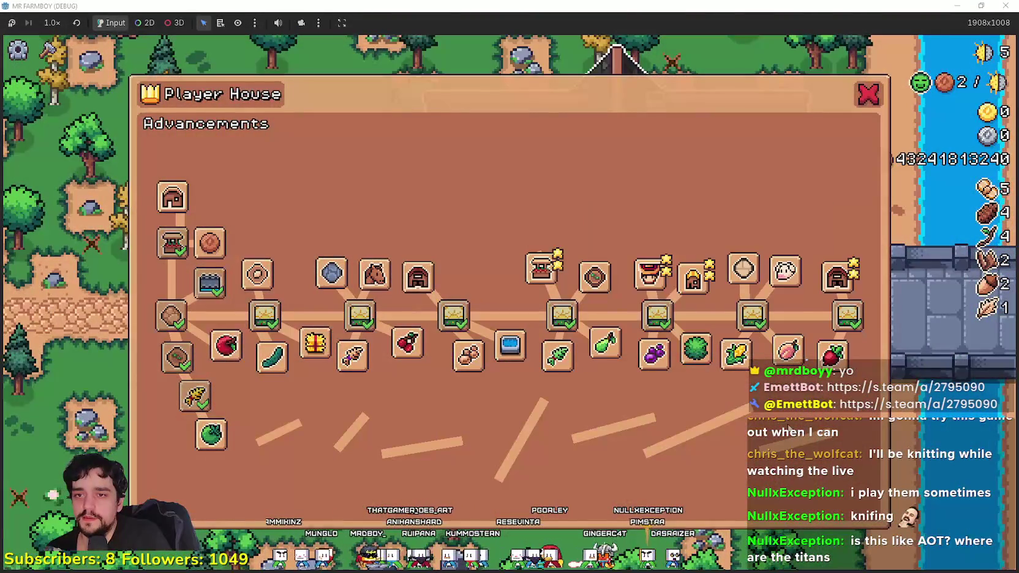
{"action": "key", "text": "Escape"}
{"action": "scroll", "coordinate": [790, 431], "scroll_direction": "down", "scroll_amount": 4}
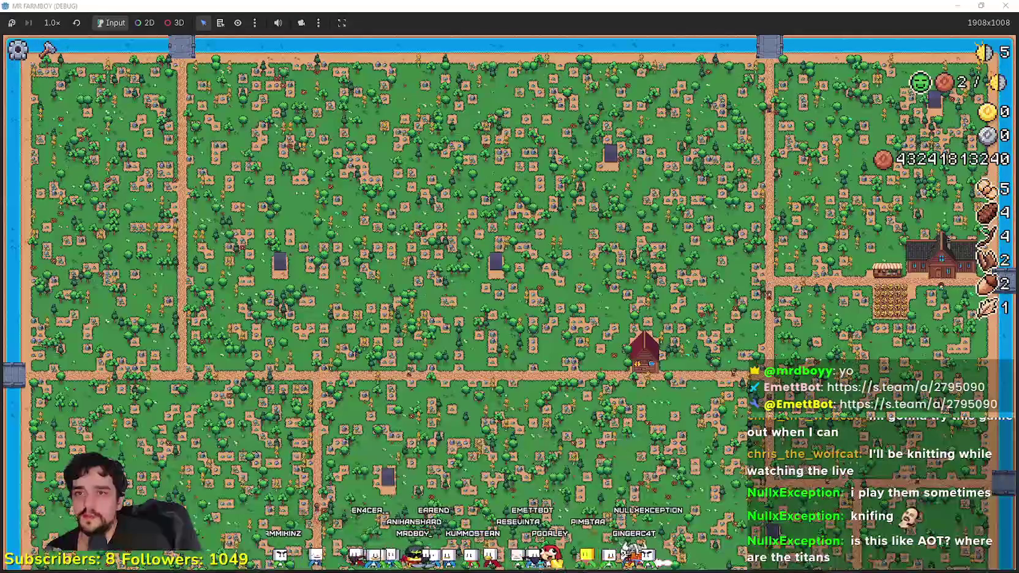
- Walk the farmer across the enlarged island and back up to the wheat plot
{"action": "key", "text": "s"}
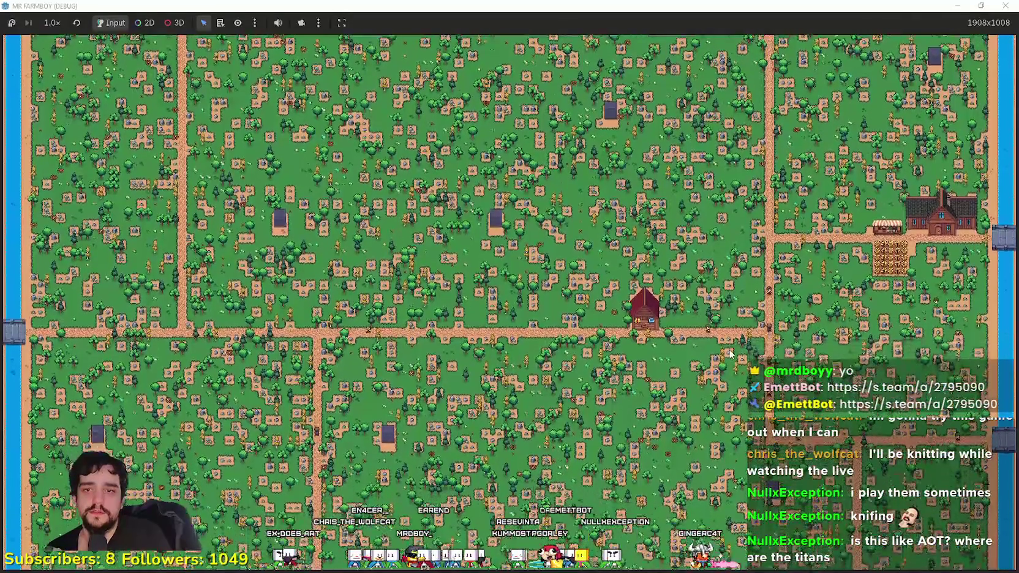
{"action": "key", "text": "s"}
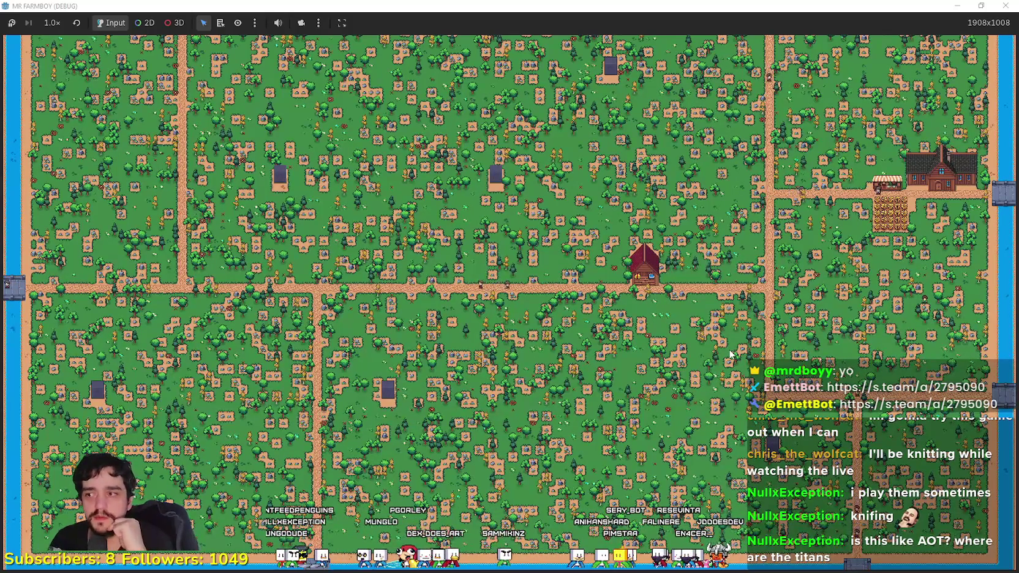
{"action": "key", "text": "w"}
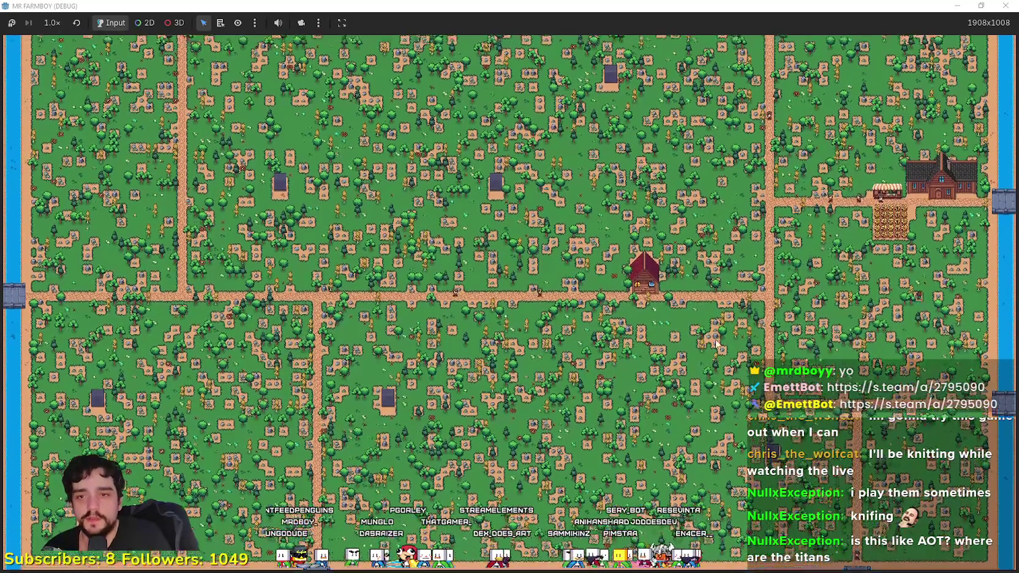
{"action": "key", "text": "w"}
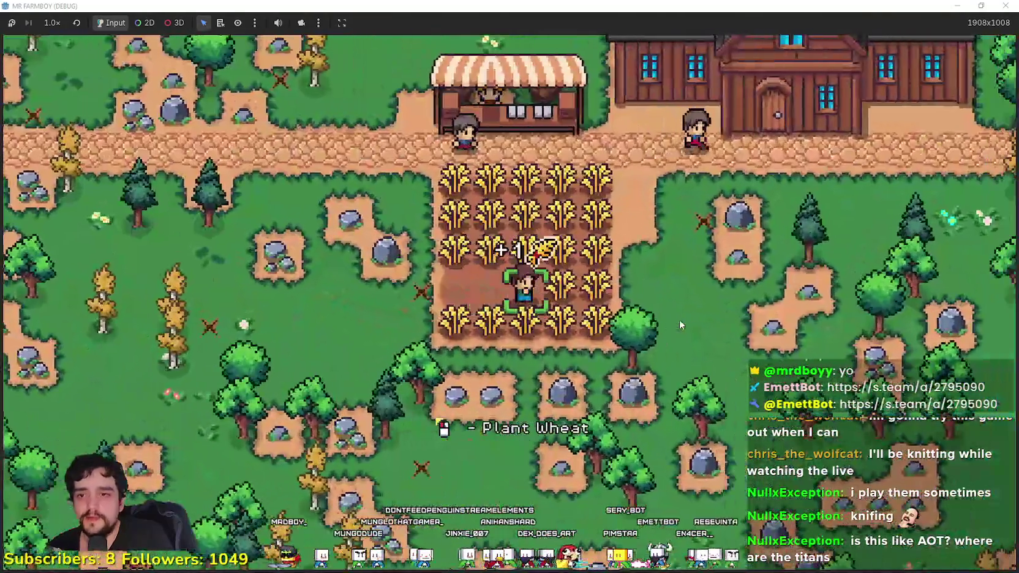
- Harvest the remaining wheat row by row, from the bottom row to the top row
{"action": "key", "text": "d"}
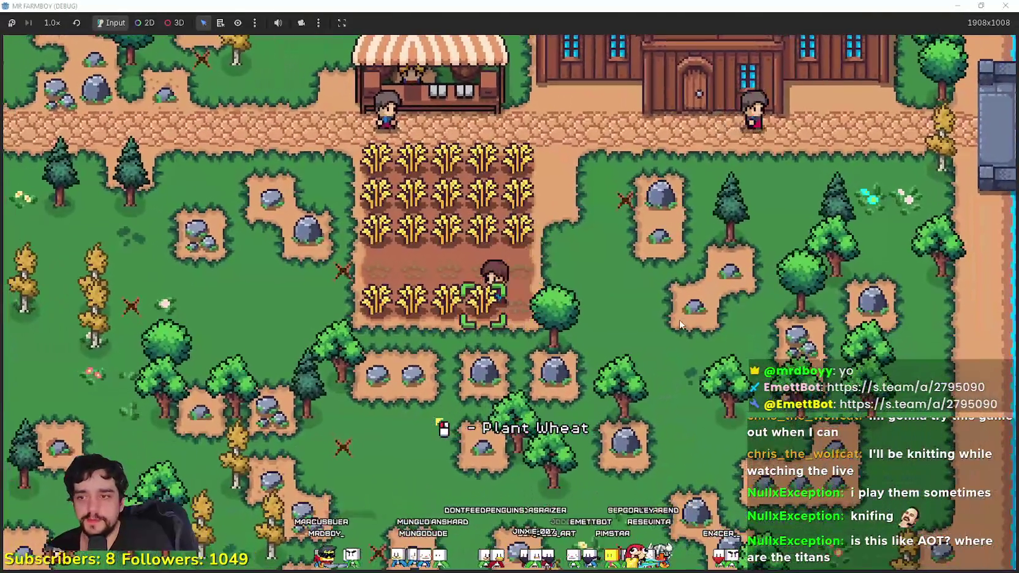
{"action": "key", "text": "a"}
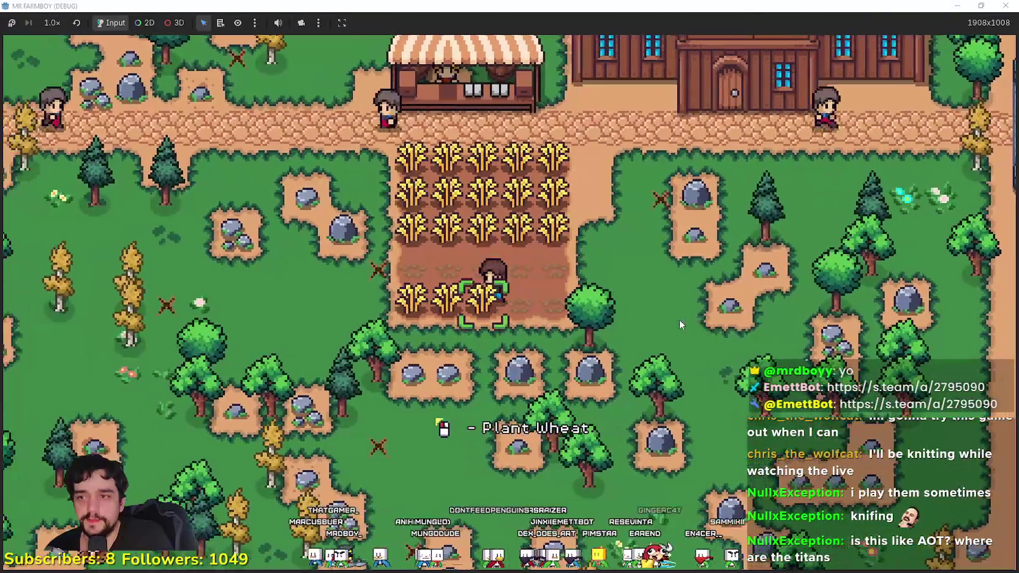
{"action": "key", "text": "w"}
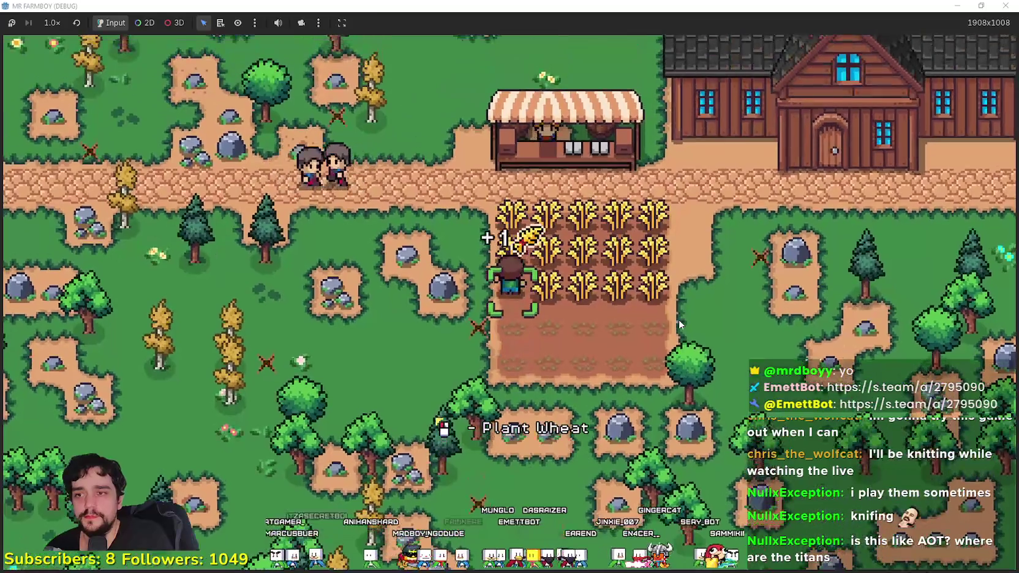
{"action": "key", "text": "d"}
{"action": "key", "text": "w"}
{"action": "key", "text": "a"}
{"action": "key", "text": "a"}
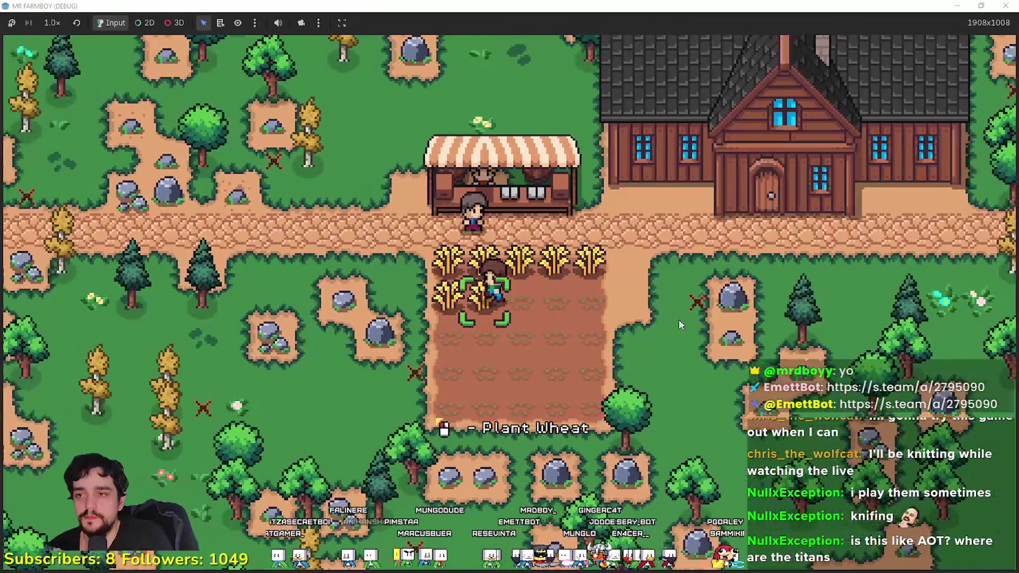
{"action": "key", "text": "w"}
{"action": "key", "text": "d"}
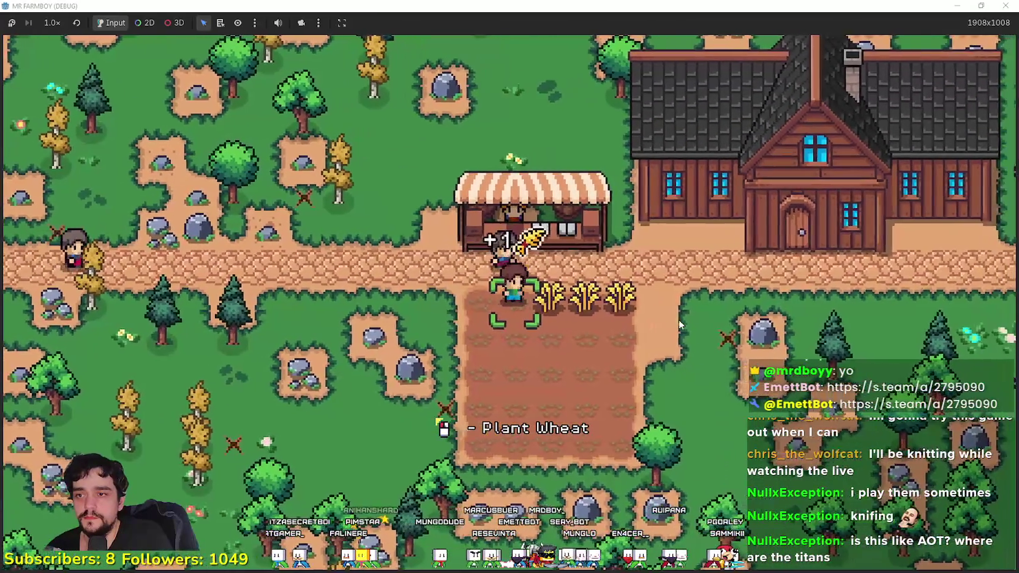
- Walk to the house door, bring up the Crafting list and open the Player House advancements
{"action": "key", "text": "w"}
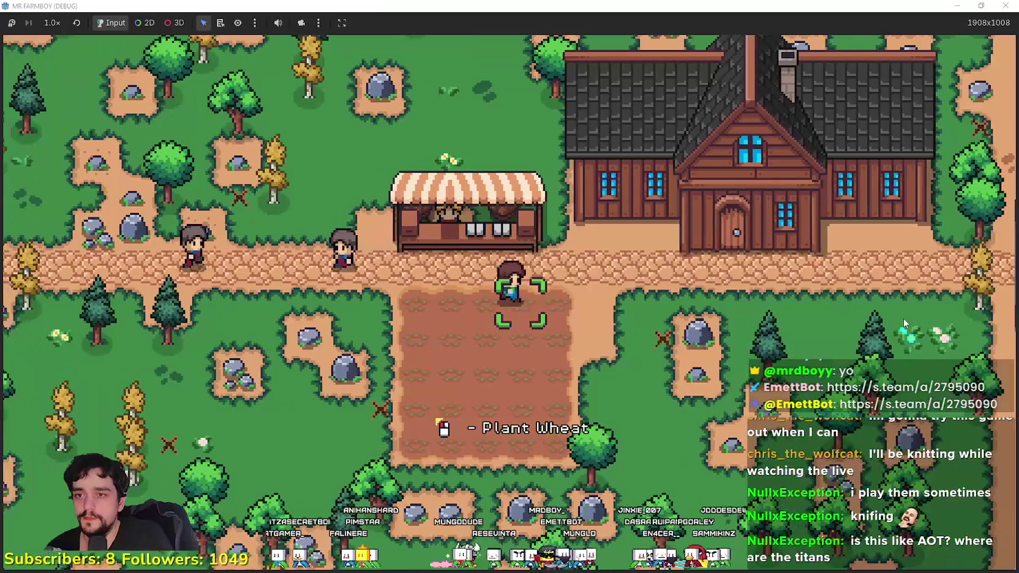
{"action": "key", "text": "d"}
{"action": "key", "text": "e"}
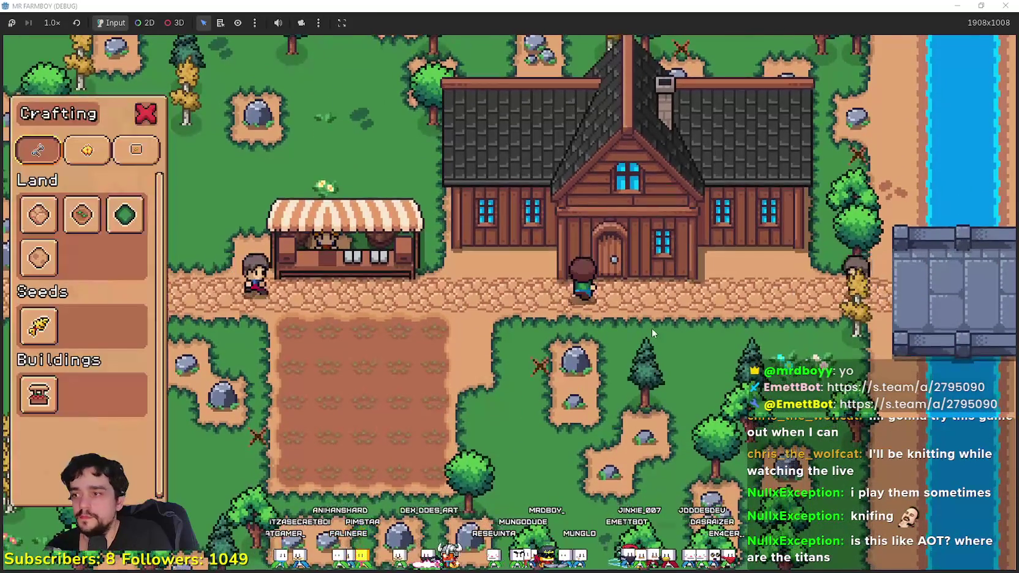
{"action": "left_click", "coordinate": [39, 327]}
- Unlock the House, Farmers, Warehouse, Gatherers and Carriers advancements
{"action": "left_click", "coordinate": [172, 197]}
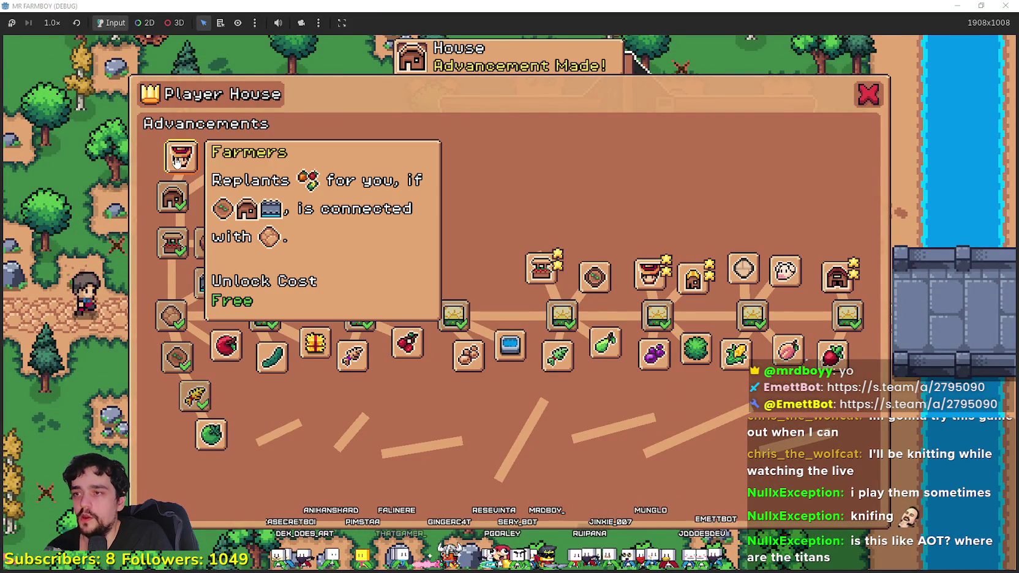
{"action": "left_click", "coordinate": [192, 153]}
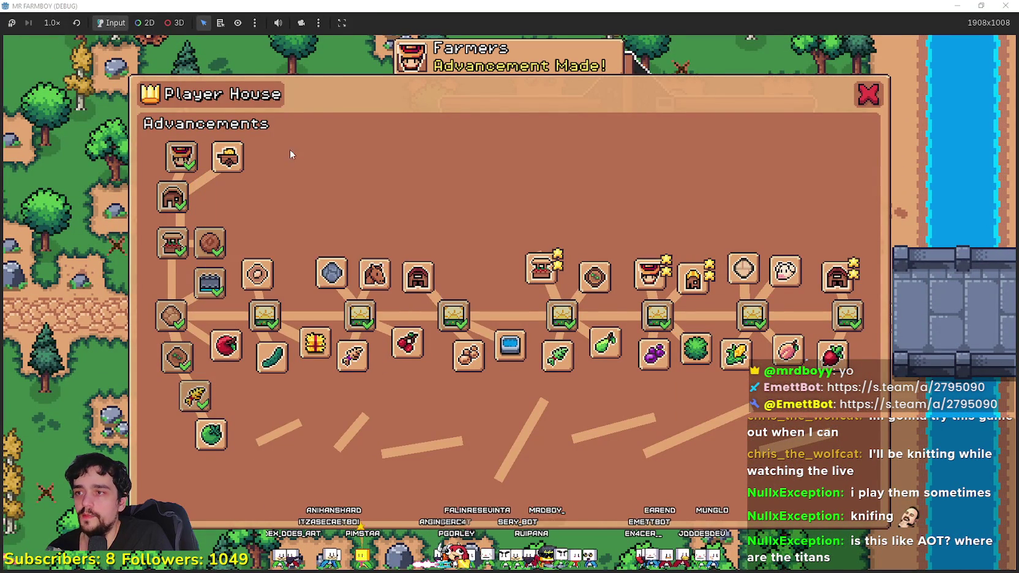
{"action": "left_click", "coordinate": [240, 158]}
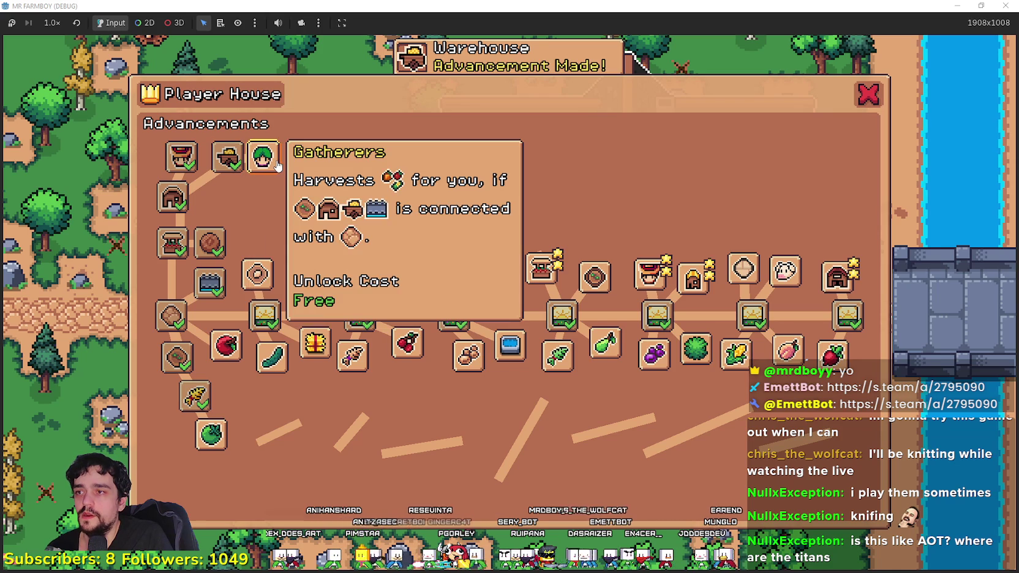
{"action": "left_click", "coordinate": [266, 161]}
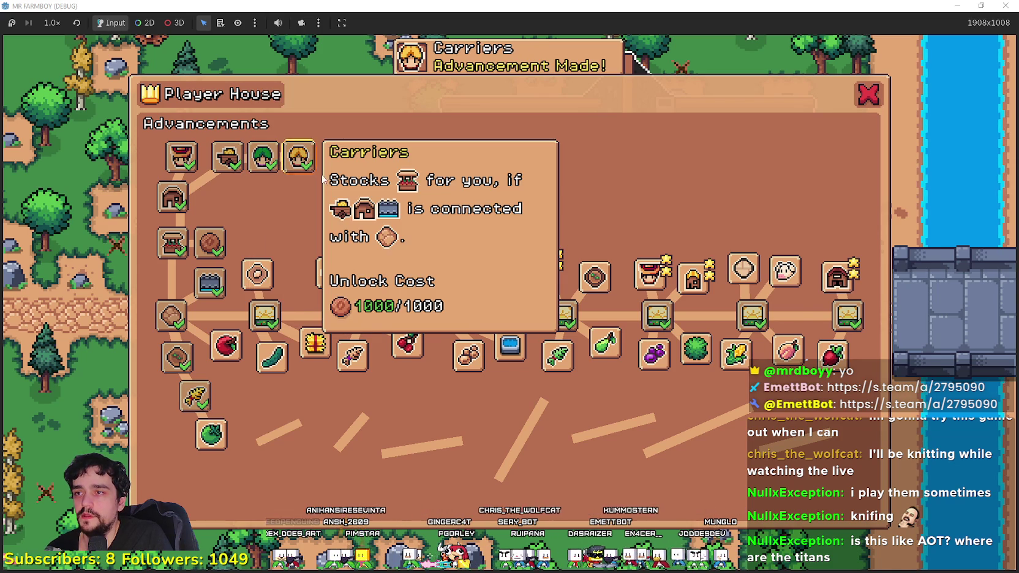
{"action": "left_click", "coordinate": [304, 171]}
- Close the advancements and reopen the Crafting list showing the new house and warehouse buildings
{"action": "key", "text": "Escape"}
{"action": "key", "text": "c"}
{"action": "key", "text": "a"}
{"action": "key", "text": "w"}
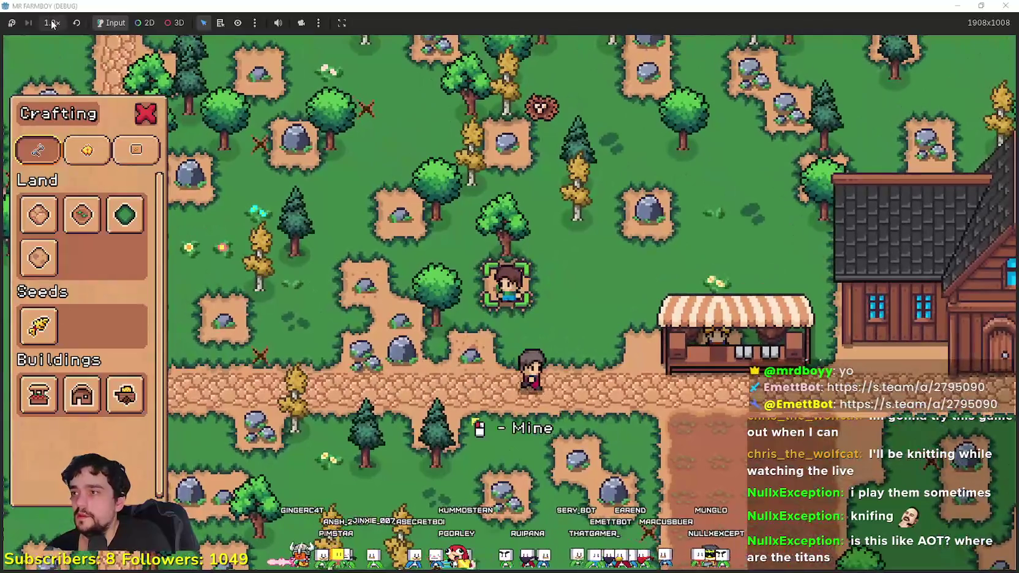
- Set the game speed to 2.0x and walk the farmer back toward the market stall
{"action": "left_click", "coordinate": [52, 23]}
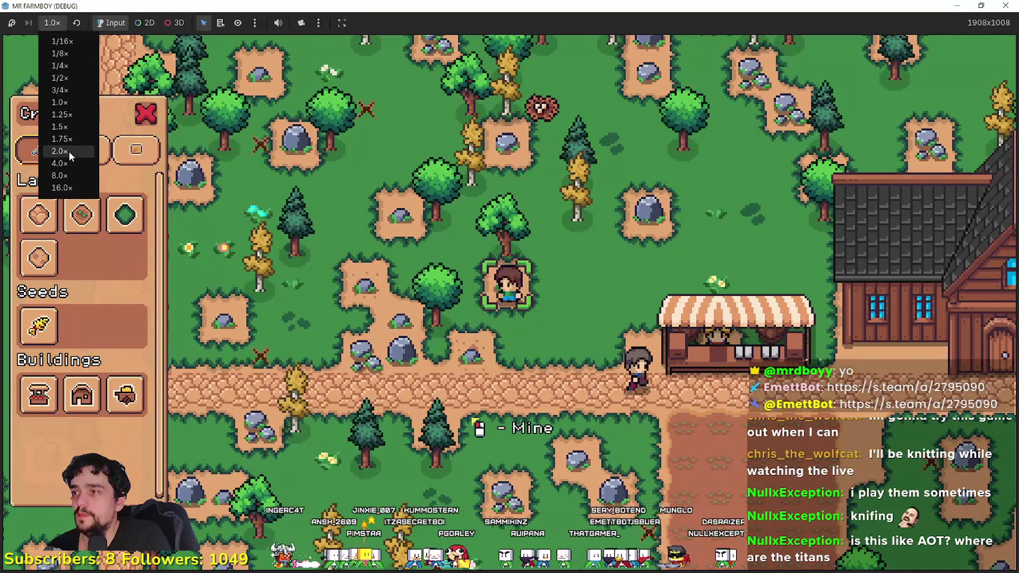
{"action": "left_click", "coordinate": [69, 151]}
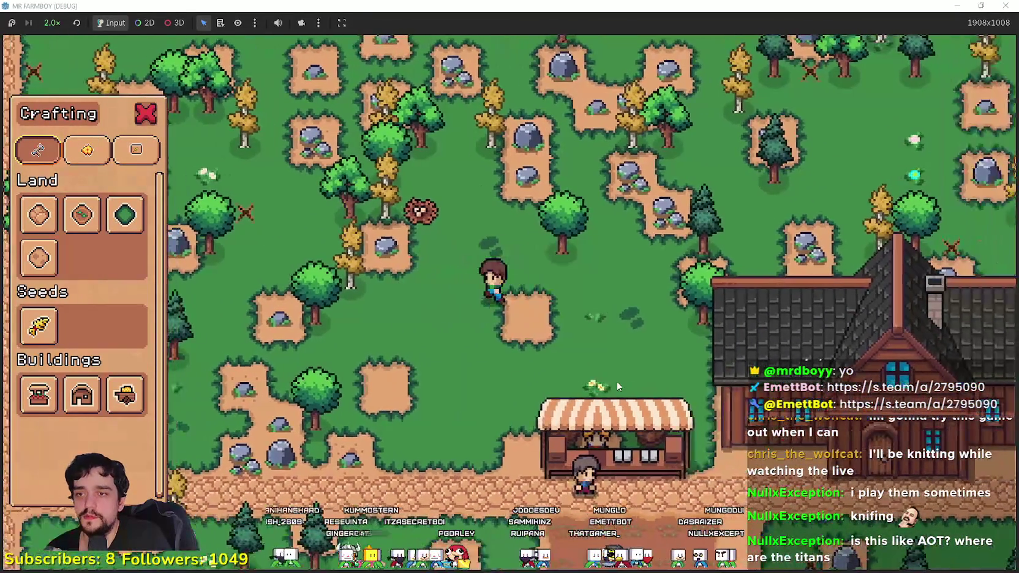
{"action": "key", "text": "s"}
{"action": "key", "text": "a"}
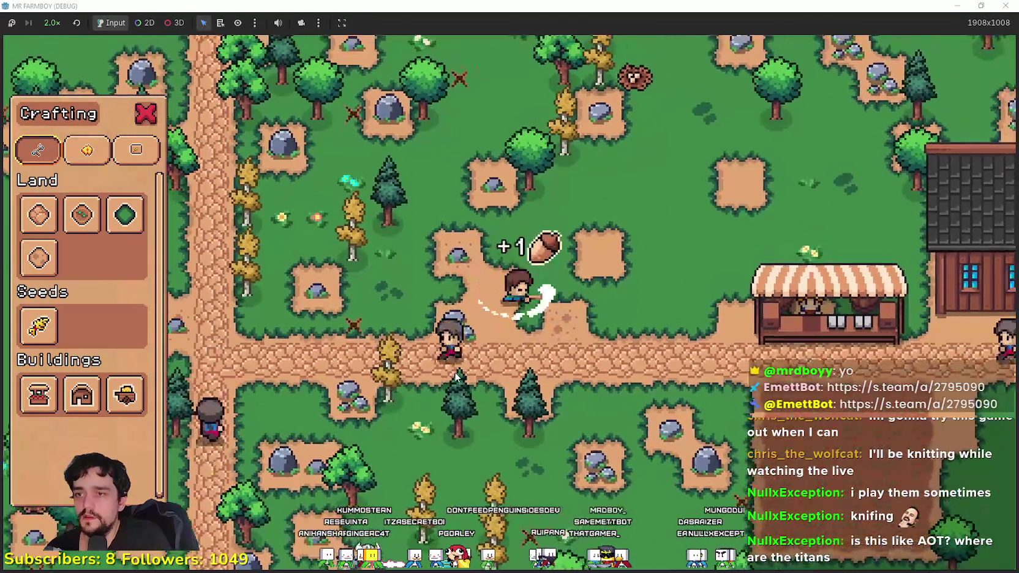
{"action": "key", "text": "s"}
{"action": "key", "text": "d"}
- Build a House beside the market stall and assign Wheat as its item priority
{"action": "left_click", "coordinate": [81, 395]}
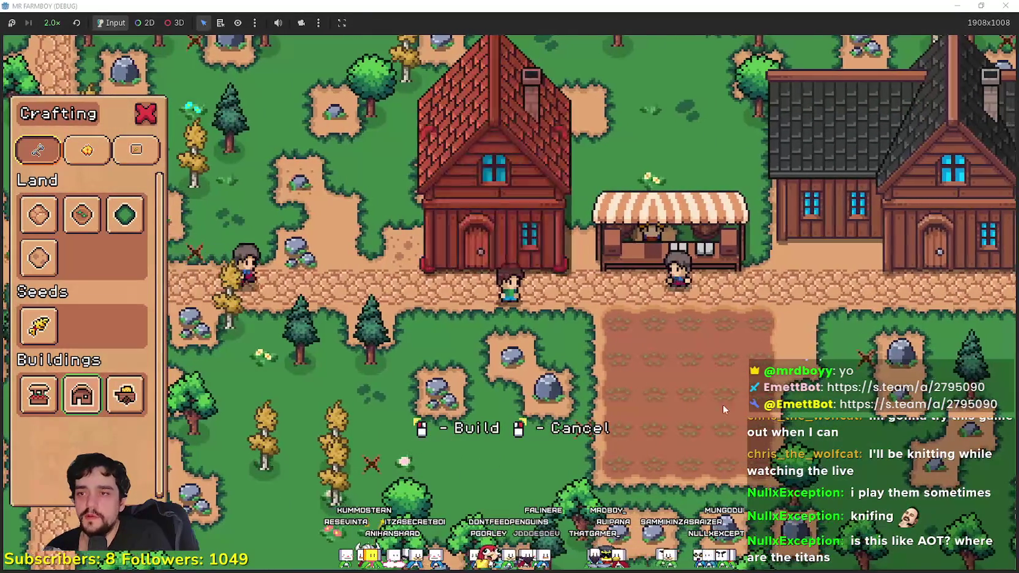
{"action": "left_click", "coordinate": [677, 401]}
{"action": "mouse_move", "coordinate": [378, 223]}
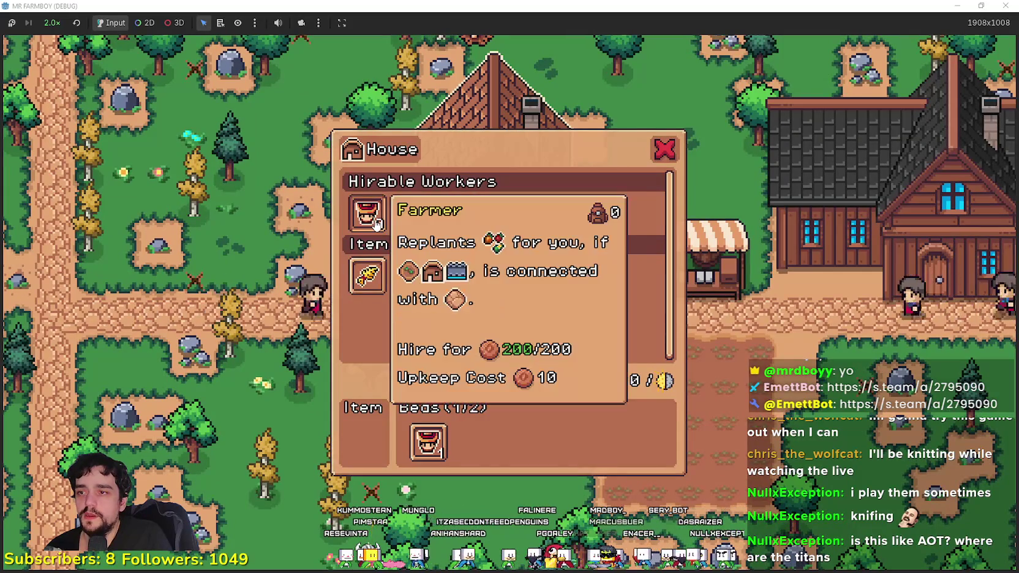
{"action": "left_click", "coordinate": [368, 242]}
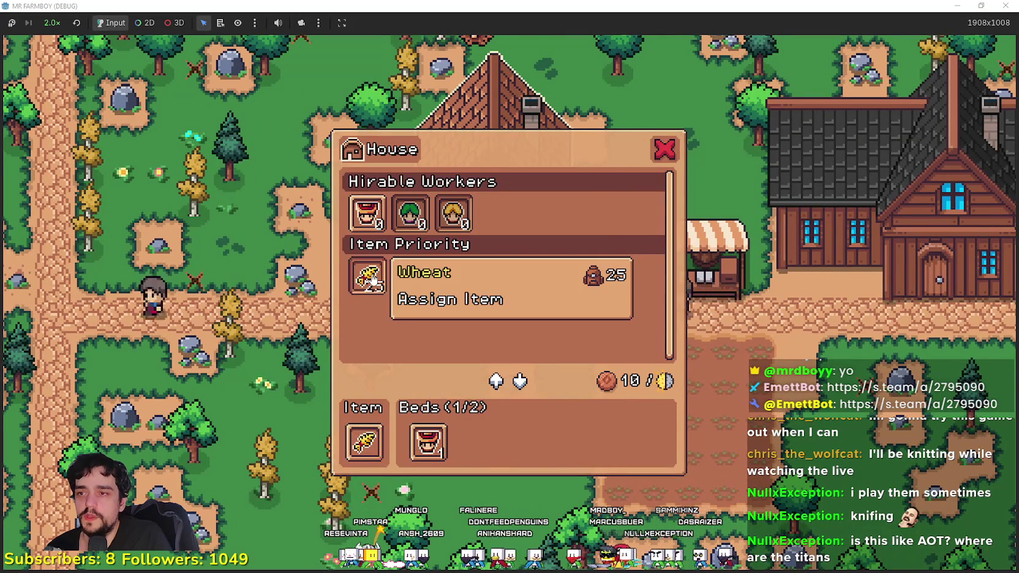
{"action": "key", "text": "Escape"}
- Walk the farmer up to the road by the house, picking up acorns
{"action": "key", "text": "a"}
{"action": "key", "text": "s"}
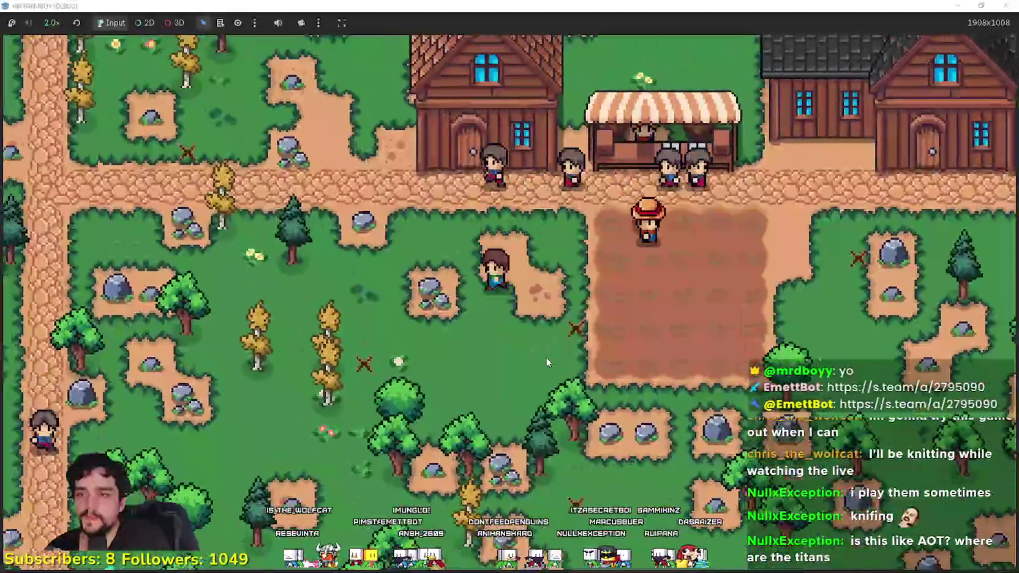
{"action": "key", "text": "w"}
{"action": "key", "text": "b"}
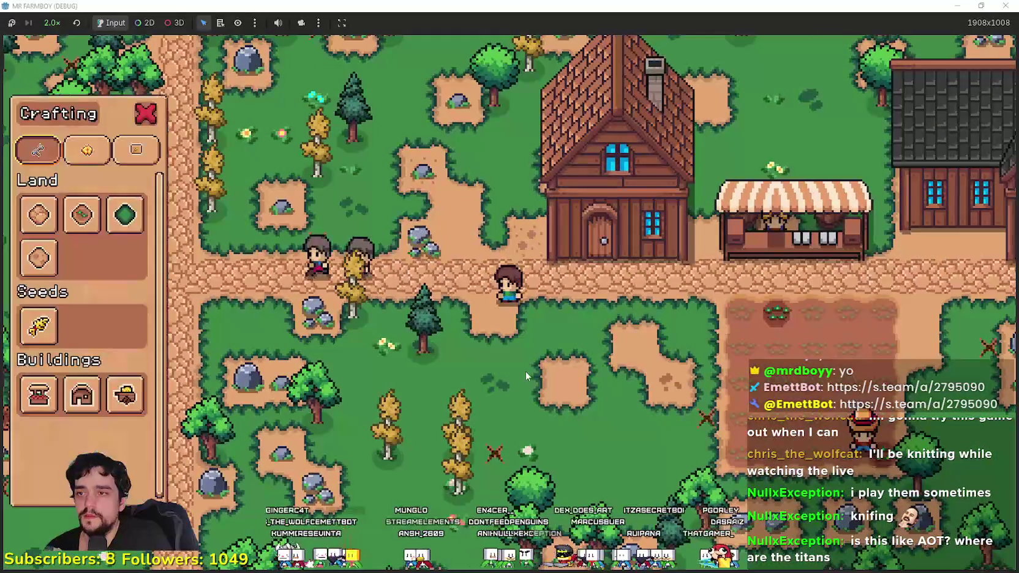
{"action": "key", "text": "Escape"}
{"action": "key", "text": "w"}
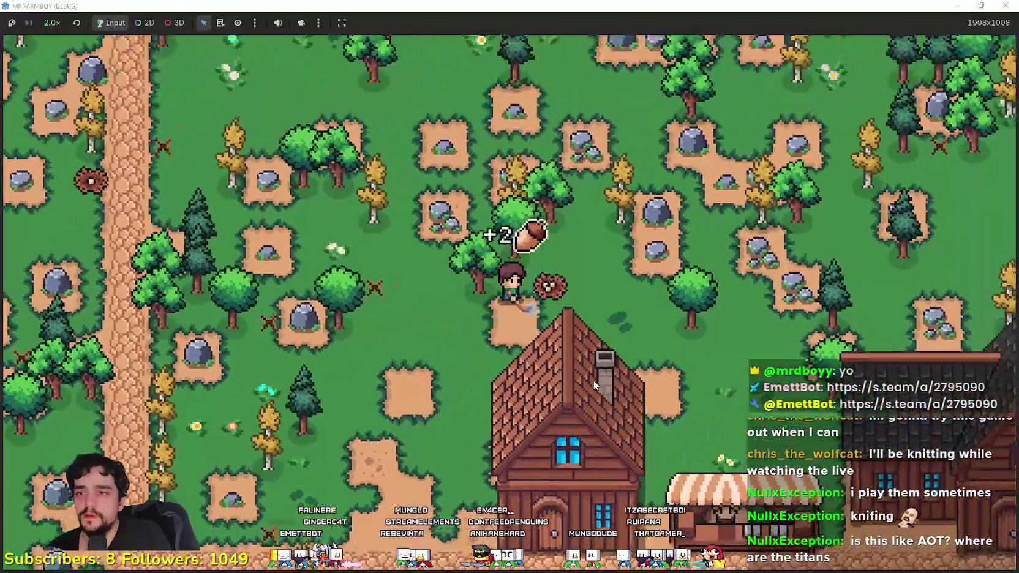
- Walk back past the new house and along the road
{"action": "key", "text": "w"}
{"action": "key", "text": "a"}
{"action": "key", "text": "s"}
{"action": "left_click", "coordinate": [591, 378]}
{"action": "key", "text": "a"}
{"action": "key", "text": "s"}
{"action": "key", "text": "d"}
{"action": "key", "text": "a"}
- Build a Warehouse on the map and move the wheat into its stock
{"action": "key", "text": "d"}
{"action": "key", "text": "c"}
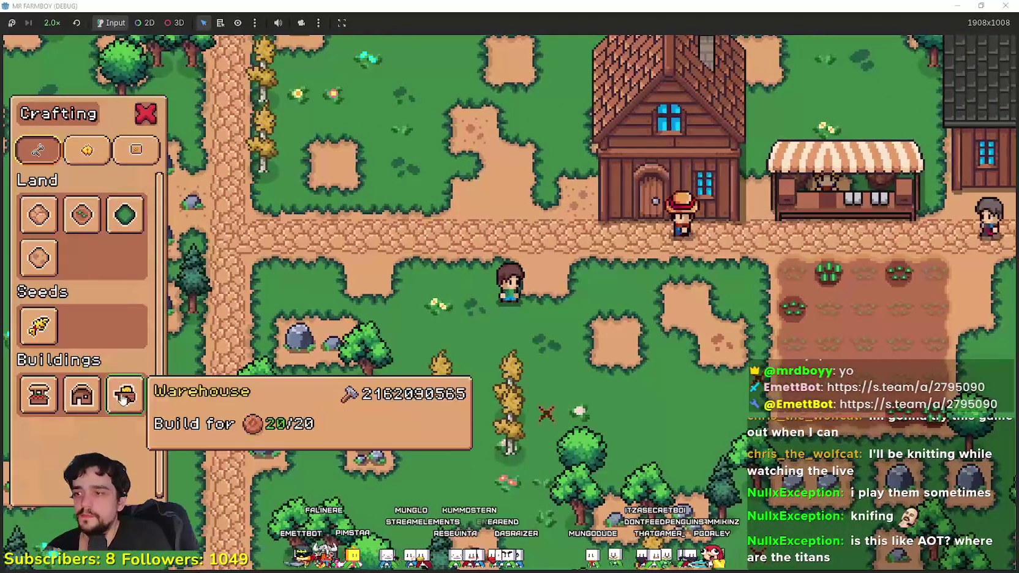
{"action": "left_click", "coordinate": [125, 395]}
{"action": "left_click", "coordinate": [606, 428]}
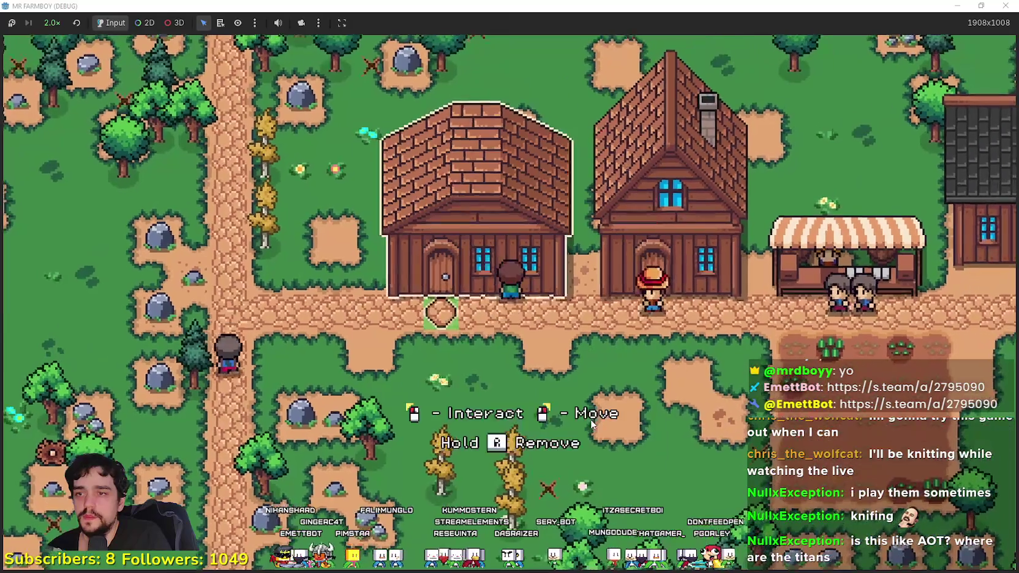
{"action": "key", "text": "e"}
{"action": "left_click", "coordinate": [378, 228]}
{"action": "key", "text": "e"}
- Walk up to the house and hire a Gatherer worker for it
{"action": "key", "text": "s"}
{"action": "key", "text": "w"}
{"action": "key", "text": "e"}
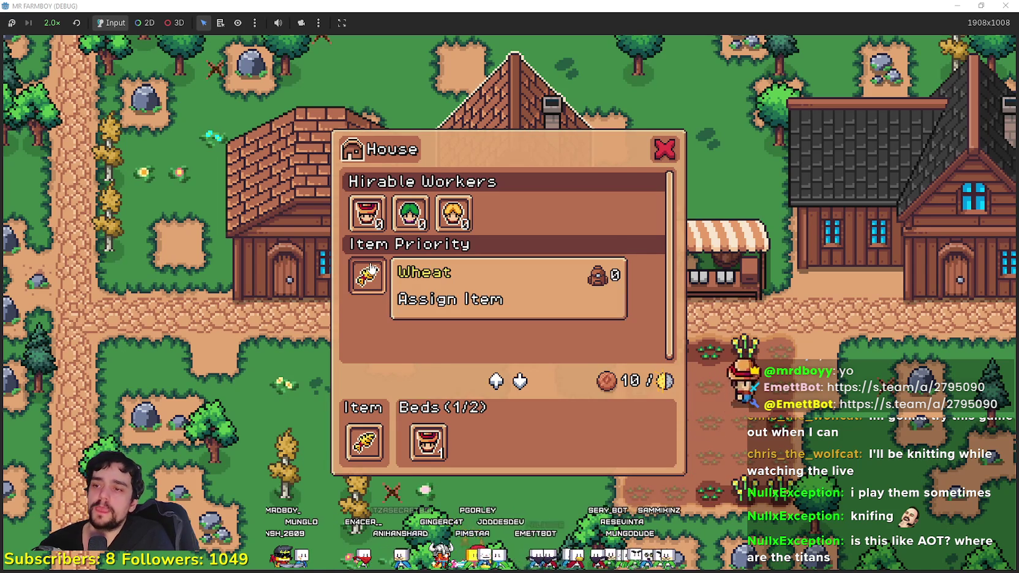
{"action": "left_click", "coordinate": [414, 211]}
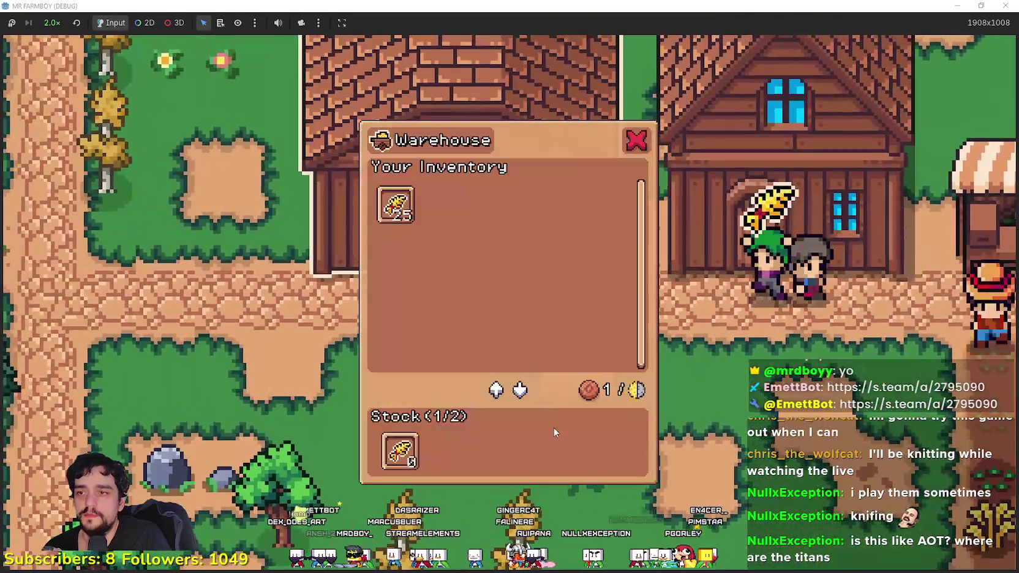
{"action": "mouse_move", "coordinate": [410, 458]}
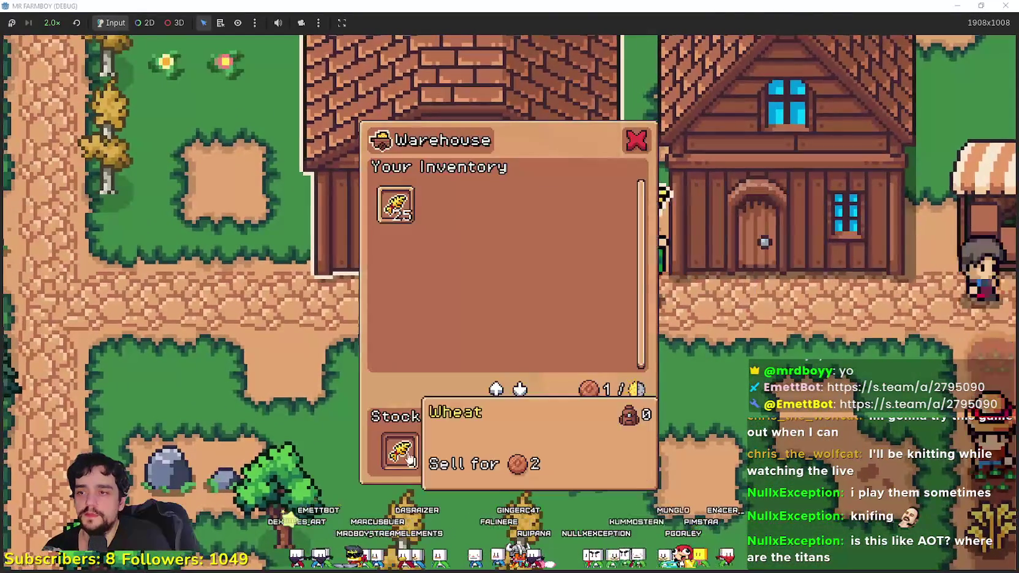
{"action": "key", "text": "Escape"}
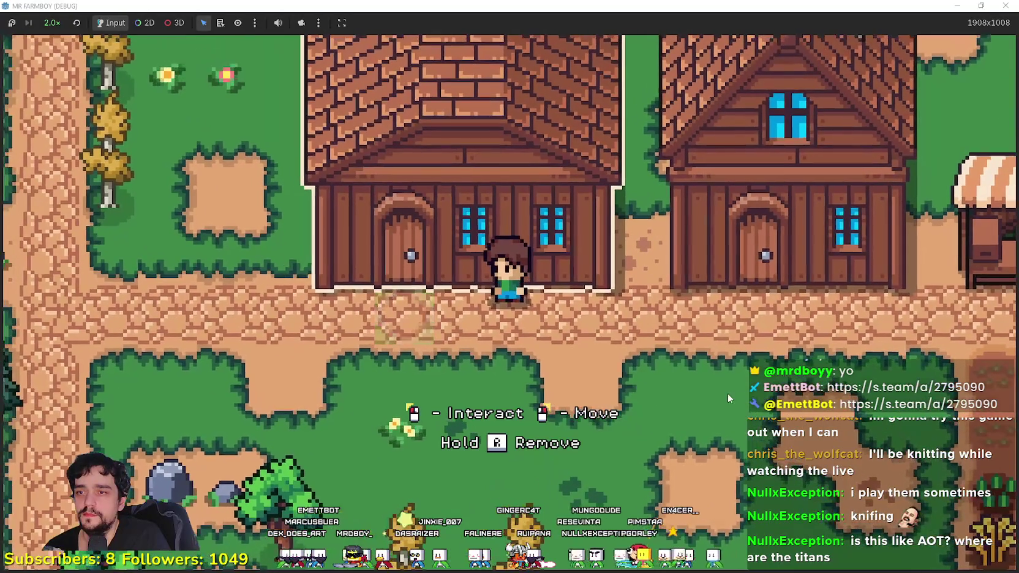
{"action": "left_click", "coordinate": [729, 380]}
{"action": "mouse_move", "coordinate": [400, 459]}
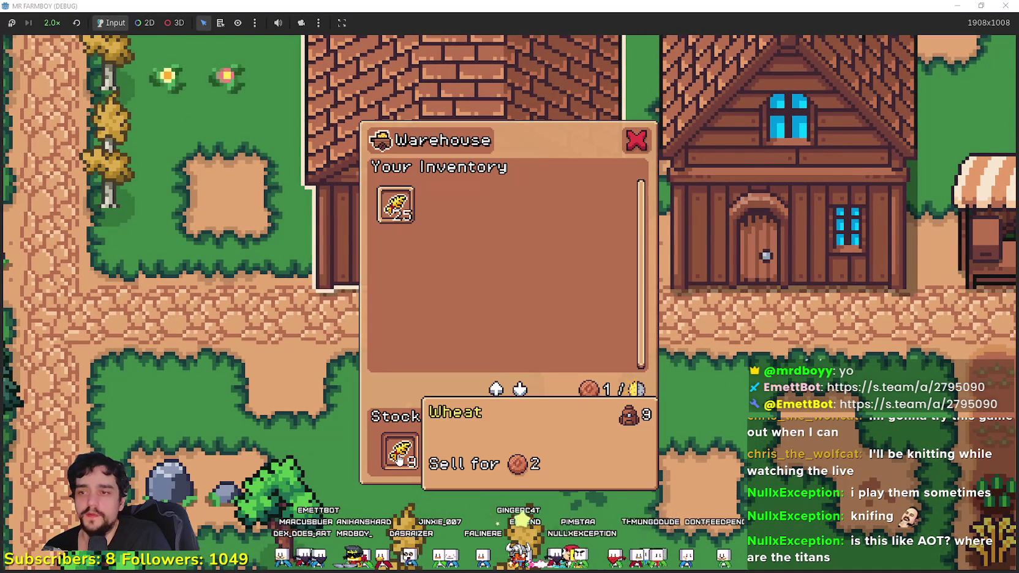
{"action": "key", "text": "Escape"}
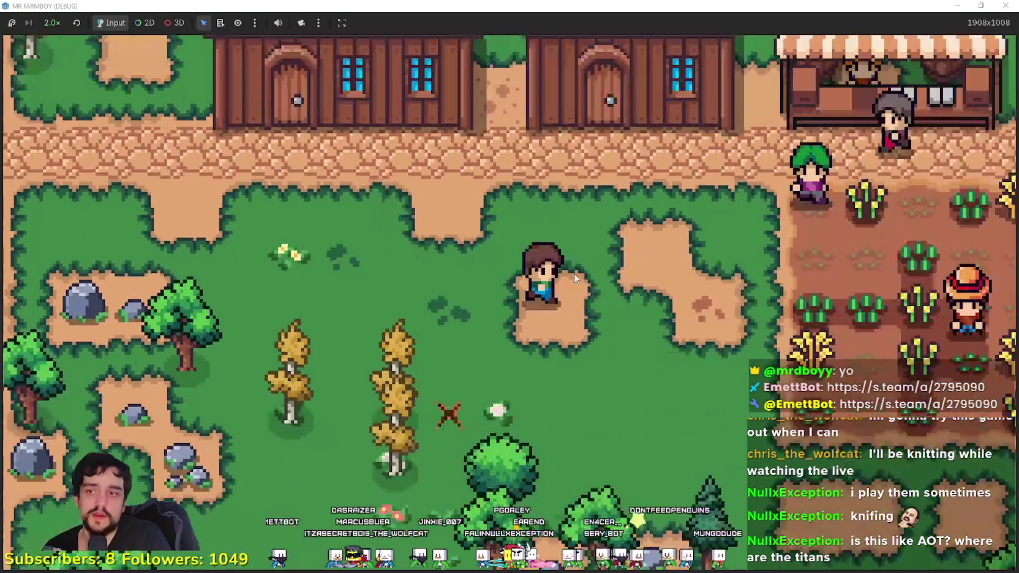
{"action": "key", "text": "c"}
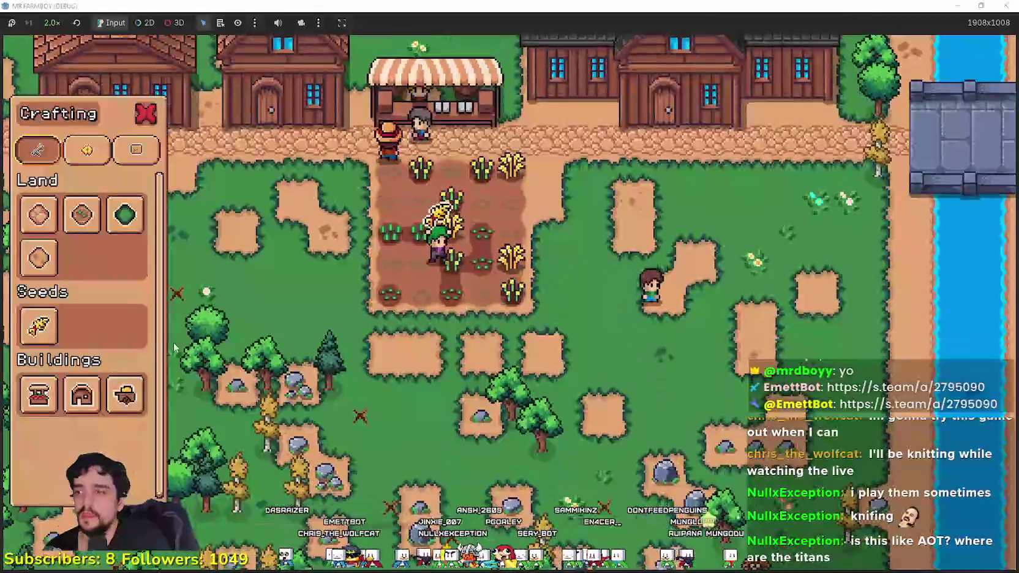
- Place a House just right of the wheat field
{"action": "left_click", "coordinate": [81, 393]}
{"action": "left_click", "coordinate": [577, 297]}
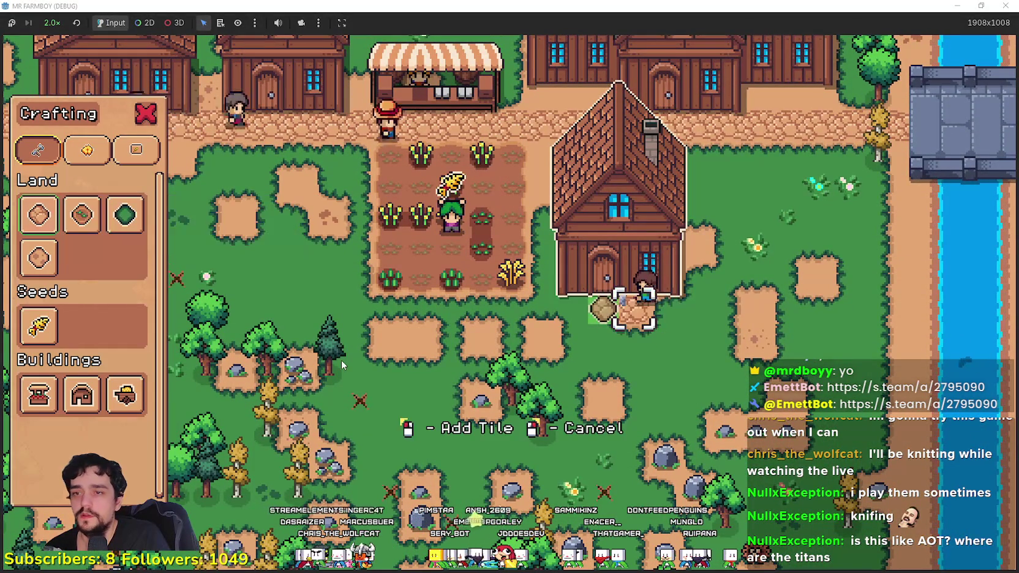
{"action": "key", "text": "w"}
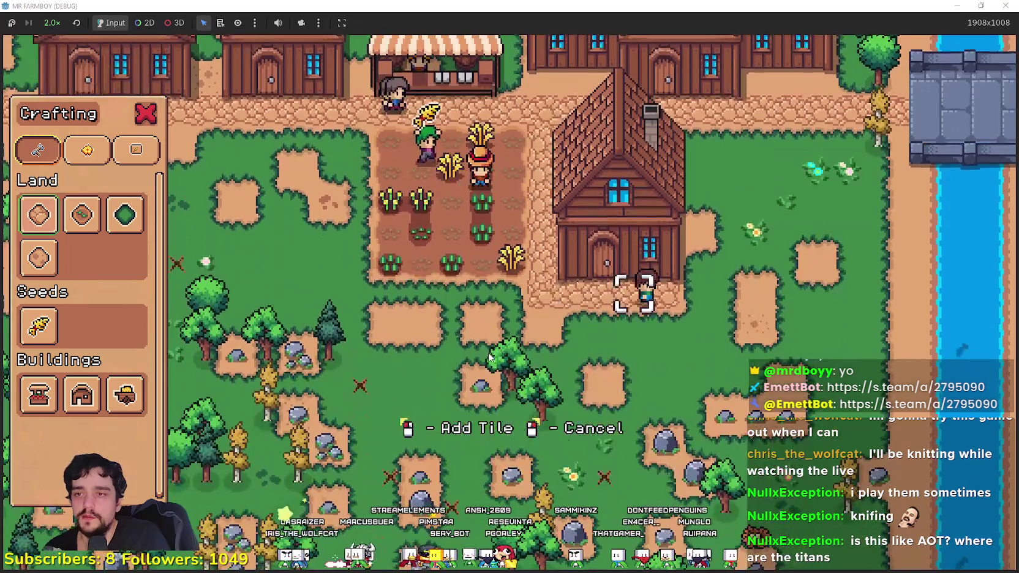
- Inspect the new house's workers and the market inventory, then close both
{"action": "right_click", "coordinate": [482, 352]}
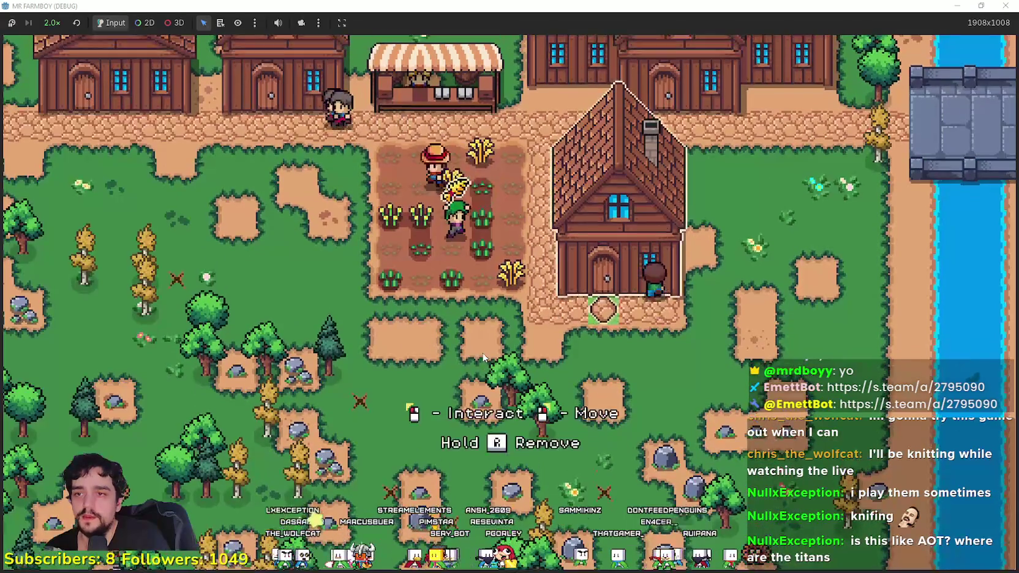
{"action": "left_click", "coordinate": [619, 202]}
{"action": "mouse_move", "coordinate": [459, 221]}
{"action": "key", "text": "Escape"}
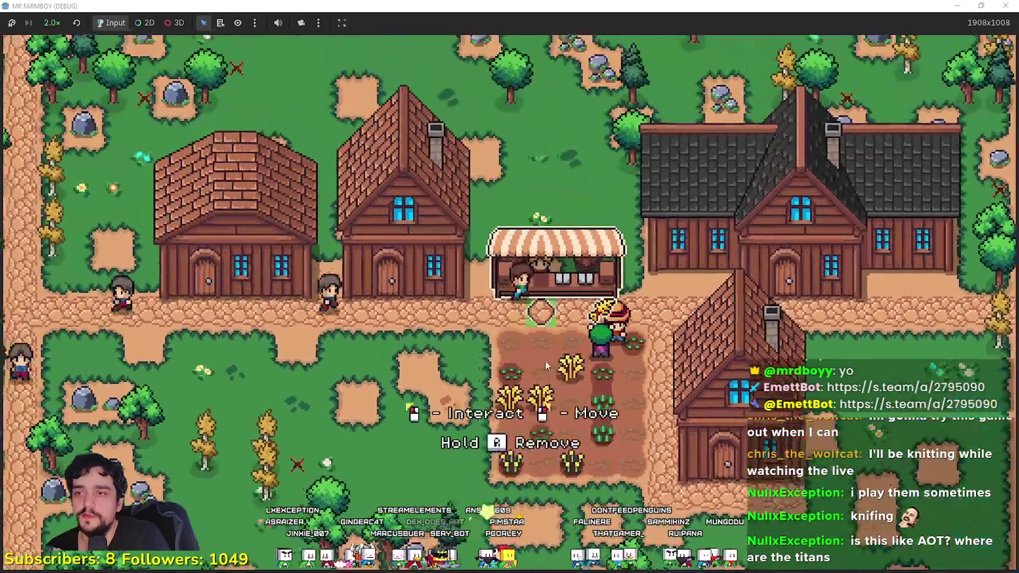
{"action": "left_click", "coordinate": [545, 360]}
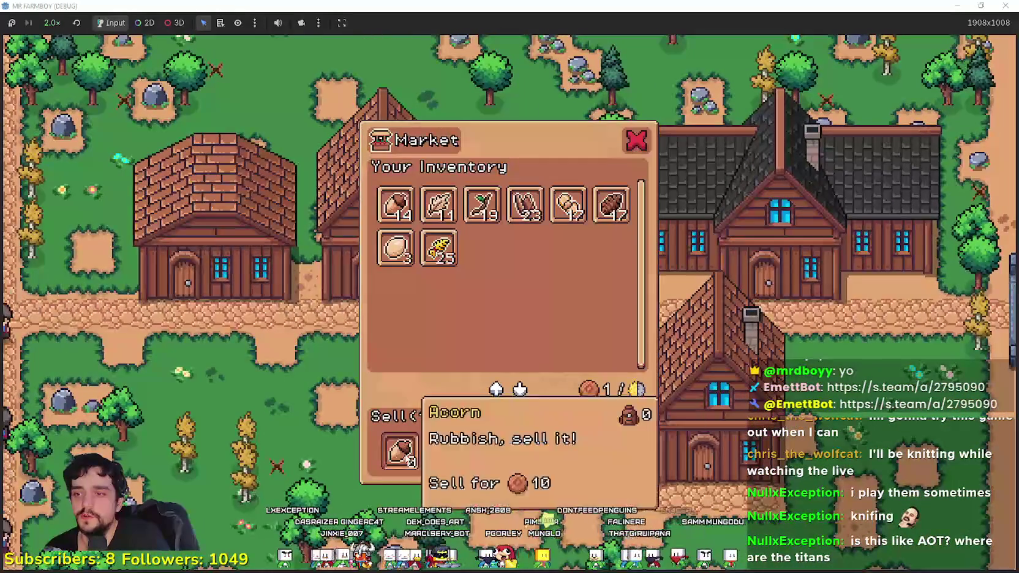
{"action": "key", "text": "Escape"}
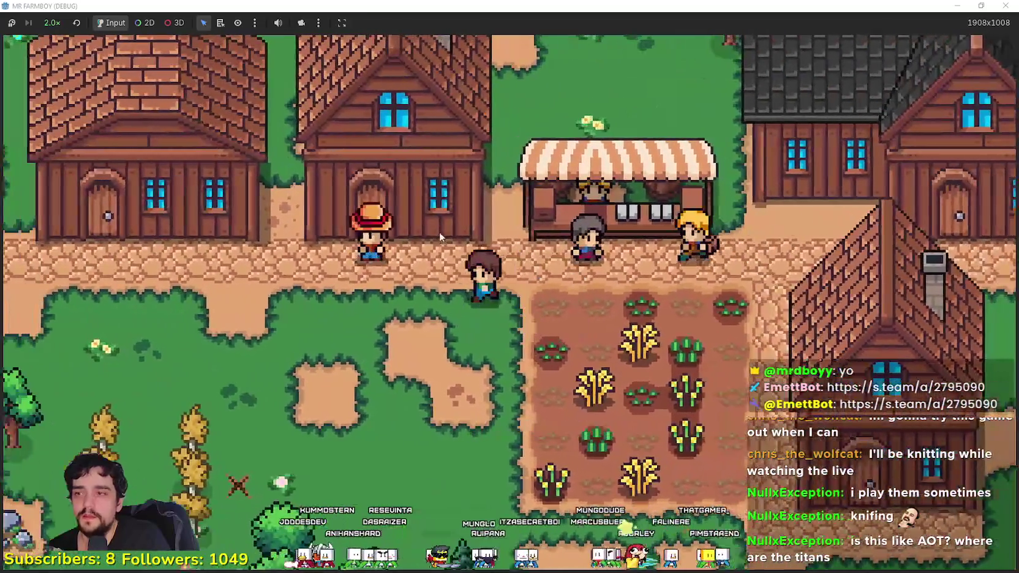
{"action": "key", "text": "a"}
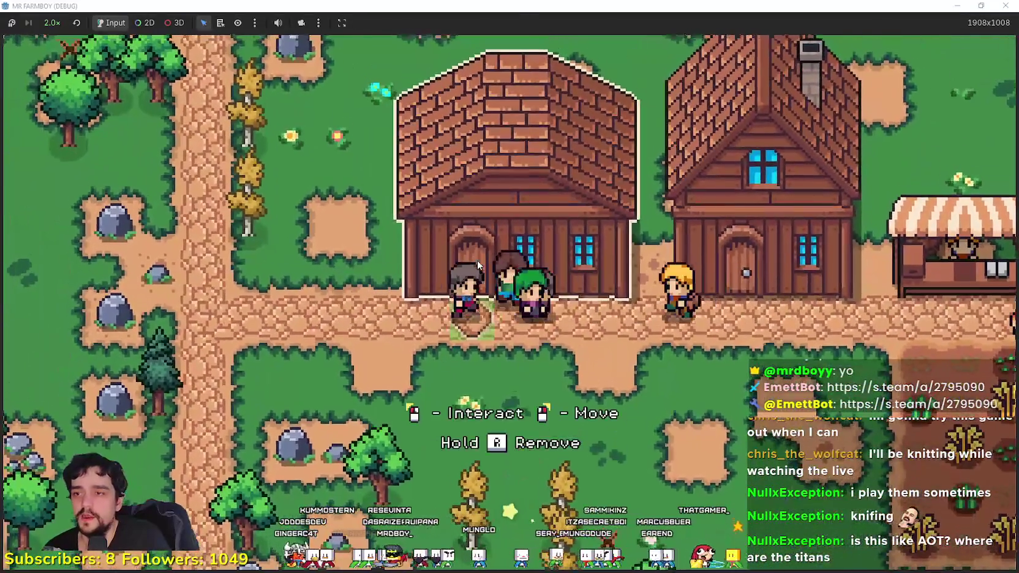
{"action": "key", "text": "s"}
{"action": "key", "text": "d"}
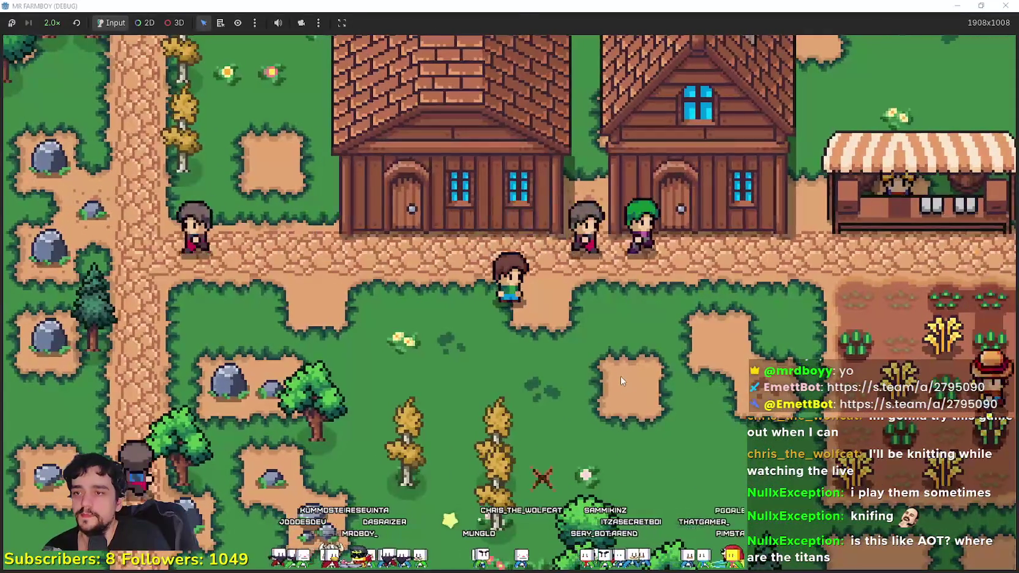
{"action": "key", "text": "a"}
{"action": "key", "text": "d"}
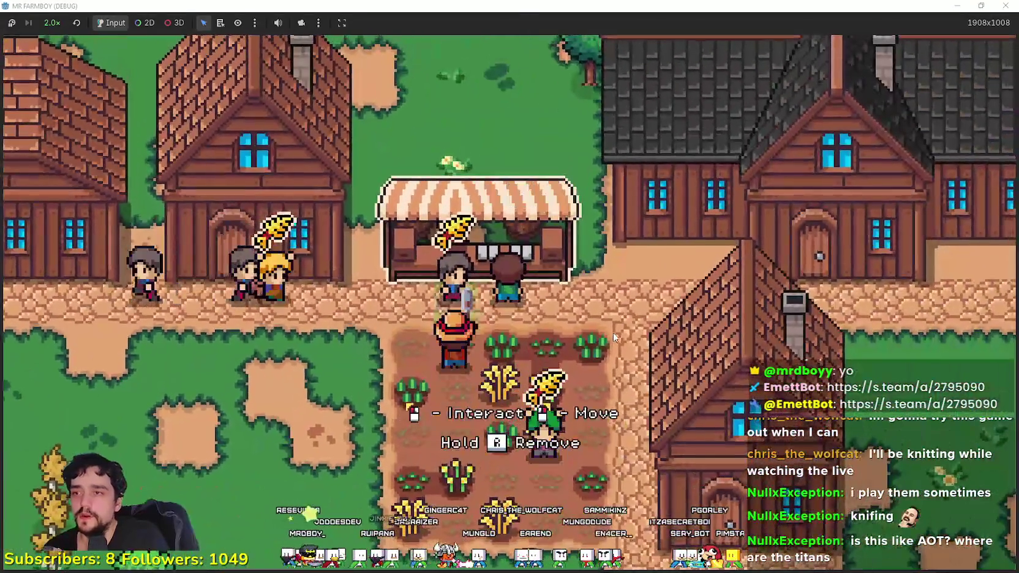
{"action": "key", "text": "a"}
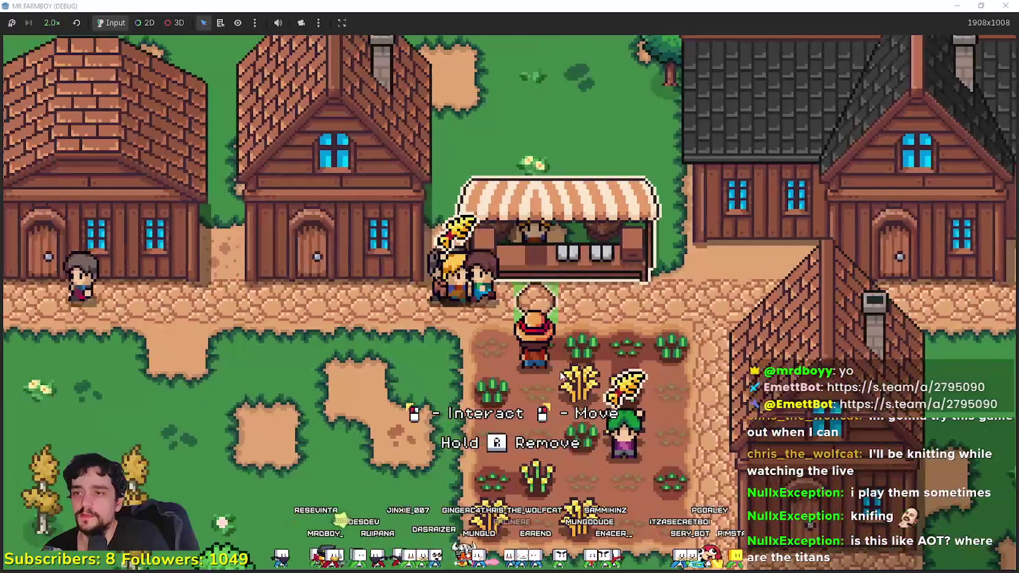
{"action": "scroll", "coordinate": [549, 342], "scroll_direction": "down", "scroll_amount": 3}
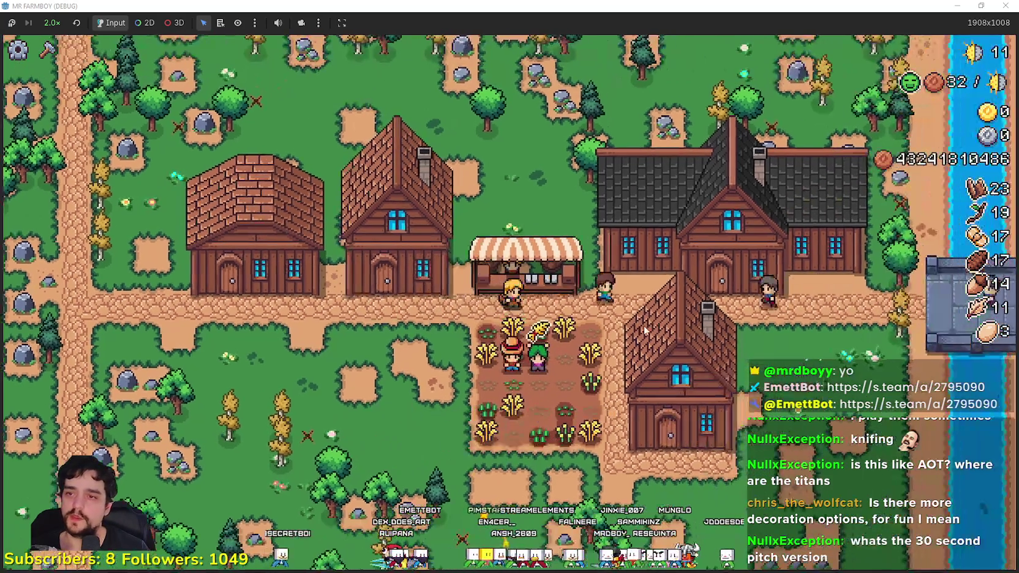
{"action": "left_click", "coordinate": [643, 325]}
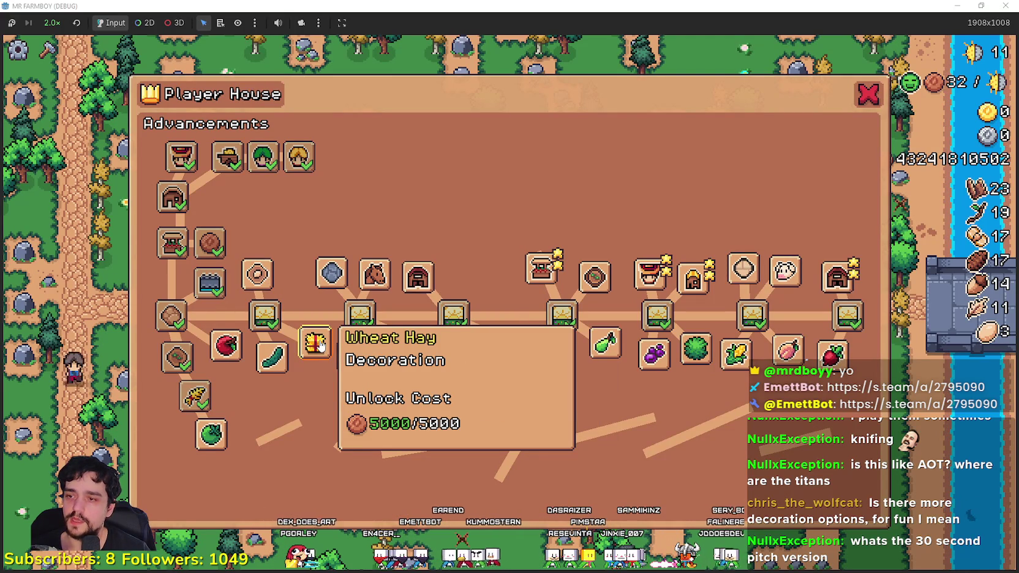
- Unlock Wheat Hay, Water Trough, Animal Tile, Coop, Chickens, Wood Fence, Ranchers and Chicken Egg, then close the panel
{"action": "left_click", "coordinate": [319, 346]}
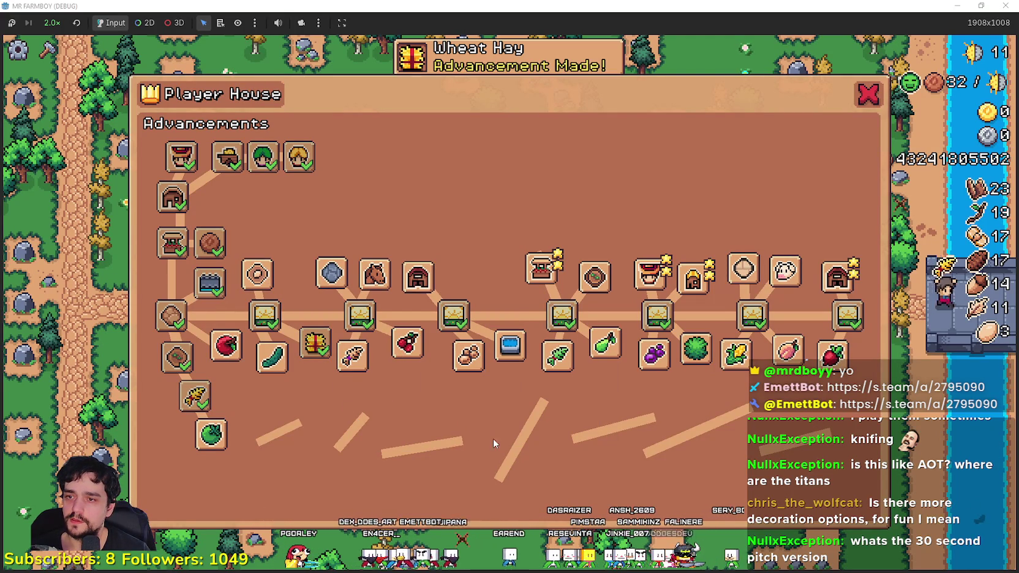
{"action": "left_click", "coordinate": [512, 347]}
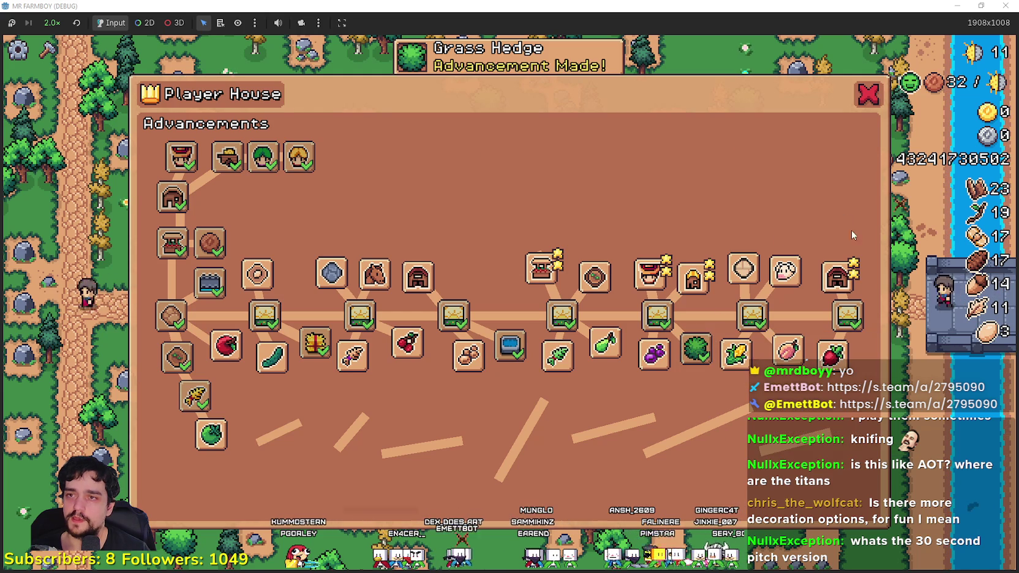
{"action": "left_click", "coordinate": [257, 275]}
{"action": "left_click", "coordinate": [228, 197]}
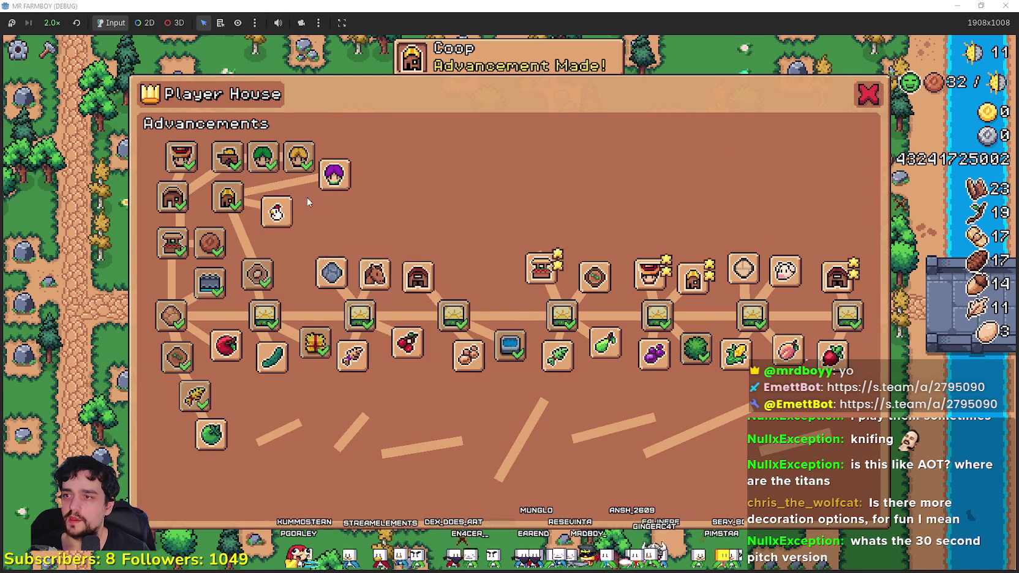
{"action": "left_click", "coordinate": [276, 212]}
{"action": "left_click", "coordinate": [294, 251]}
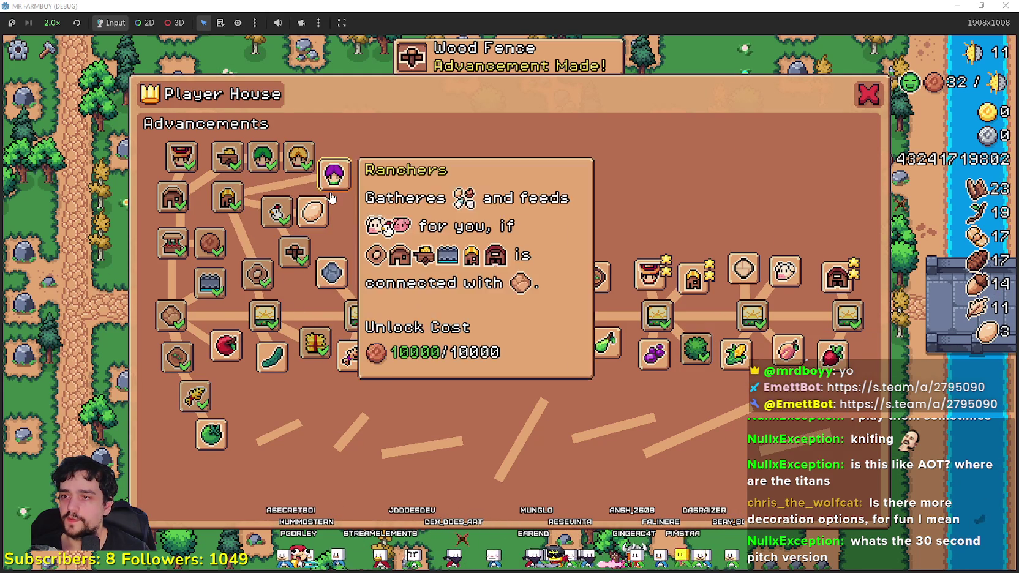
{"action": "left_click", "coordinate": [334, 175]}
{"action": "left_click", "coordinate": [312, 212]}
{"action": "left_click", "coordinate": [869, 96]}
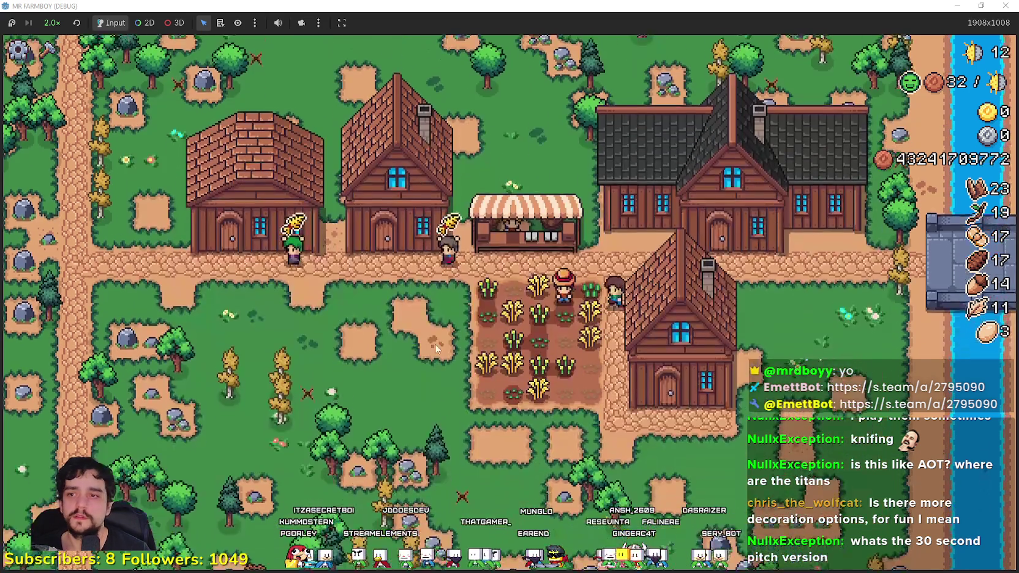
- Build an L-shaped Wood Fence: a long row plus a run down from its left end
{"action": "key", "text": "c"}
{"action": "left_click", "coordinate": [82, 156]}
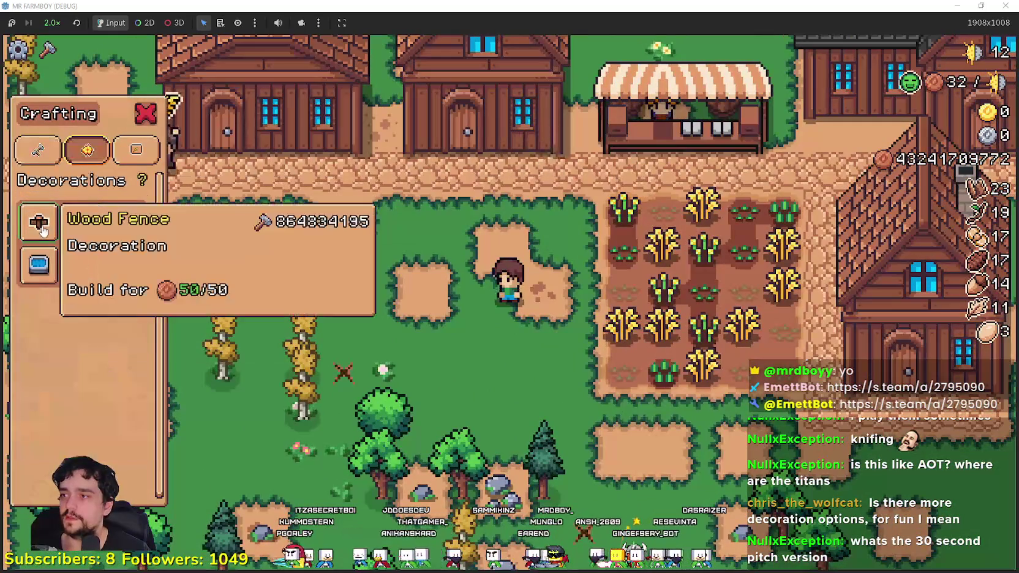
{"action": "left_click", "coordinate": [43, 229]}
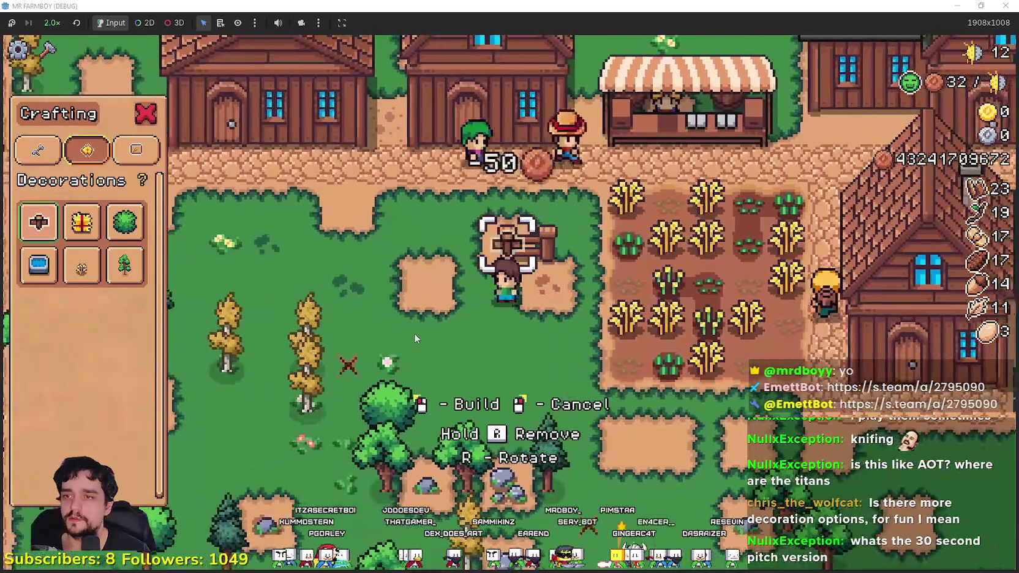
{"action": "key", "text": "a"}
{"action": "left_click_drag", "start_coordinate": [414, 333], "coordinate": [414, 333]}
{"action": "key", "text": "s"}
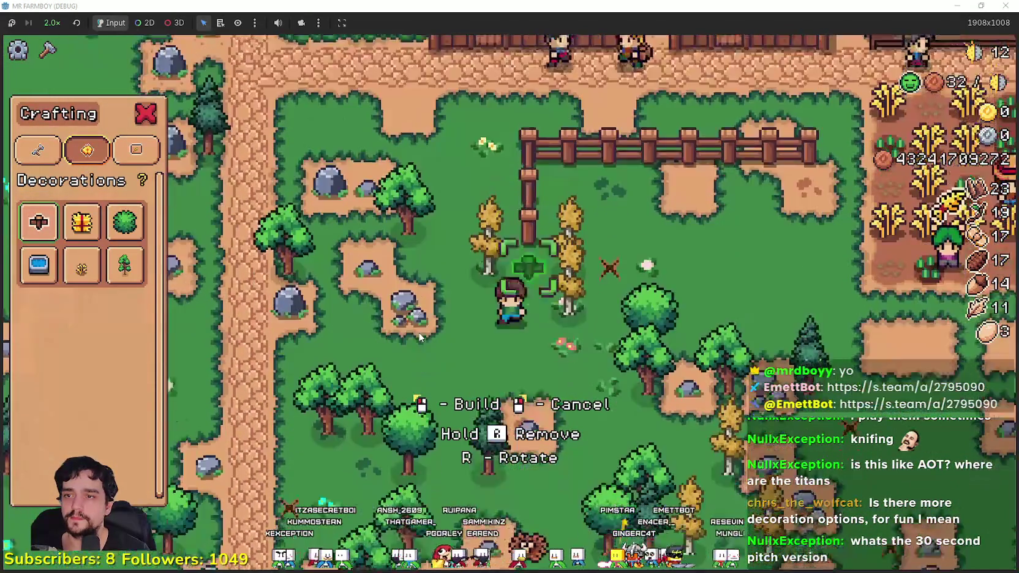
{"action": "key", "text": "d"}
{"action": "key", "text": "w"}
- Preview the Wheat Hay decoration, then cancel building and walk up to the houses
{"action": "left_click", "coordinate": [81, 222]}
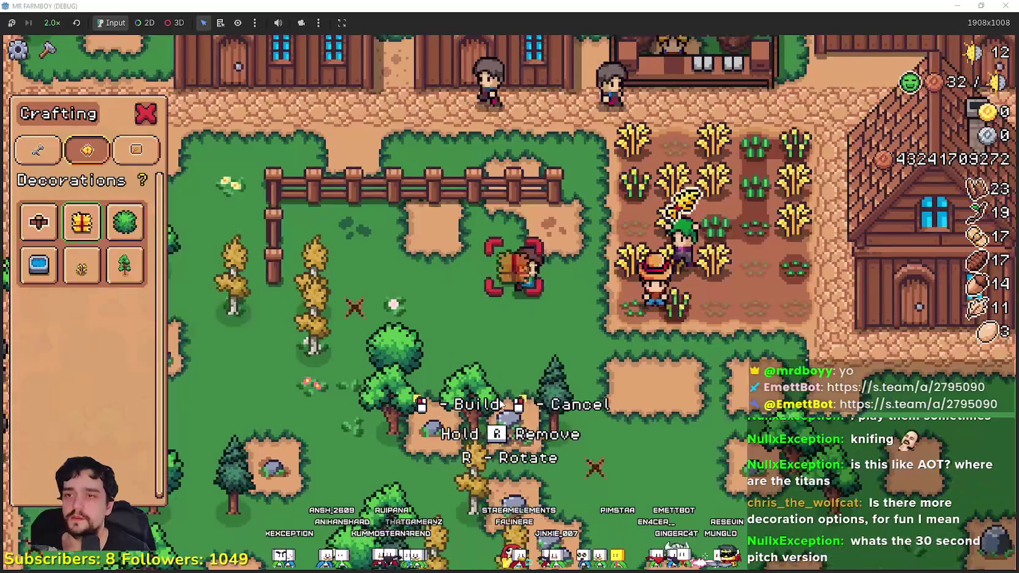
{"action": "key", "text": "s"}
{"action": "key", "text": "a"}
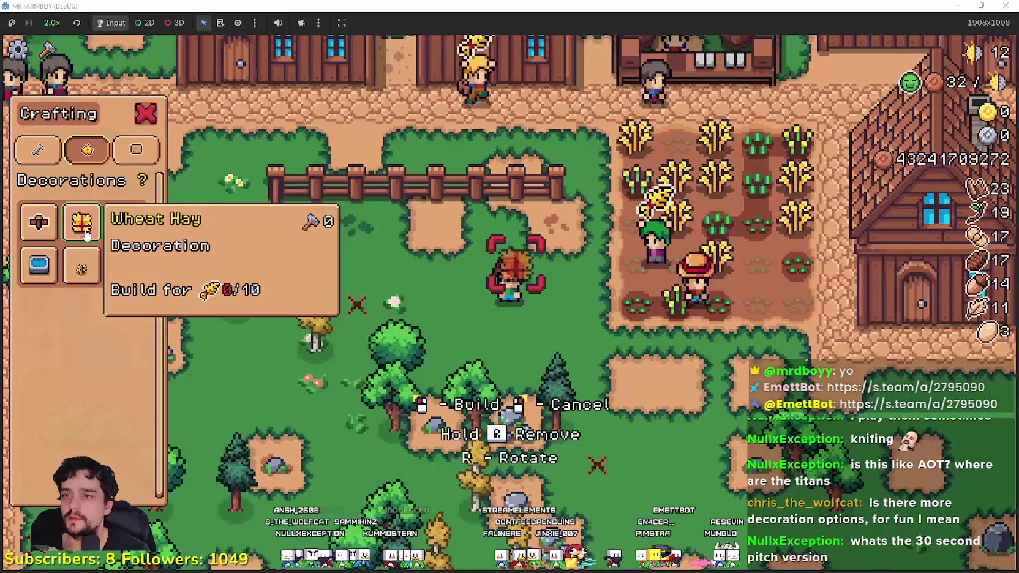
{"action": "key", "text": "Escape"}
{"action": "key", "text": "w"}
- Check the Warehouse and market inventories
{"action": "key", "text": "e"}
{"action": "key", "text": "Escape"}
{"action": "key", "text": "a"}
{"action": "key", "text": "w"}
{"action": "key", "text": "e"}
{"action": "key", "text": "Escape"}
- Walk back and forth across the wheat plot, harvesting the ripe wheat
{"action": "key", "text": "d"}
{"action": "key", "text": "s"}
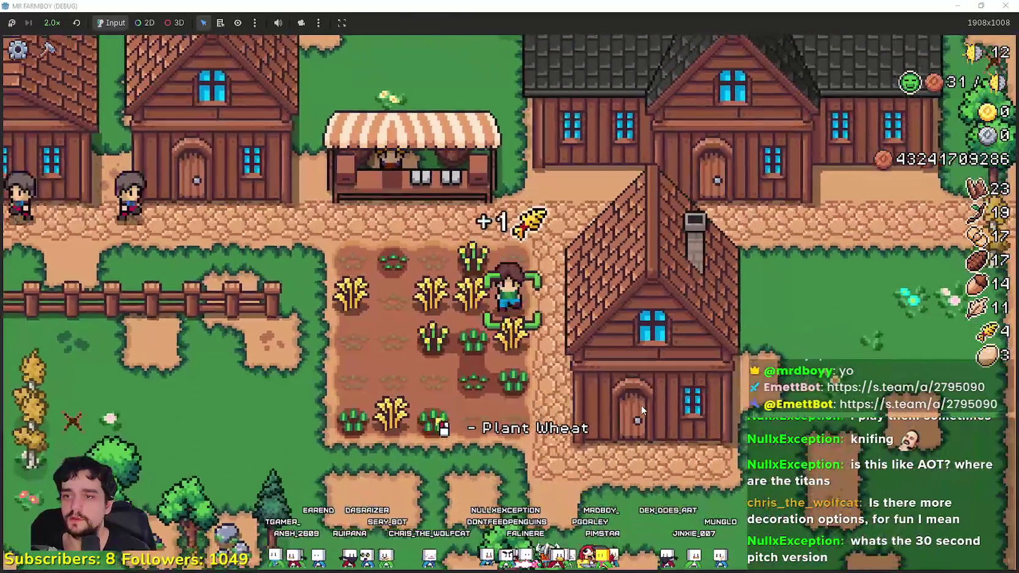
{"action": "key", "text": "s"}
{"action": "key", "text": "a"}
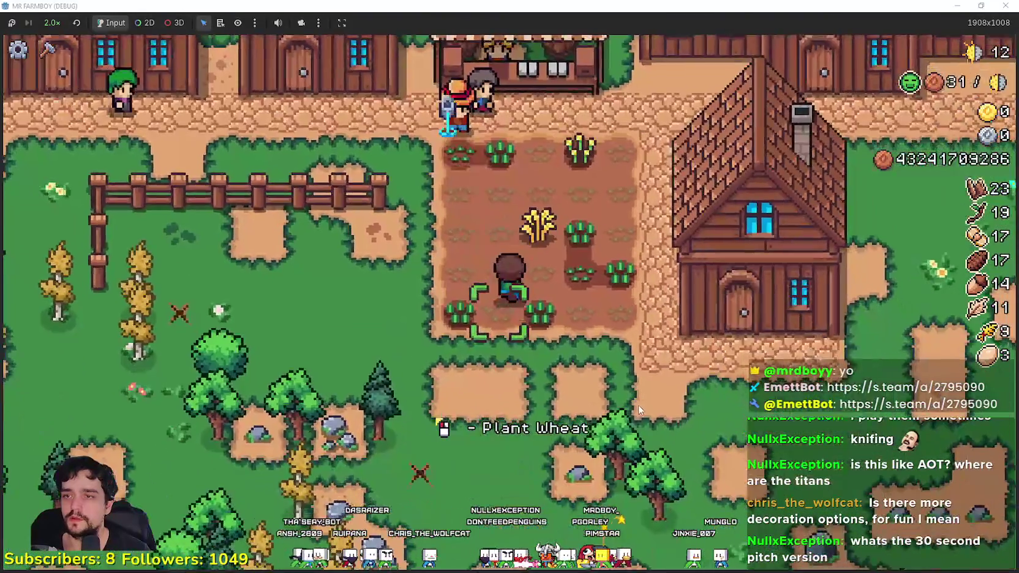
{"action": "key", "text": "w"}
{"action": "key", "text": "d"}
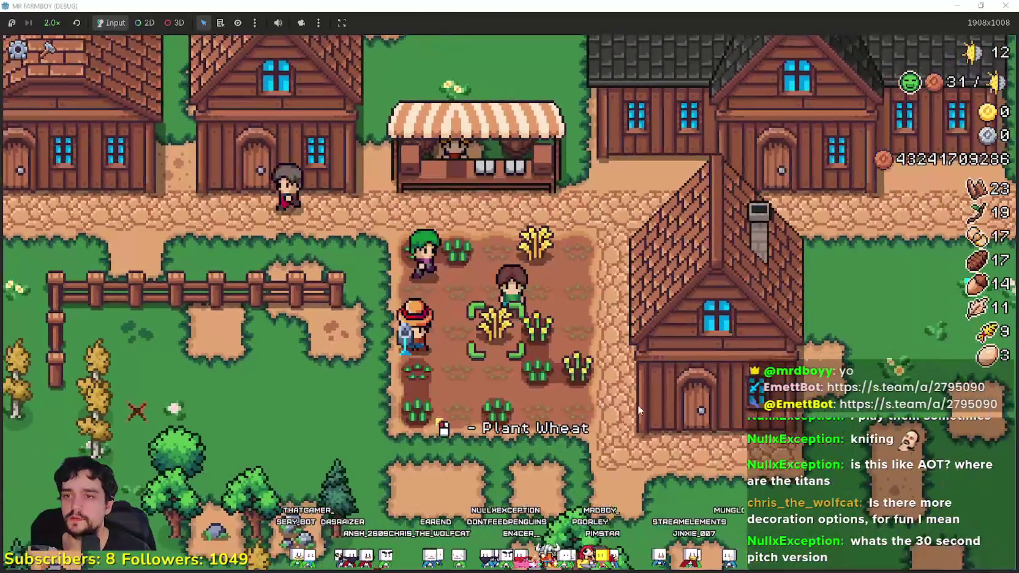
{"action": "key", "text": "w"}
{"action": "key", "text": "d"}
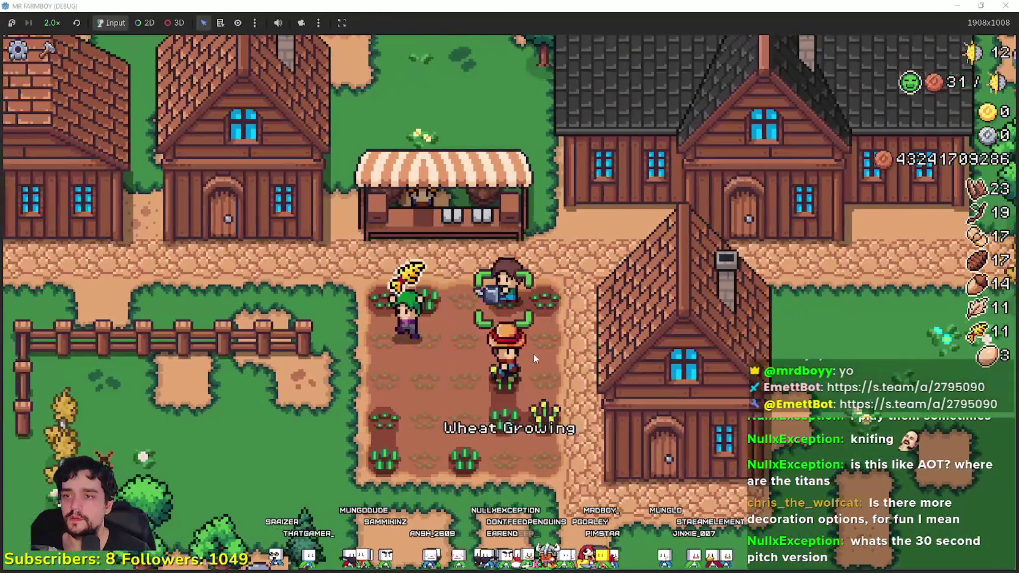
{"action": "key", "text": "s"}
{"action": "key", "text": "a"}
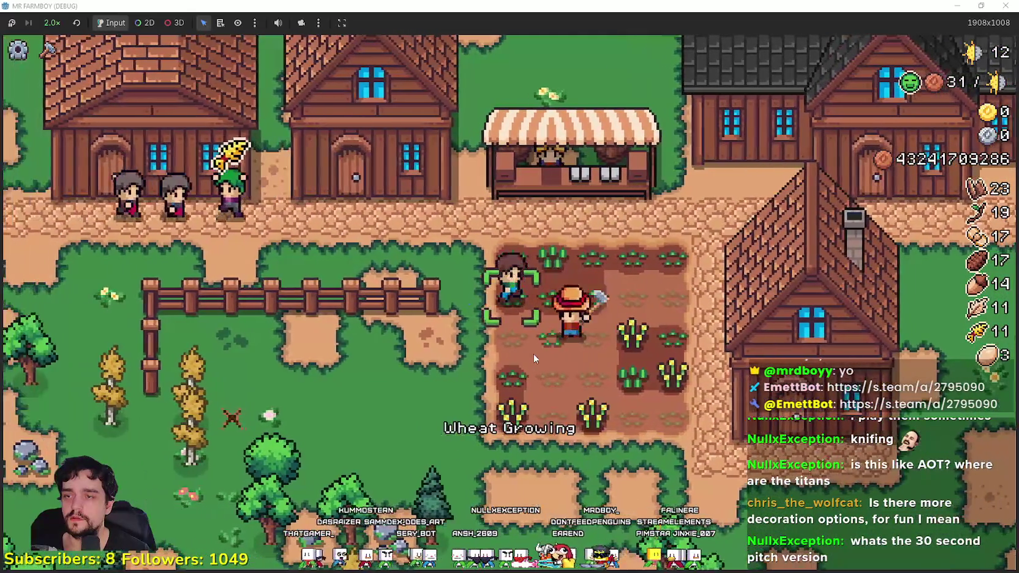
{"action": "key", "text": "s"}
{"action": "key", "text": "d"}
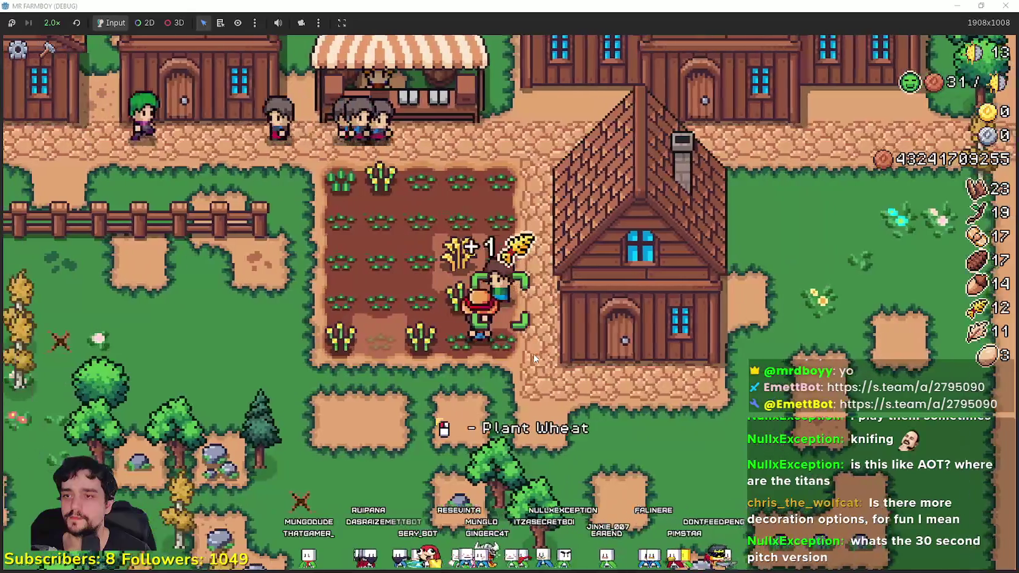
- Replant wheat in the emptied soil and water the new row
{"action": "key", "text": "a"}
{"action": "key", "text": "s"}
{"action": "key", "text": "d"}
{"action": "key", "text": "a"}
{"action": "key", "text": "w"}
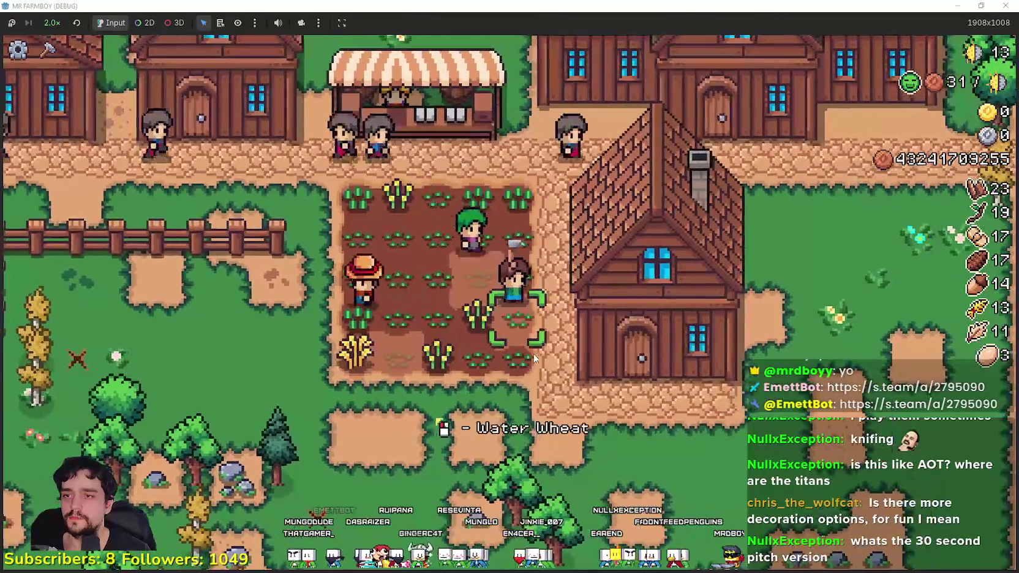
- Walk off the plot up toward the houses and check the warehouse inventory
{"action": "key", "text": "a"}
{"action": "key", "text": "s"}
{"action": "key", "text": "d"}
{"action": "key", "text": "w"}
{"action": "key", "text": "a"}
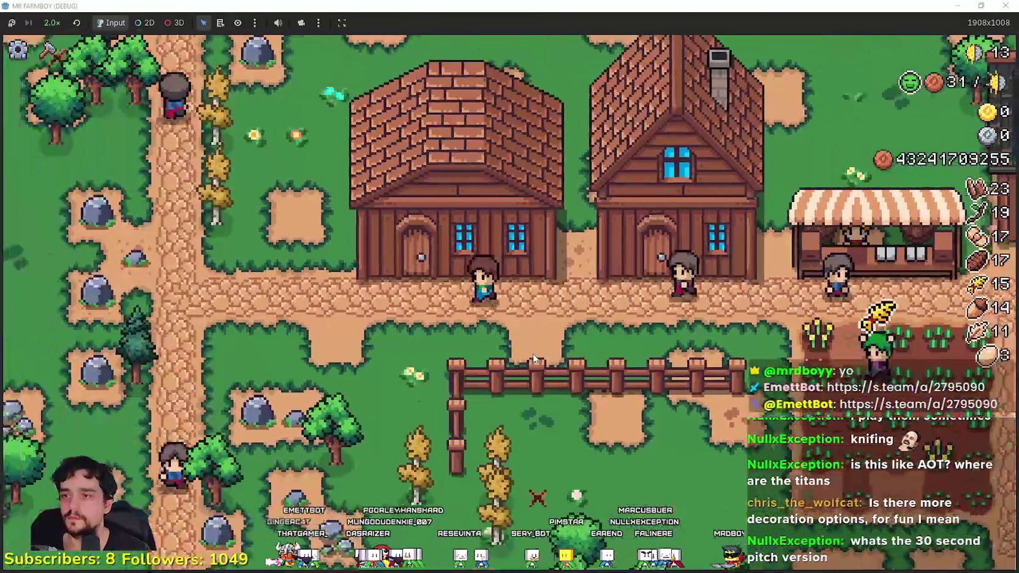
{"action": "key", "text": "e"}
{"action": "key", "text": "Escape"}
- From Crafting > Decorations, place two Wheat Hay bales beside the fence
{"action": "key", "text": "s"}
{"action": "key", "text": "a"}
{"action": "key", "text": "d"}
{"action": "left_click", "coordinate": [47, 49]}
{"action": "left_click", "coordinate": [81, 221]}
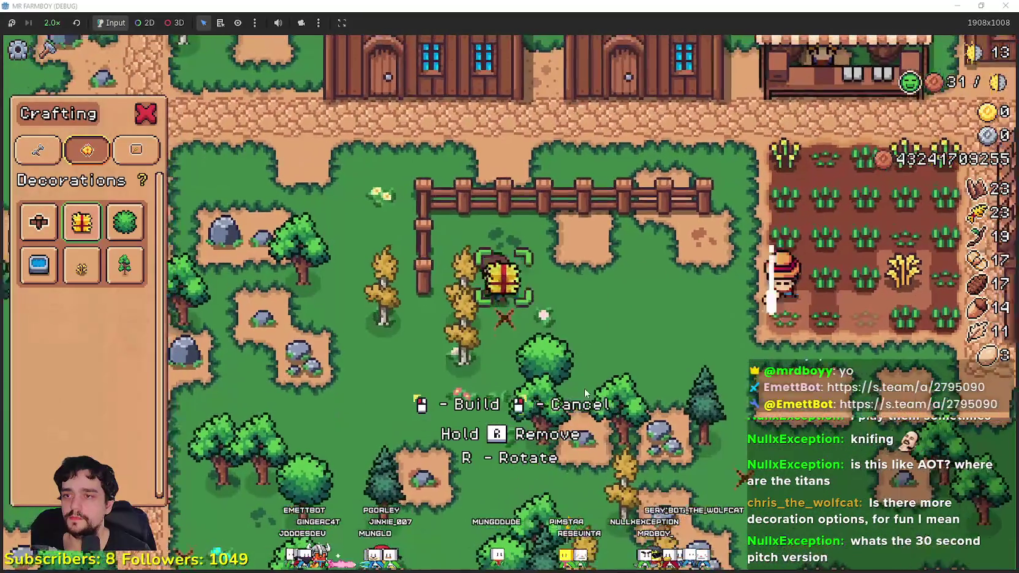
{"action": "key", "text": "w"}
{"action": "left_click", "coordinate": [587, 389]}
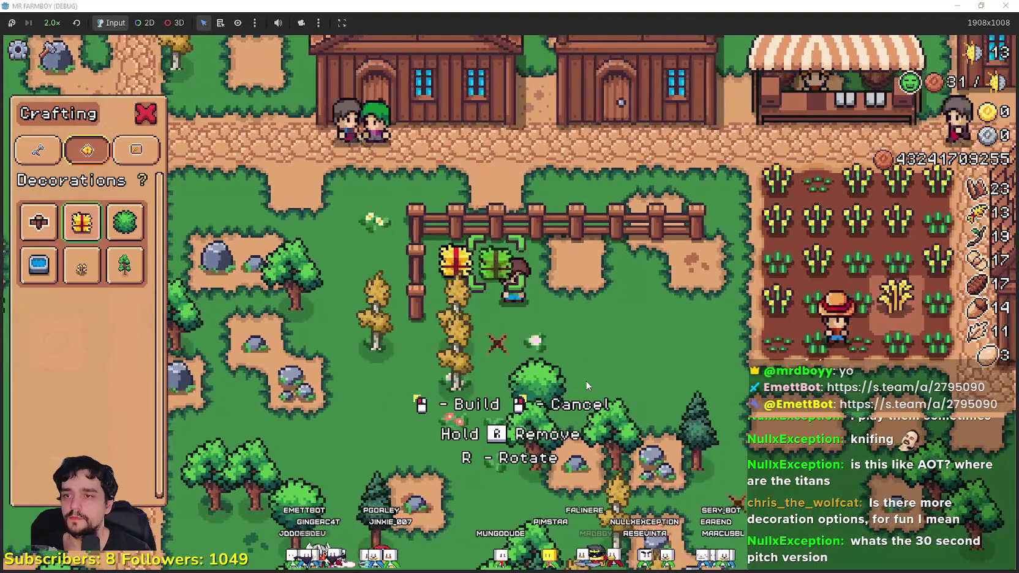
{"action": "left_click", "coordinate": [586, 381]}
- Place two water troughs on the open grass inside the pen
{"action": "key", "text": "d"}
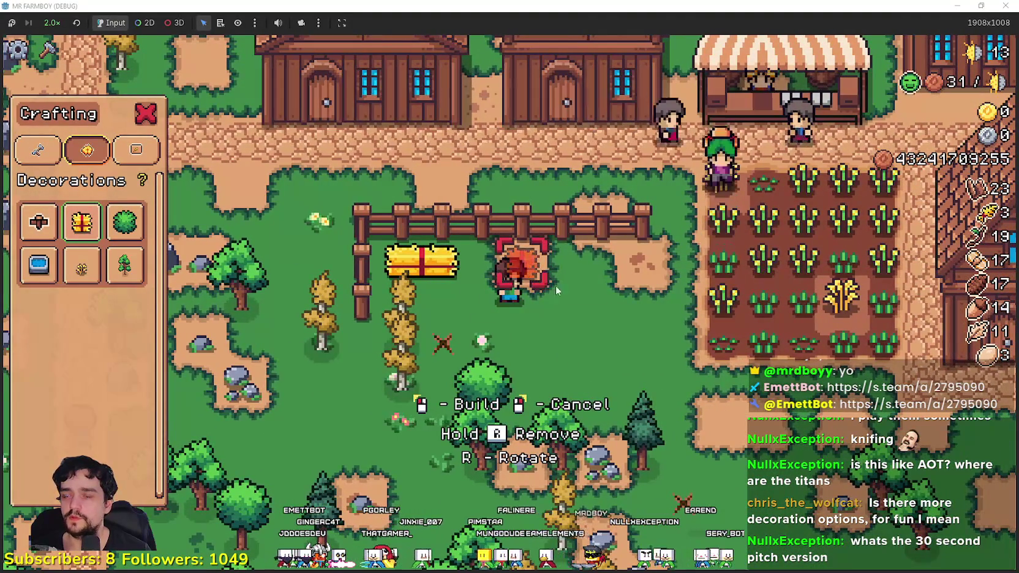
{"action": "key", "text": "d"}
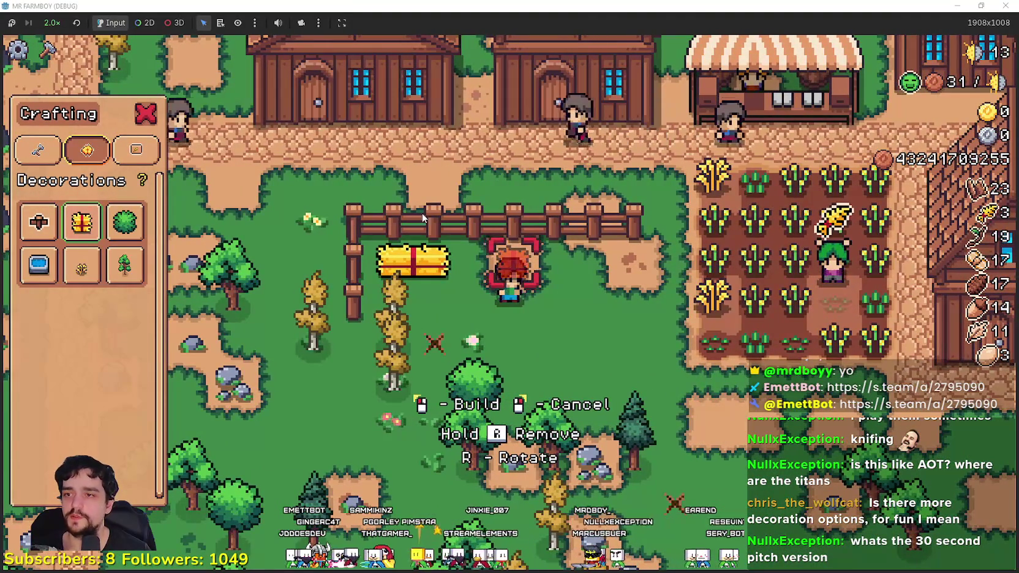
{"action": "key", "text": "s"}
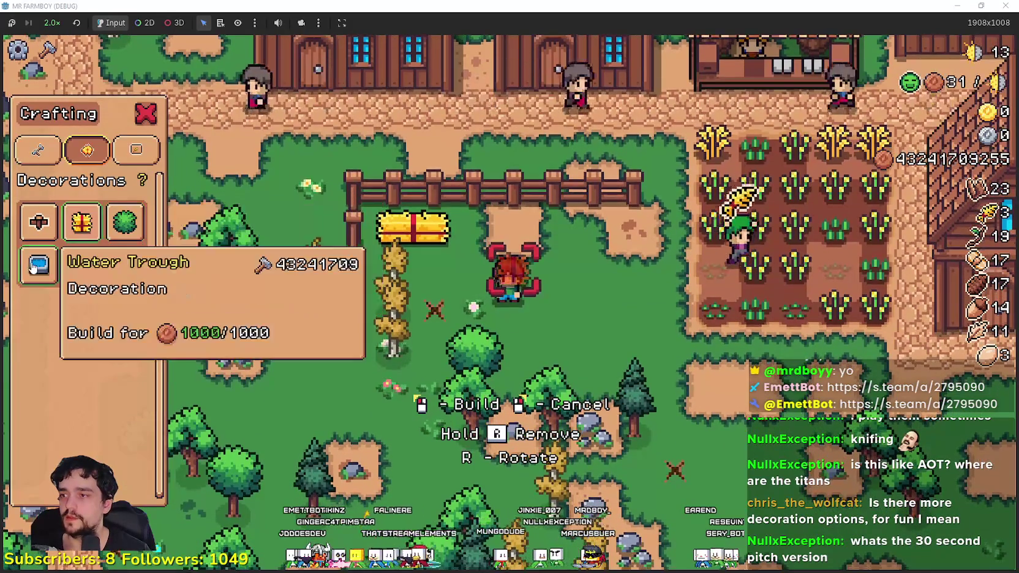
{"action": "key", "text": "d"}
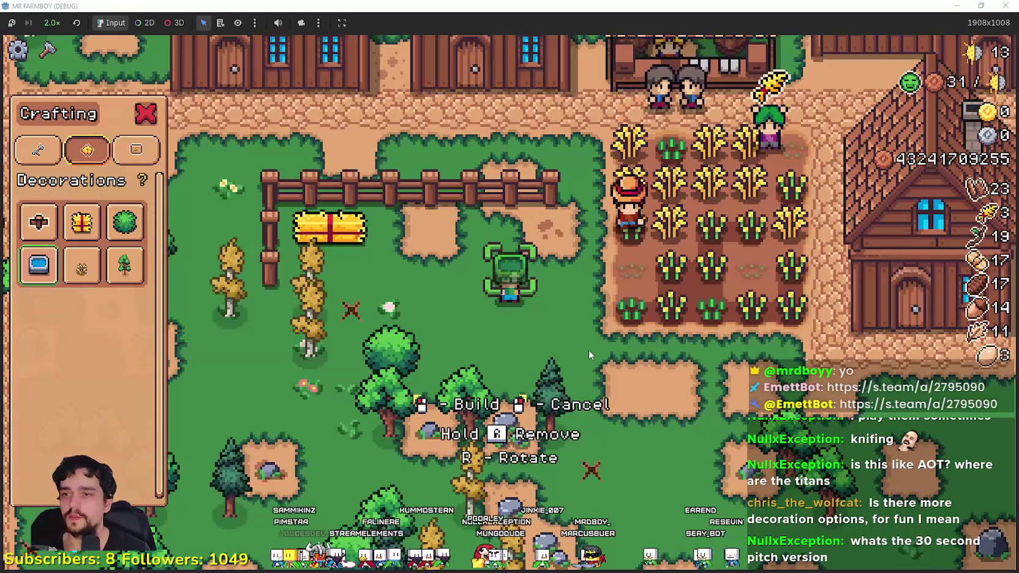
{"action": "key", "text": "d"}
{"action": "left_click", "coordinate": [544, 353]}
{"action": "key", "text": "s"}
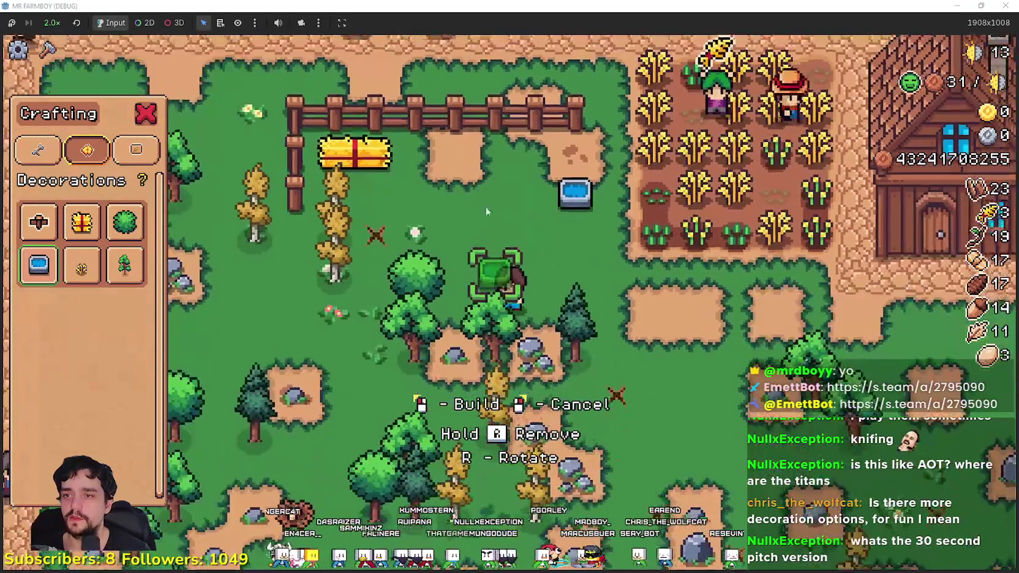
{"action": "key", "text": "d"}
{"action": "left_click", "coordinate": [555, 379]}
- Add further water troughs beside the farmer, extending them into an L shape
{"action": "key", "text": "a"}
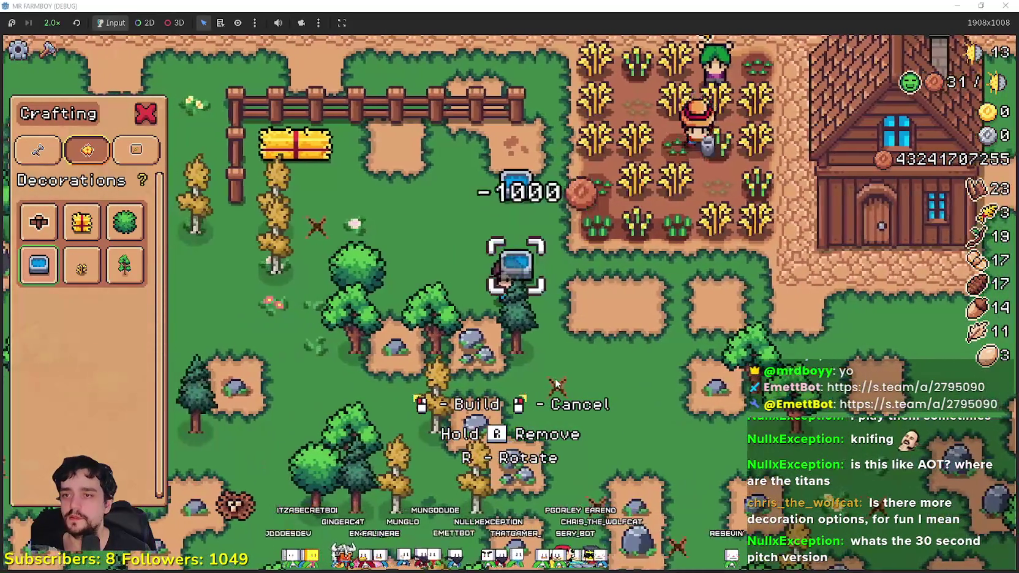
{"action": "key", "text": "w"}
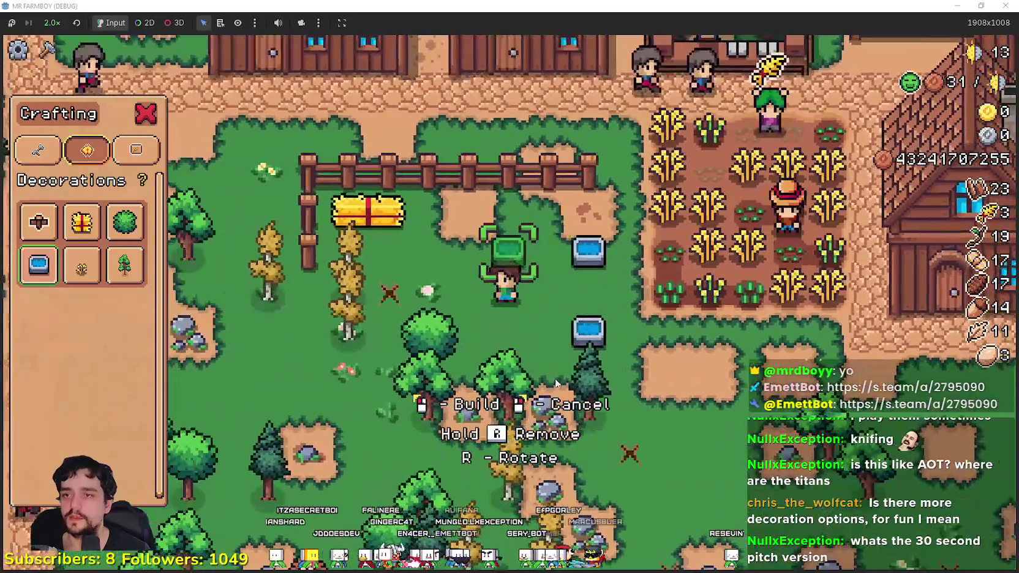
{"action": "left_click", "coordinate": [556, 382]}
{"action": "key", "text": "s"}
{"action": "left_click", "coordinate": [555, 382]}
{"action": "left_click", "coordinate": [556, 382]}
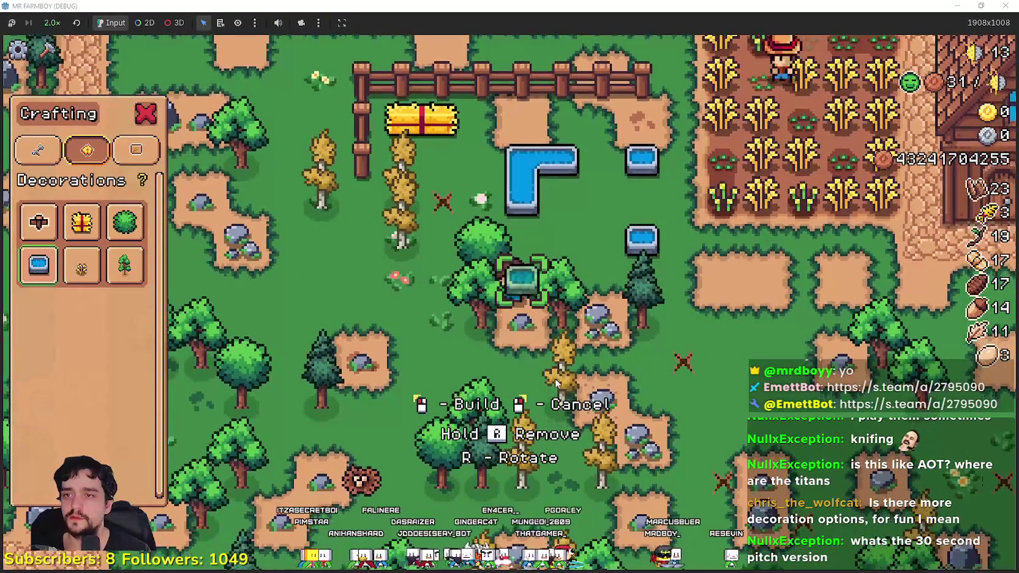
- Exit build mode and walk back through the pen to stand beside the trough
{"action": "right_click", "coordinate": [555, 382]}
{"action": "key", "text": "d"}
{"action": "key", "text": "w"}
{"action": "key", "text": "a"}
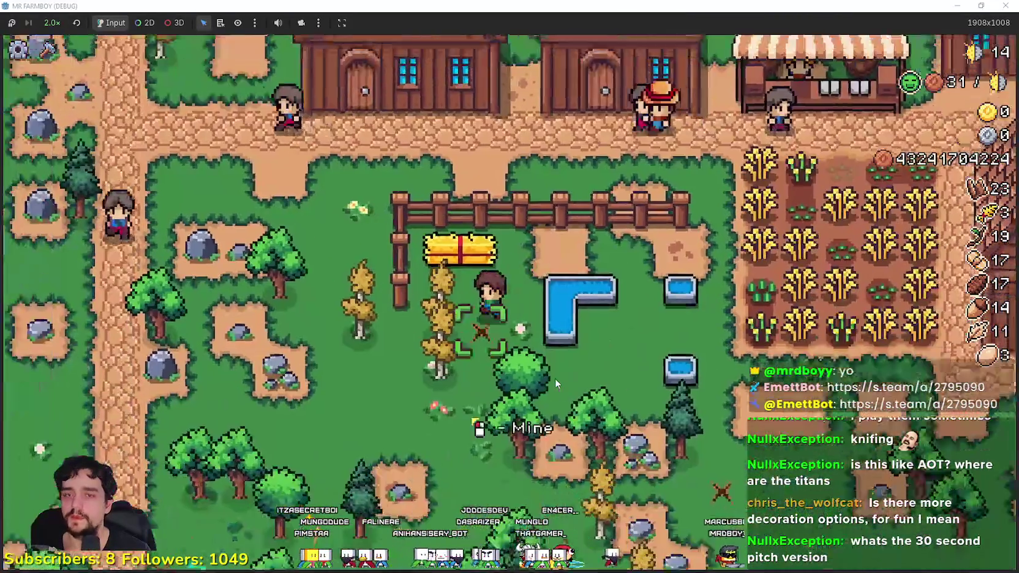
{"action": "key", "text": "s"}
{"action": "key", "text": "w"}
{"action": "key", "text": "d"}
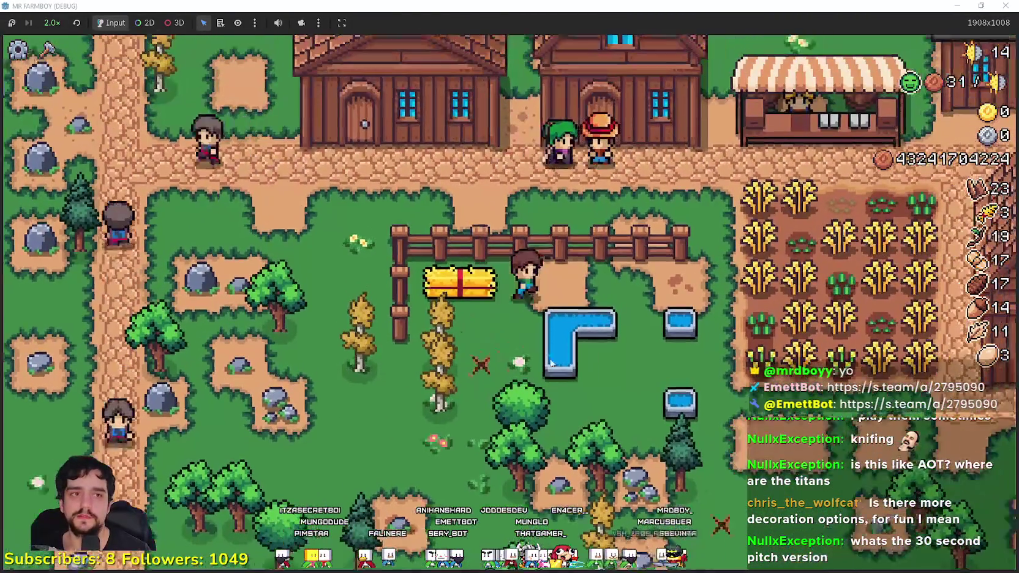
{"action": "key", "text": "d"}
{"action": "key", "text": "s"}
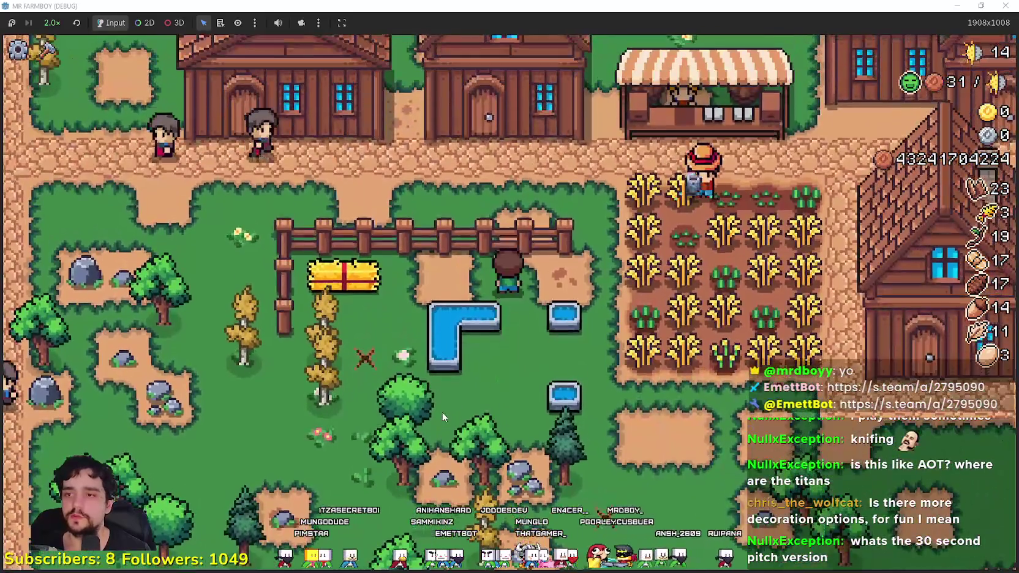
{"action": "scroll", "coordinate": [443, 416], "scroll_direction": "down", "scroll_amount": 2}
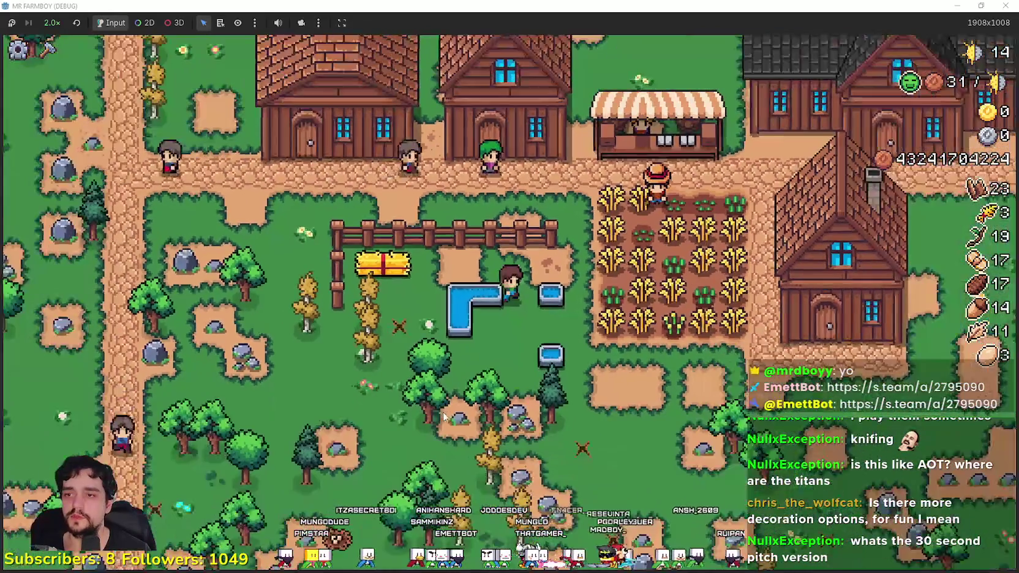
- Step next to the trough, then switch to Godot and show the Player House panel on the 2D canvas
{"action": "key", "text": "s"}
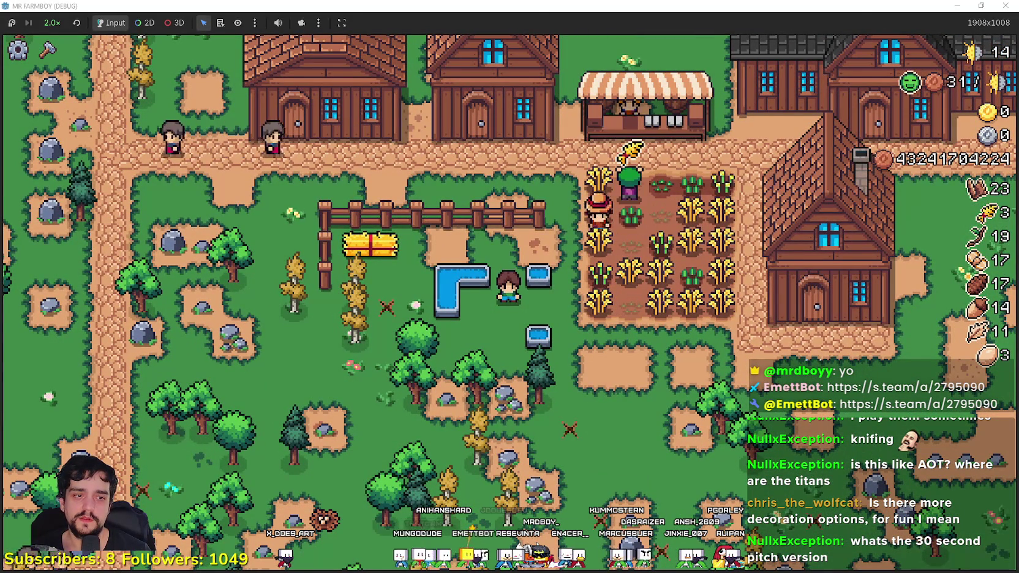
{"action": "key", "text": "alt+Tab"}
{"action": "left_click", "coordinate": [416, 25]}
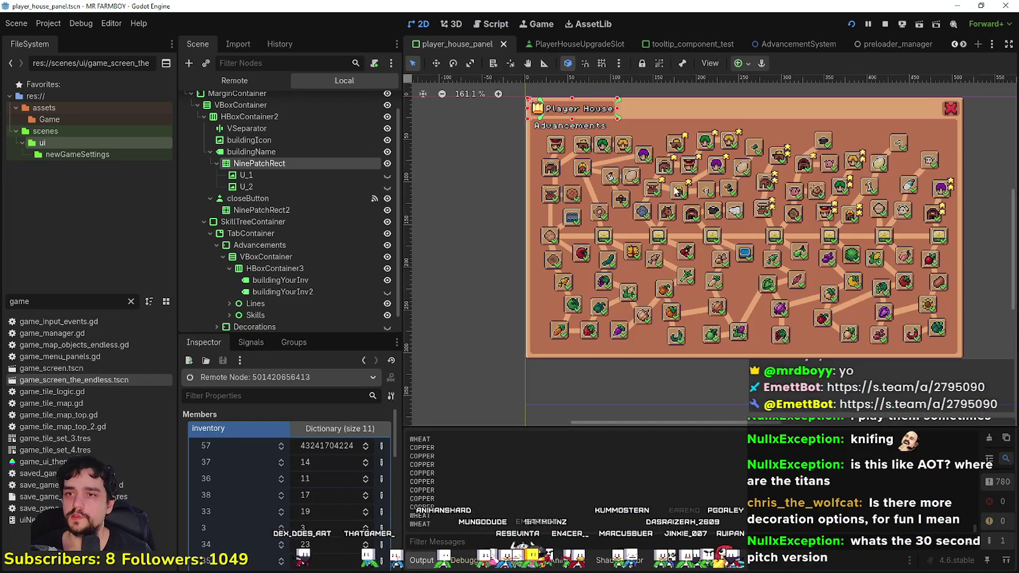
- Turn on the Decorations node's visibility on the canvas, then return to the running game with F5
{"action": "scroll", "coordinate": [201, 201], "scroll_direction": "down", "scroll_amount": 1}
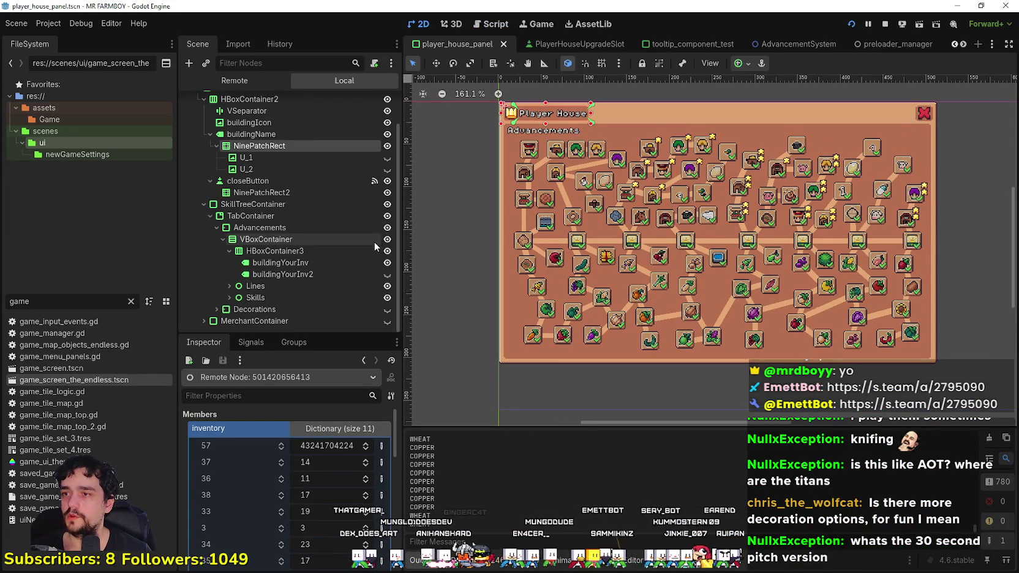
{"action": "left_click", "coordinate": [388, 309]}
{"action": "scroll", "coordinate": [686, 276], "scroll_direction": "up", "scroll_amount": 1}
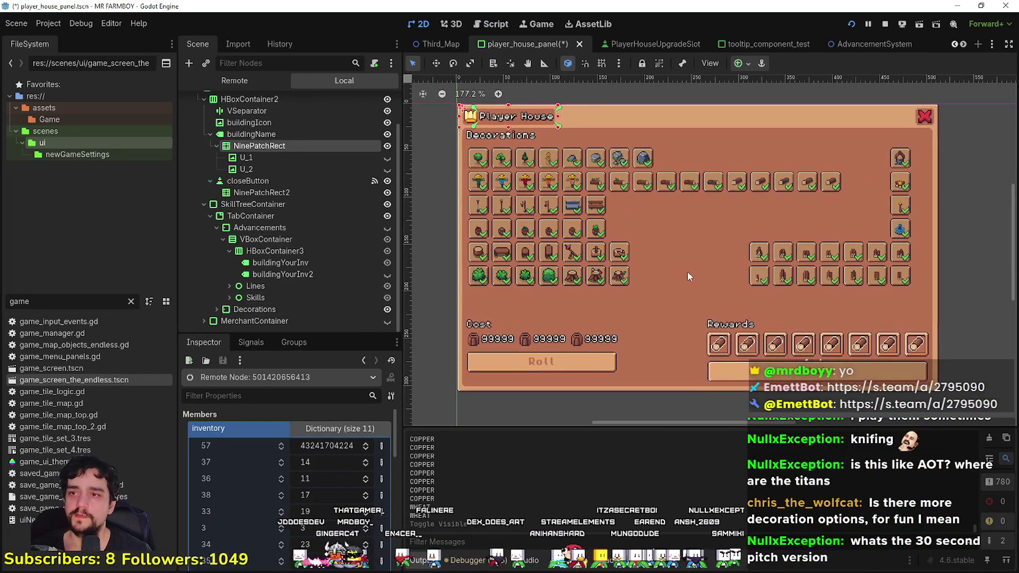
{"action": "scroll", "coordinate": [637, 265], "scroll_direction": "up", "scroll_amount": 1}
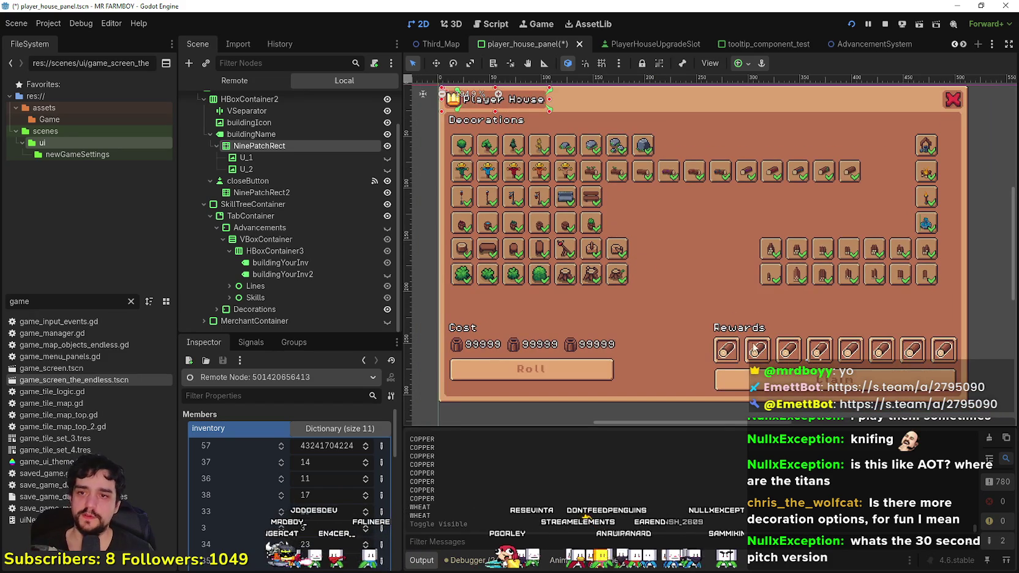
{"action": "scroll", "coordinate": [630, 320], "scroll_direction": "down", "scroll_amount": 1}
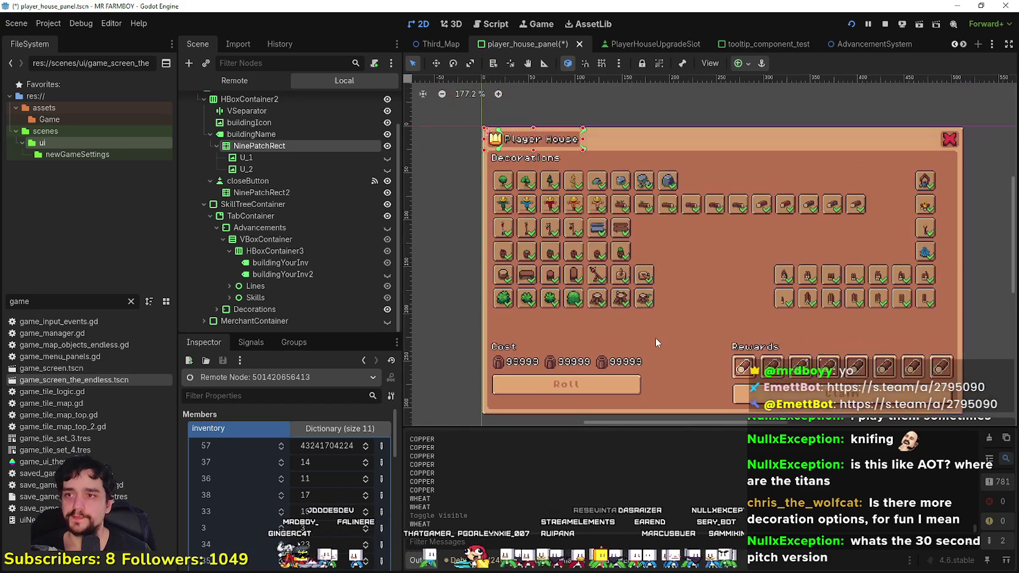
{"action": "key", "text": "F5"}
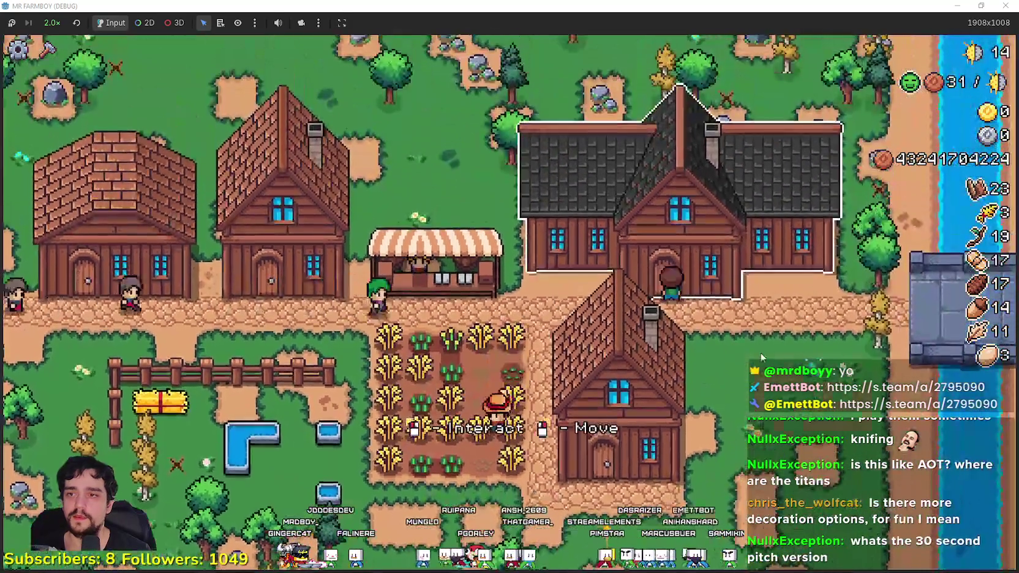
- Open the Player House panel, showing the empty Decorations tab with 99999 roll costs
{"action": "left_click", "coordinate": [545, 423]}
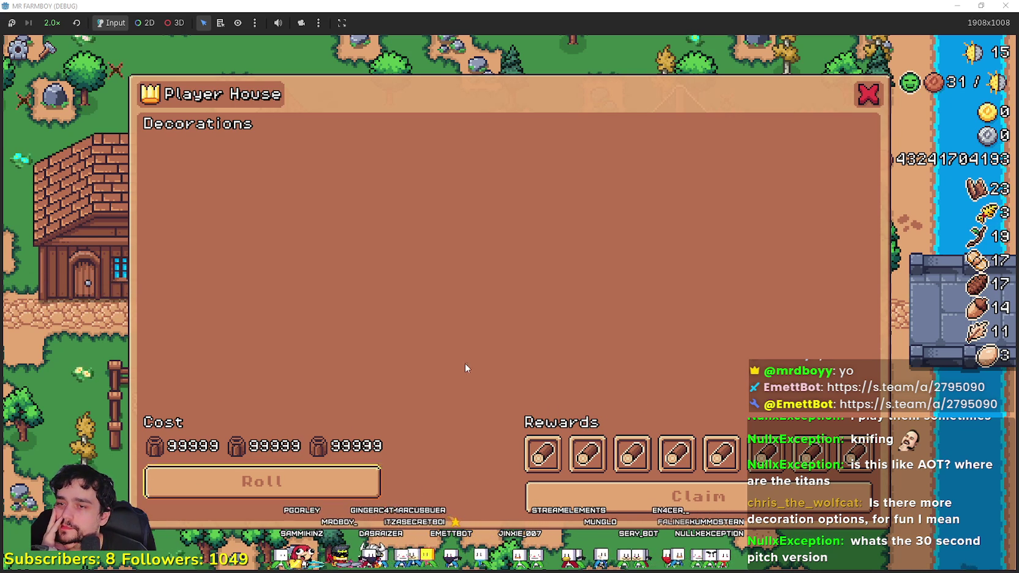
- Alt-tab to Godot's player_house_panel scene and scroll the view
{"action": "key", "text": "alt+Tab"}
{"action": "scroll", "coordinate": [689, 303], "scroll_direction": "down", "scroll_amount": 3}
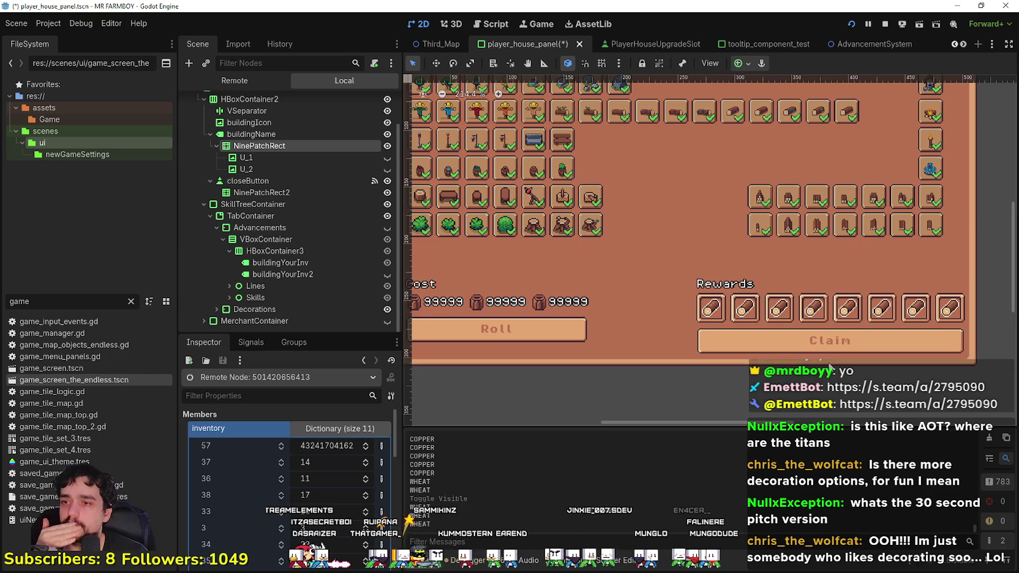
- Select the Decorations node in the Scene tree and expand its children
{"action": "scroll", "coordinate": [628, 301], "scroll_direction": "down", "scroll_amount": 1}
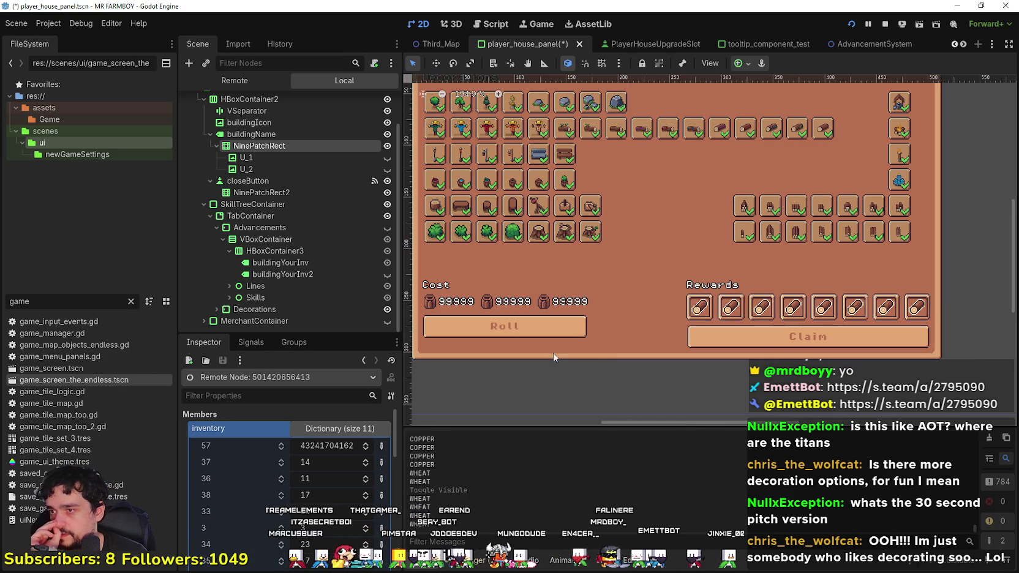
{"action": "left_click", "coordinate": [254, 308]}
{"action": "left_click", "coordinate": [216, 309]}
{"action": "scroll", "coordinate": [220, 313], "scroll_direction": "down", "scroll_amount": 5}
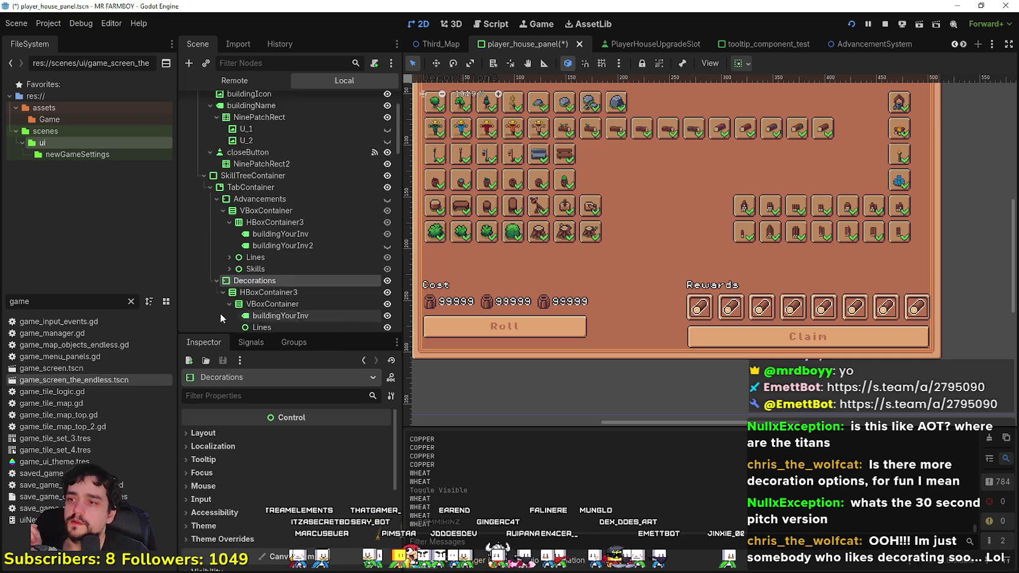
{"action": "scroll", "coordinate": [574, 338], "scroll_direction": "up", "scroll_amount": 1}
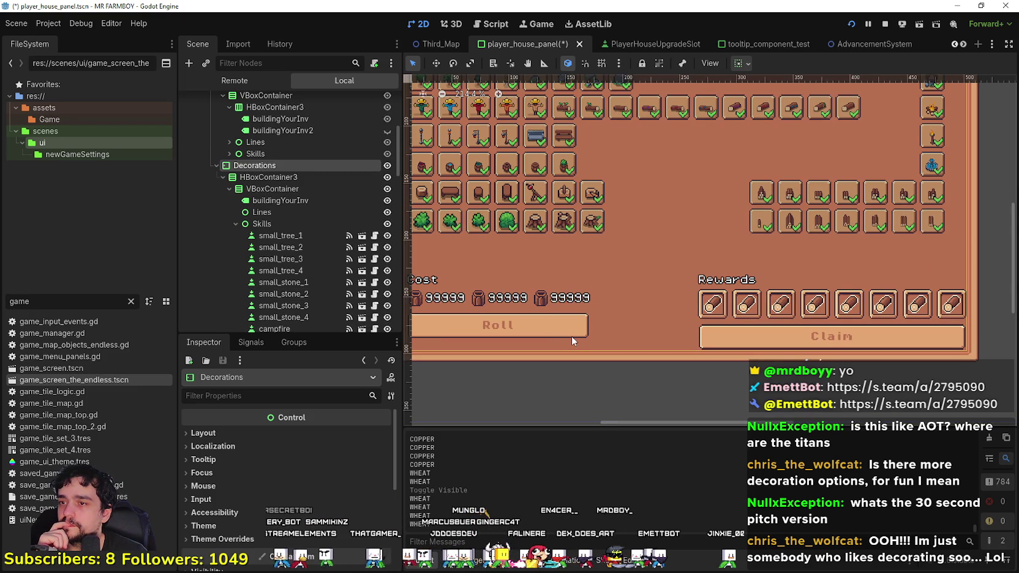
{"action": "scroll", "coordinate": [285, 251], "scroll_direction": "down", "scroll_amount": 3}
{"action": "left_click_drag", "start_coordinate": [397, 166], "coordinate": [400, 317]}
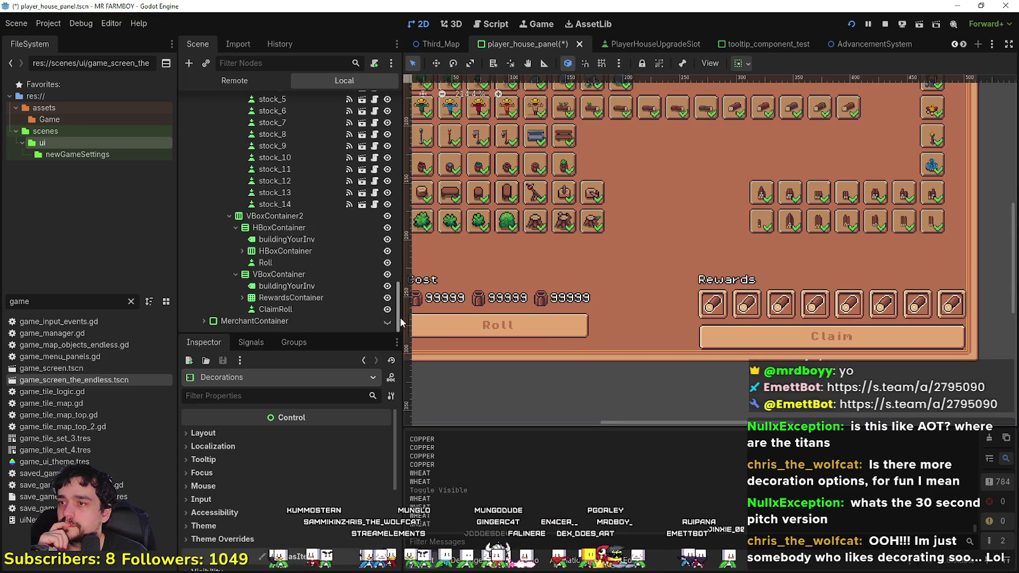
- Select the buildingYourInv Cost label and scroll through its Label properties in the Inspector
{"action": "left_click", "coordinate": [290, 243]}
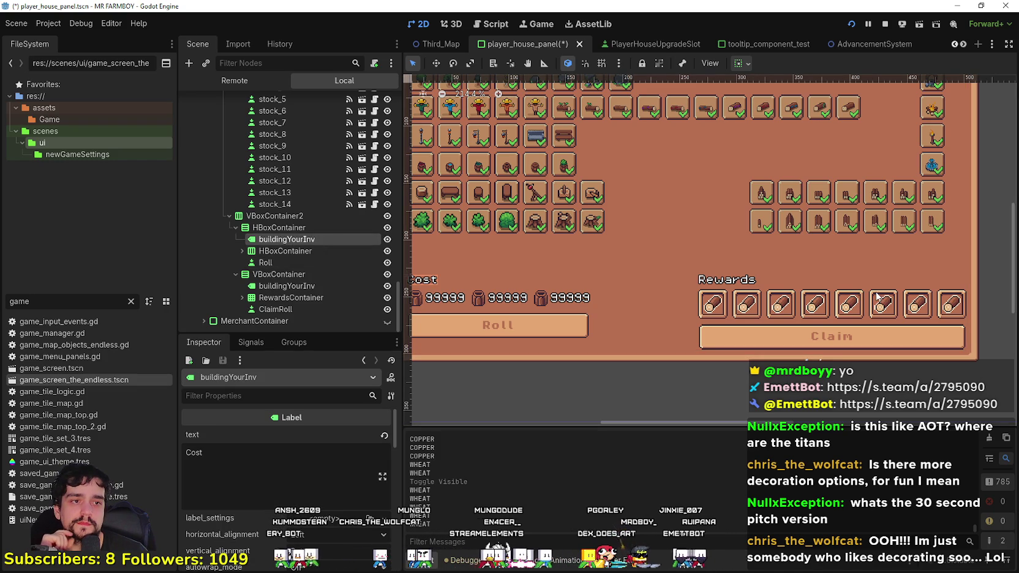
{"action": "scroll", "coordinate": [789, 259], "scroll_direction": "down", "scroll_amount": 1}
{"action": "scroll", "coordinate": [727, 258], "scroll_direction": "down", "scroll_amount": 1}
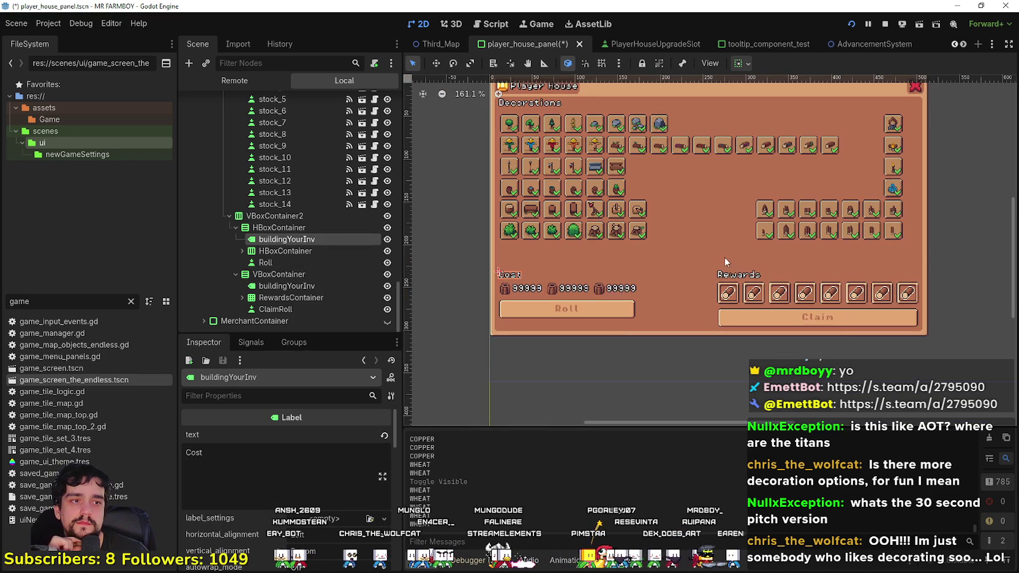
{"action": "scroll", "coordinate": [729, 221], "scroll_direction": "up", "scroll_amount": 2}
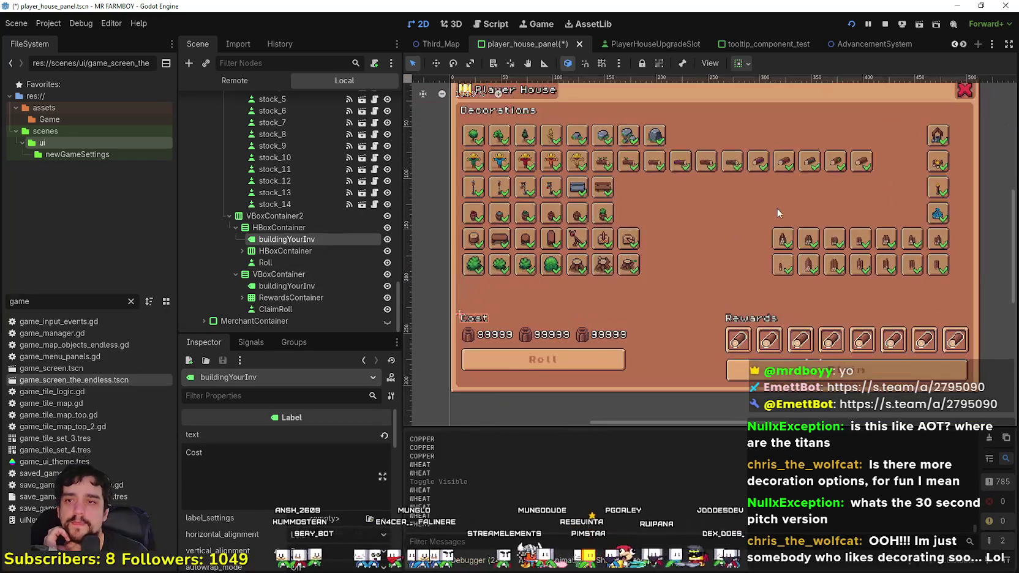
{"action": "scroll", "coordinate": [793, 187], "scroll_direction": "down", "scroll_amount": 2}
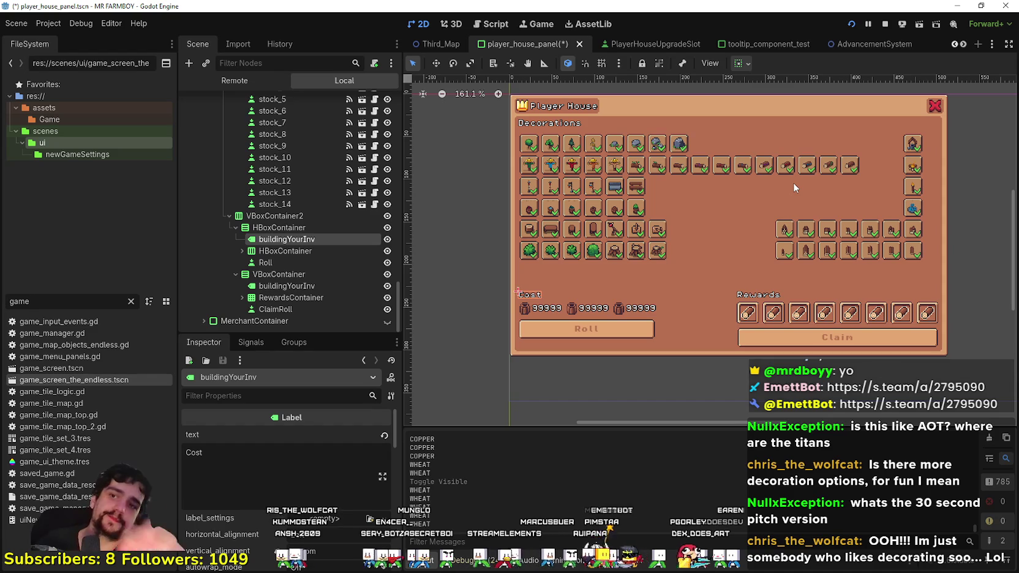
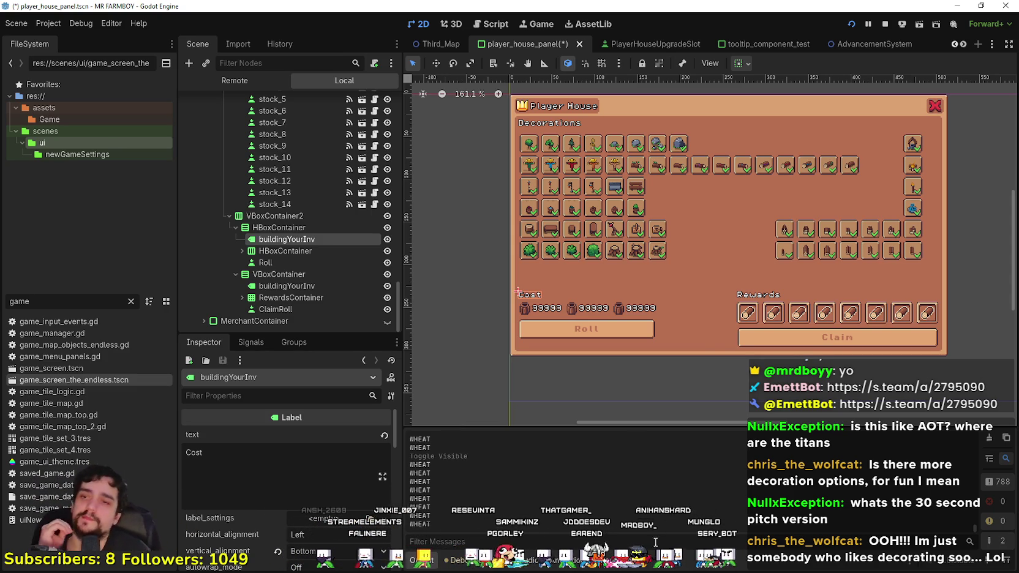
- Pan the Player House canvas, then switch to Steam's MR FARMBOY Community Reviews page
{"action": "left_click_drag", "start_coordinate": [746, 313], "coordinate": [701, 338]}
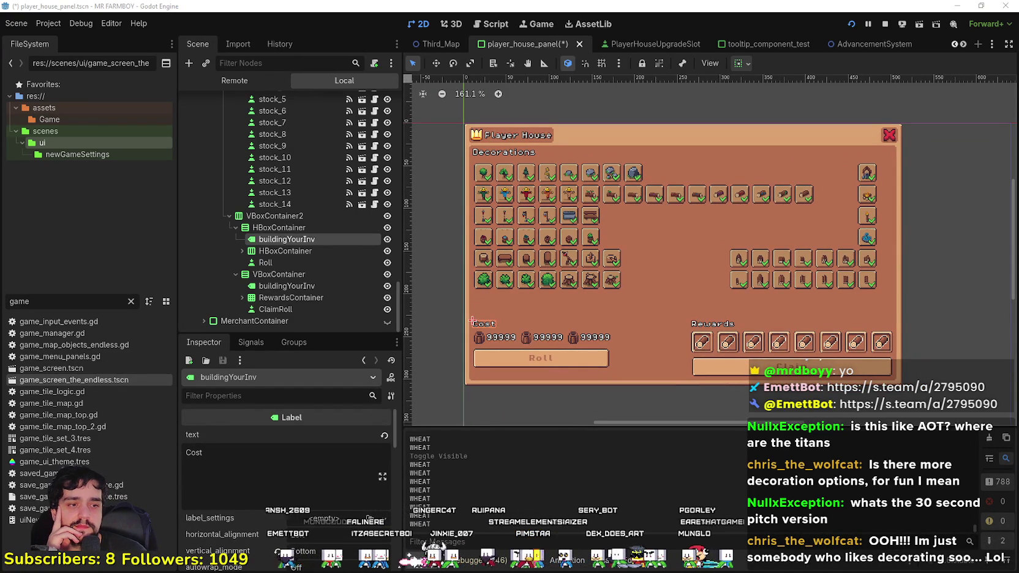
{"action": "key", "text": "alt+Tab"}
{"action": "scroll", "coordinate": [564, 227], "scroll_direction": "up", "scroll_amount": 6}
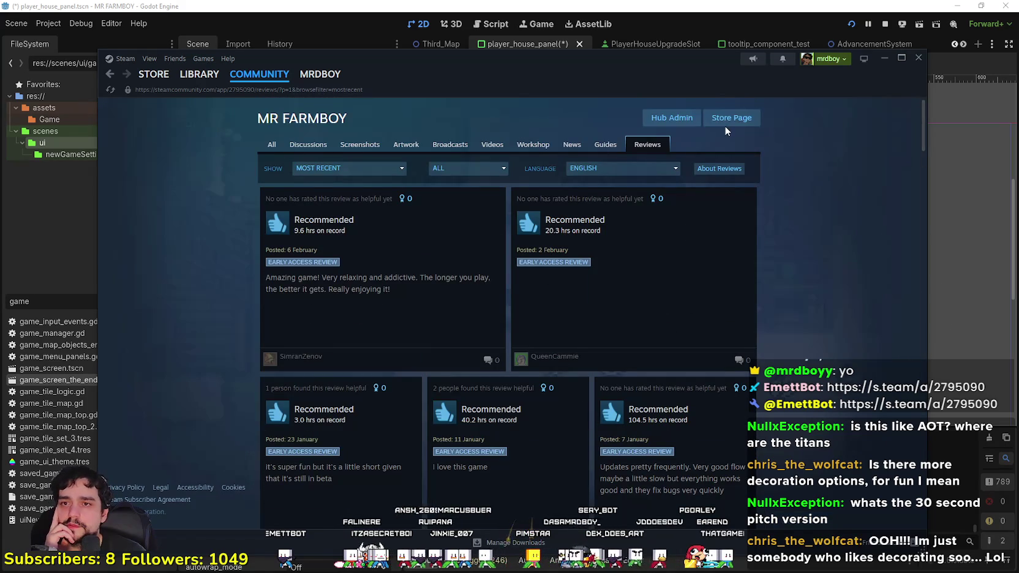
- Go to the MR FARMBOY store page and select the game description paragraph
{"action": "left_click", "coordinate": [729, 122]}
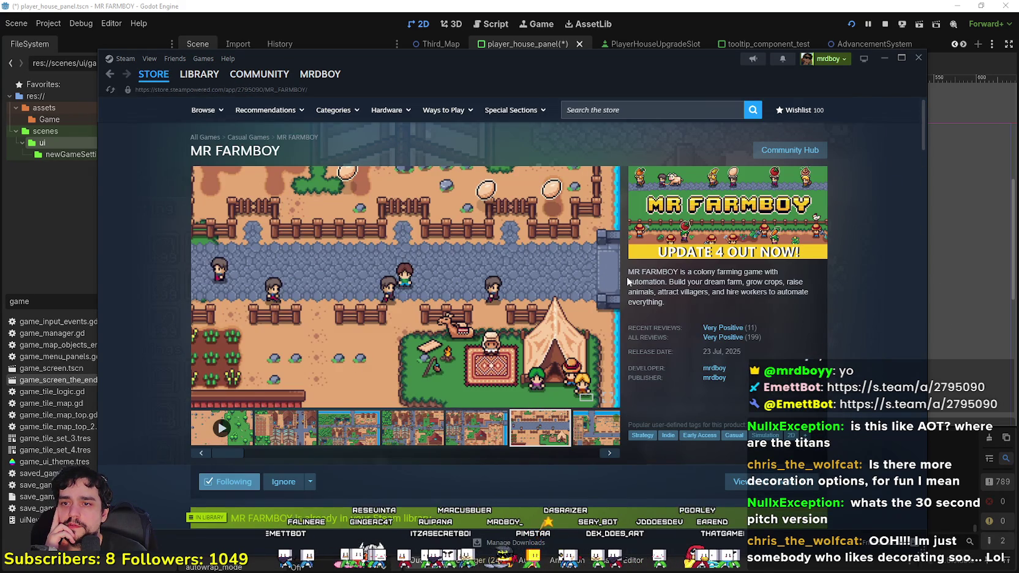
{"action": "triple_click", "coordinate": [629, 282]}
{"action": "left_click", "coordinate": [759, 275]}
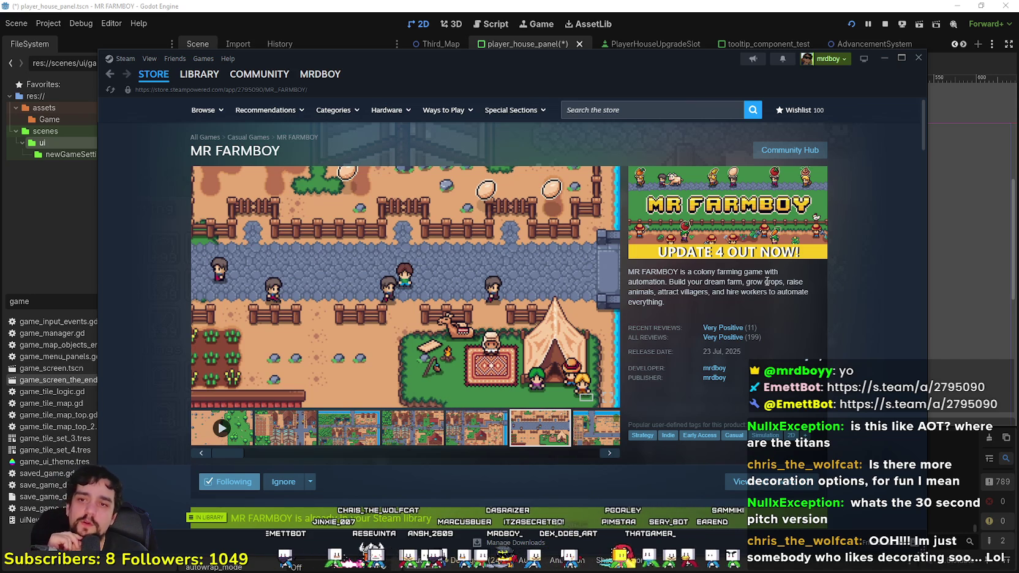
{"action": "triple_click", "coordinate": [695, 286]}
{"action": "left_click", "coordinate": [730, 289]}
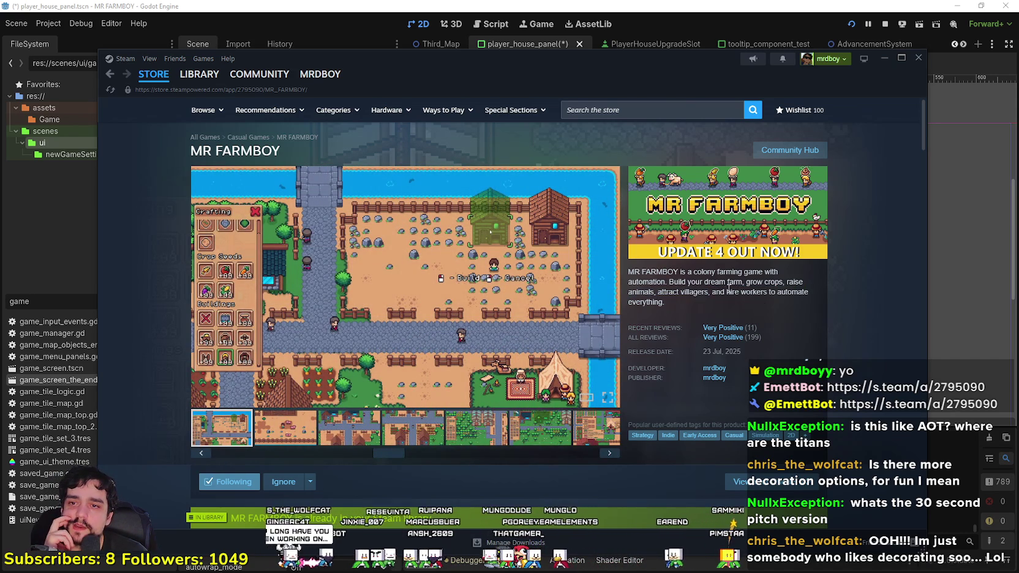
{"action": "triple_click", "coordinate": [662, 304]}
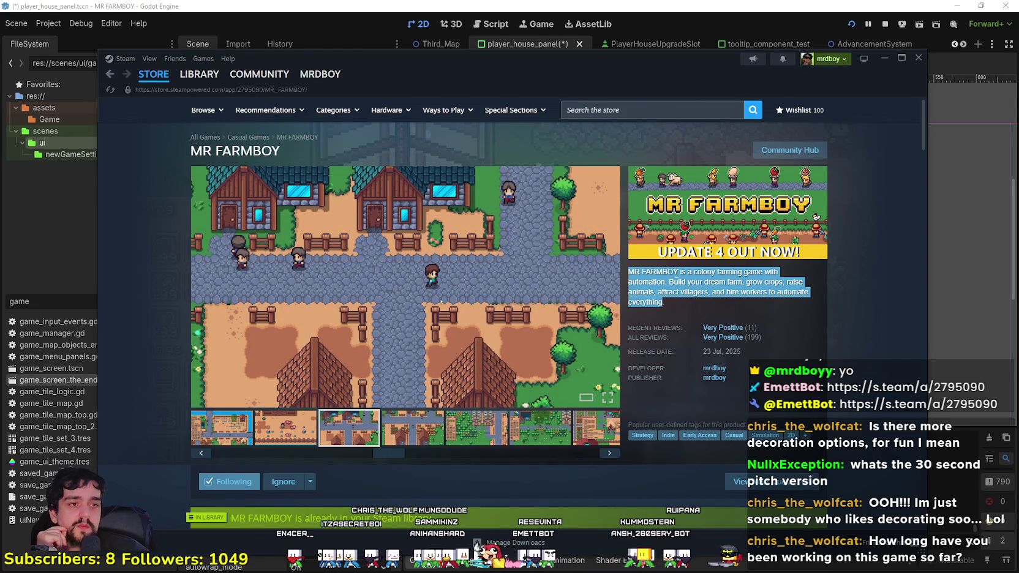
- Scroll down the store page and show the customer reviews history graph
{"action": "scroll", "coordinate": [479, 241], "scroll_direction": "down", "scroll_amount": 7}
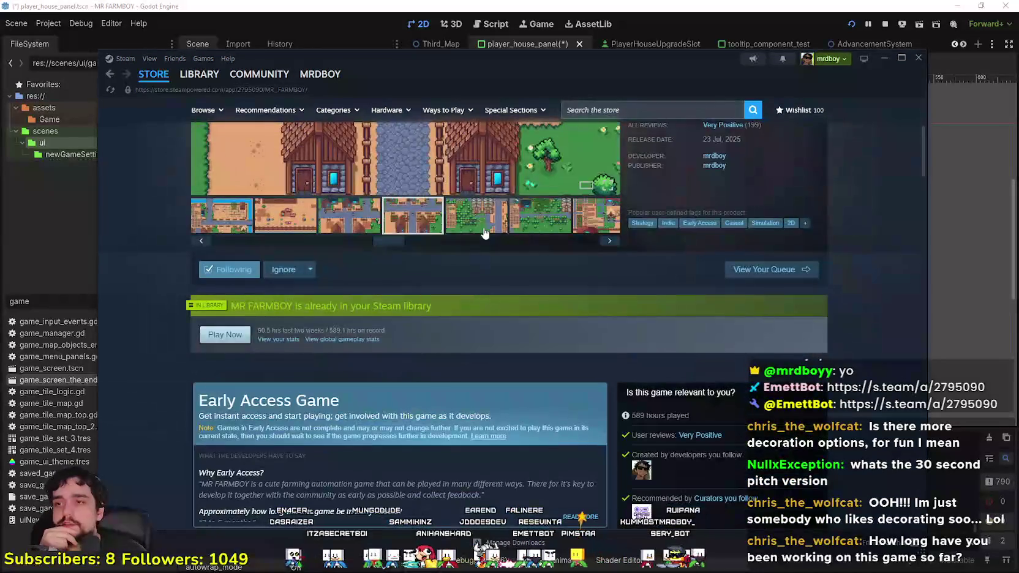
{"action": "scroll", "coordinate": [493, 299], "scroll_direction": "down", "scroll_amount": 10}
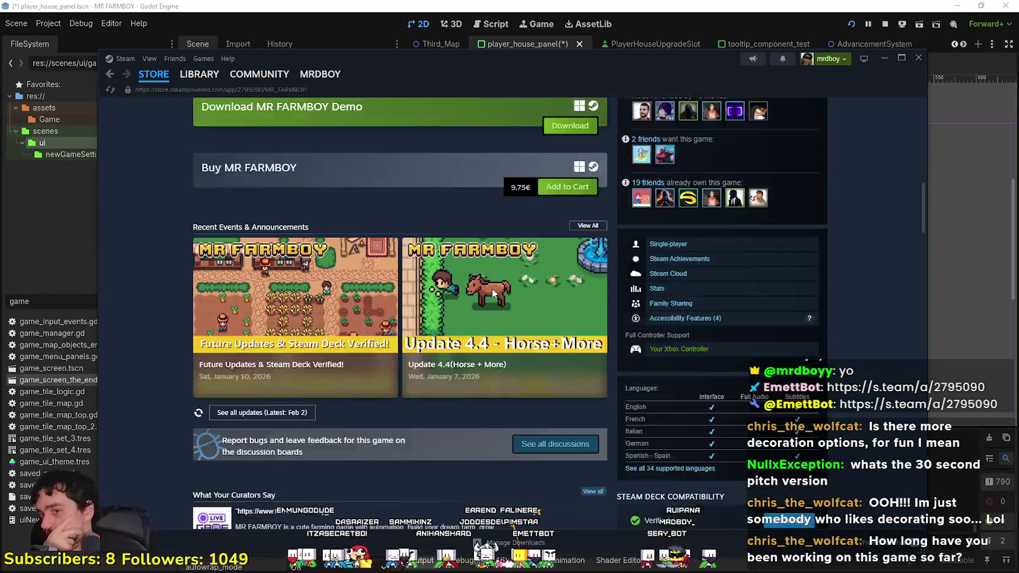
{"action": "scroll", "coordinate": [492, 281], "scroll_direction": "down", "scroll_amount": 10}
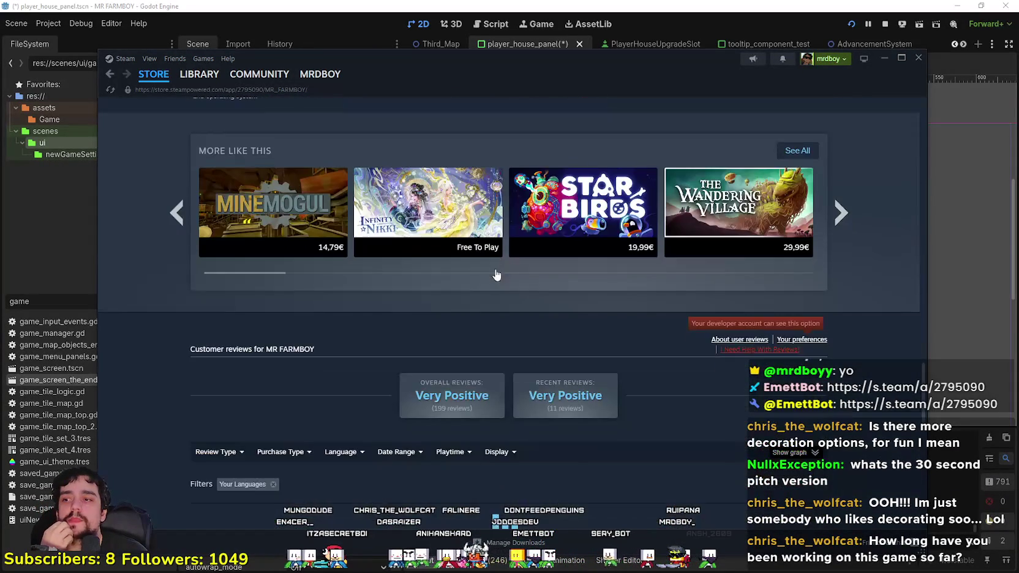
{"action": "scroll", "coordinate": [613, 331], "scroll_direction": "up", "scroll_amount": 5}
{"action": "scroll", "coordinate": [629, 343], "scroll_direction": "up", "scroll_amount": 8}
{"action": "scroll", "coordinate": [627, 325], "scroll_direction": "down", "scroll_amount": 10}
{"action": "scroll", "coordinate": [608, 316], "scroll_direction": "down", "scroll_amount": 5}
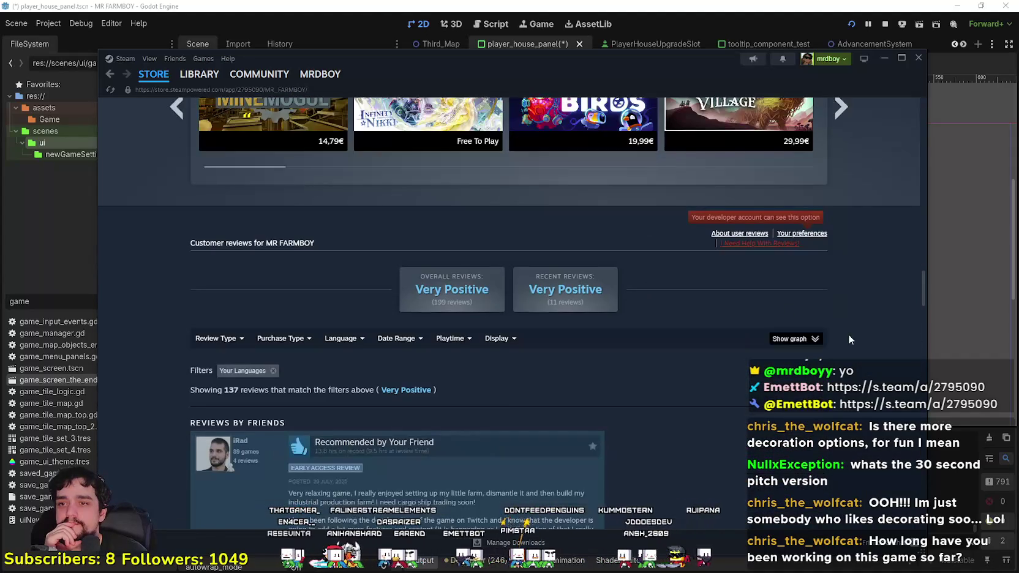
{"action": "left_click", "coordinate": [818, 340]}
{"action": "scroll", "coordinate": [818, 343], "scroll_direction": "down", "scroll_amount": 2}
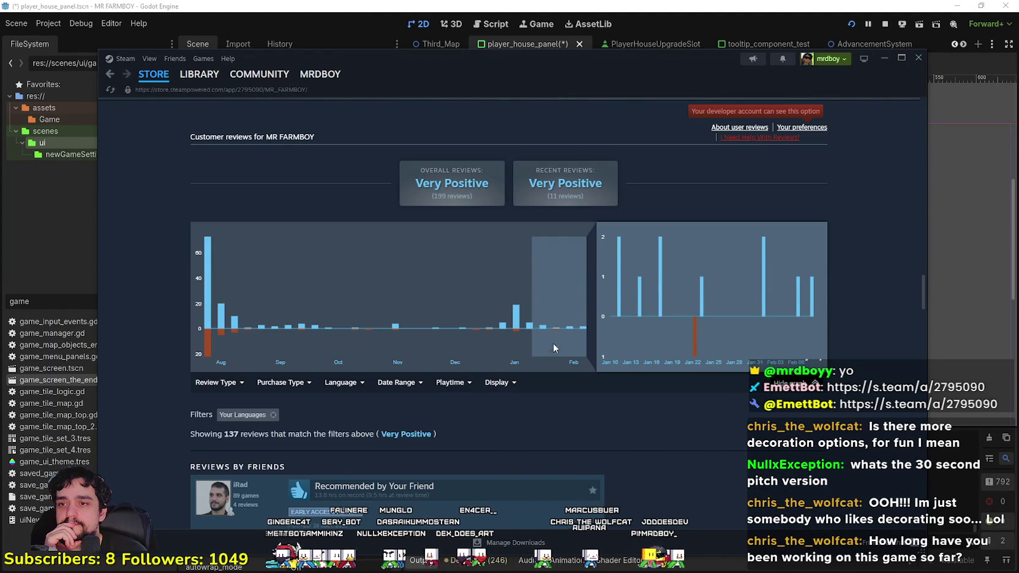
{"action": "mouse_move", "coordinate": [515, 330]}
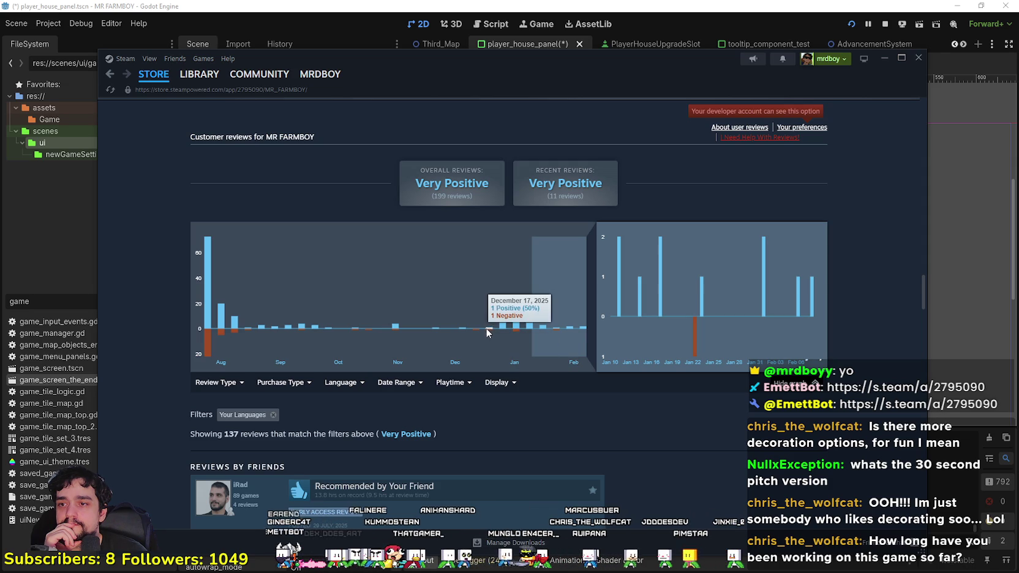
{"action": "mouse_move", "coordinate": [208, 344]}
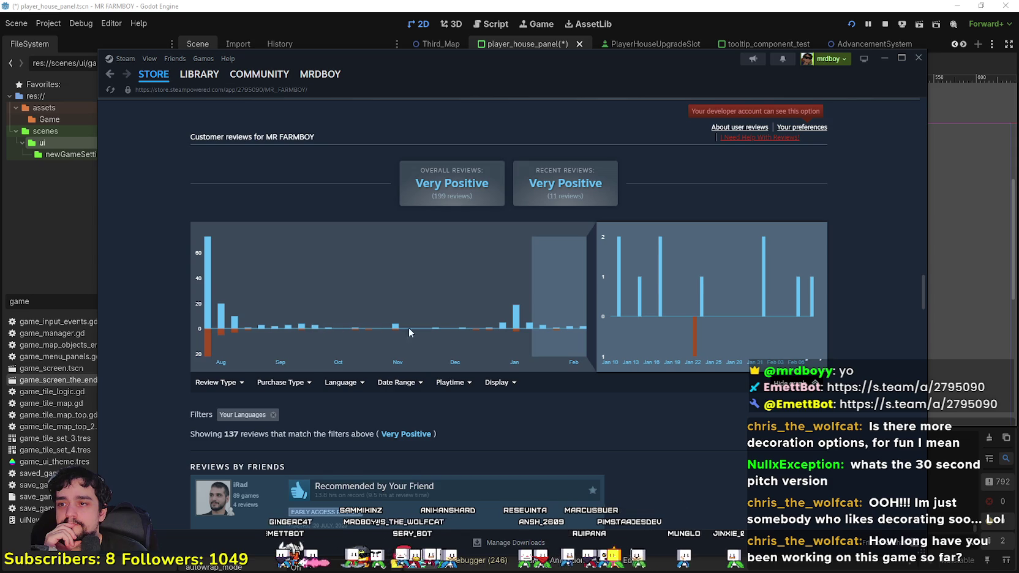
- View the sixth screenshot, then minimize Steam to return to the Godot editor
{"action": "scroll", "coordinate": [392, 332], "scroll_direction": "down", "scroll_amount": 4}
{"action": "scroll", "coordinate": [603, 350], "scroll_direction": "up", "scroll_amount": 15}
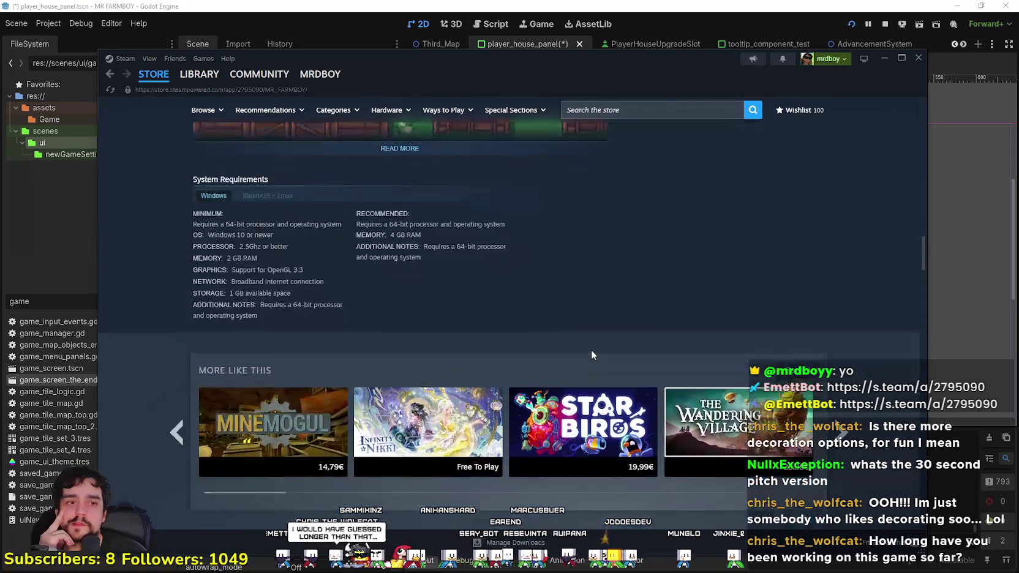
{"action": "scroll", "coordinate": [592, 350], "scroll_direction": "up", "scroll_amount": 20}
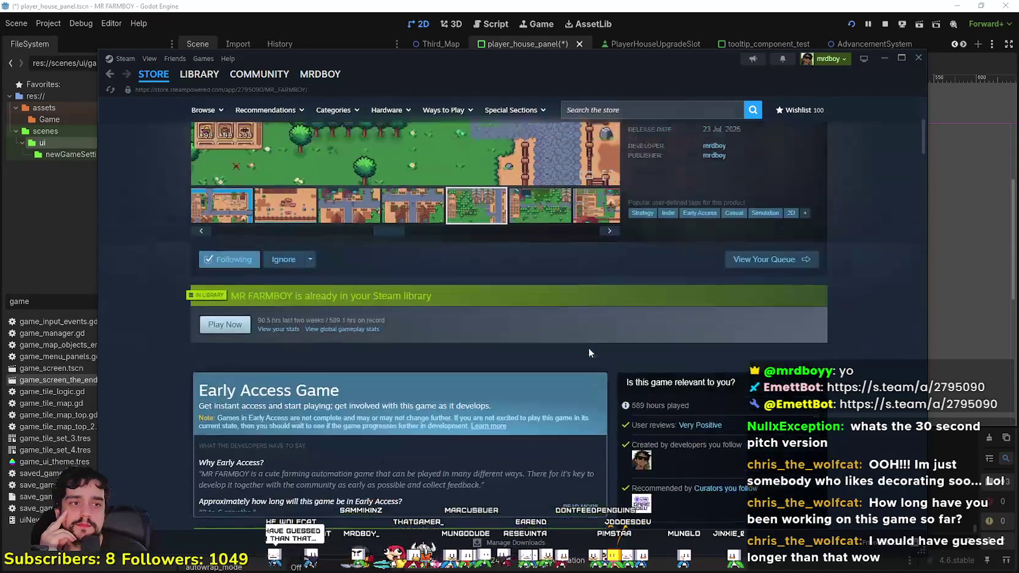
{"action": "scroll", "coordinate": [588, 353], "scroll_direction": "up", "scroll_amount": 4}
{"action": "left_click", "coordinate": [531, 430]}
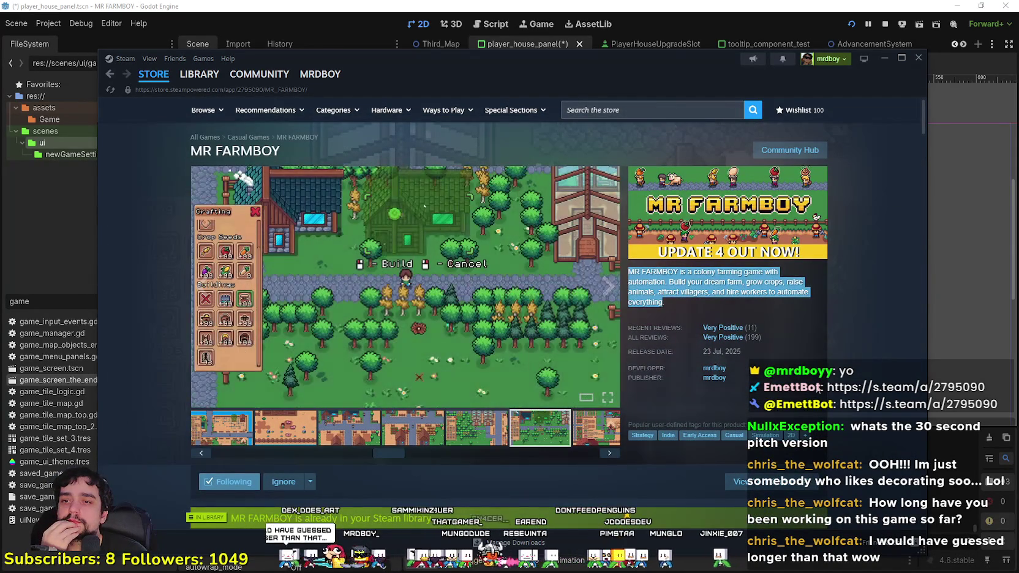
{"action": "left_click", "coordinate": [882, 60]}
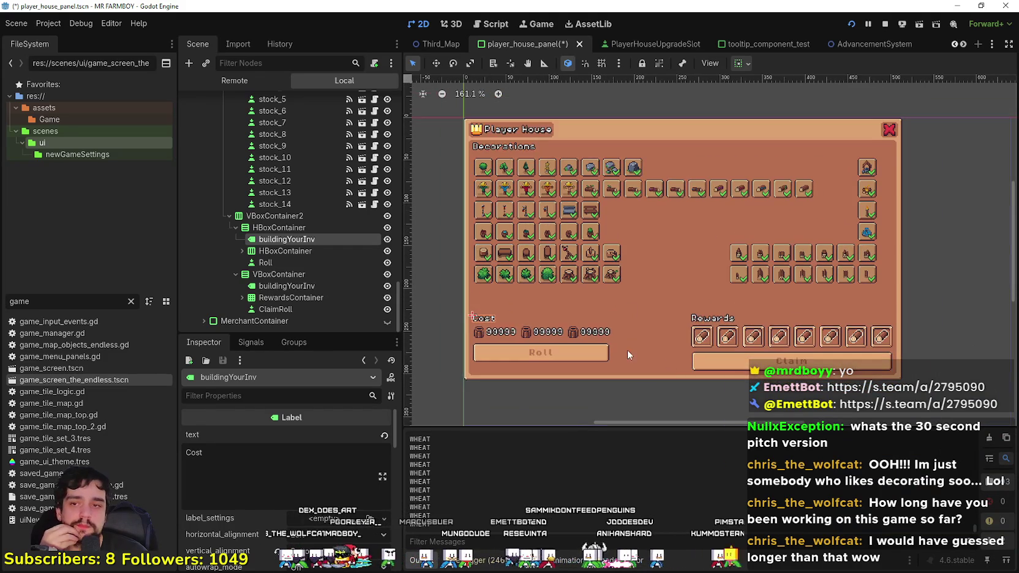
- Inspect the ClaimRoll, RewardsContainer, Roll and box container nodes in the Scene dock
{"action": "left_click", "coordinate": [286, 309]}
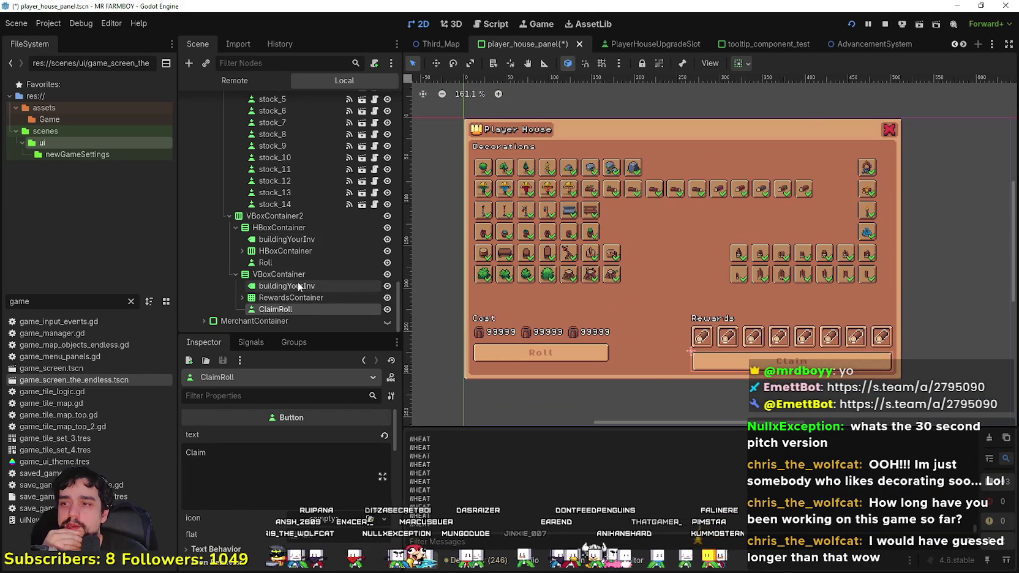
{"action": "left_click", "coordinate": [298, 285]}
{"action": "left_click", "coordinate": [286, 299]}
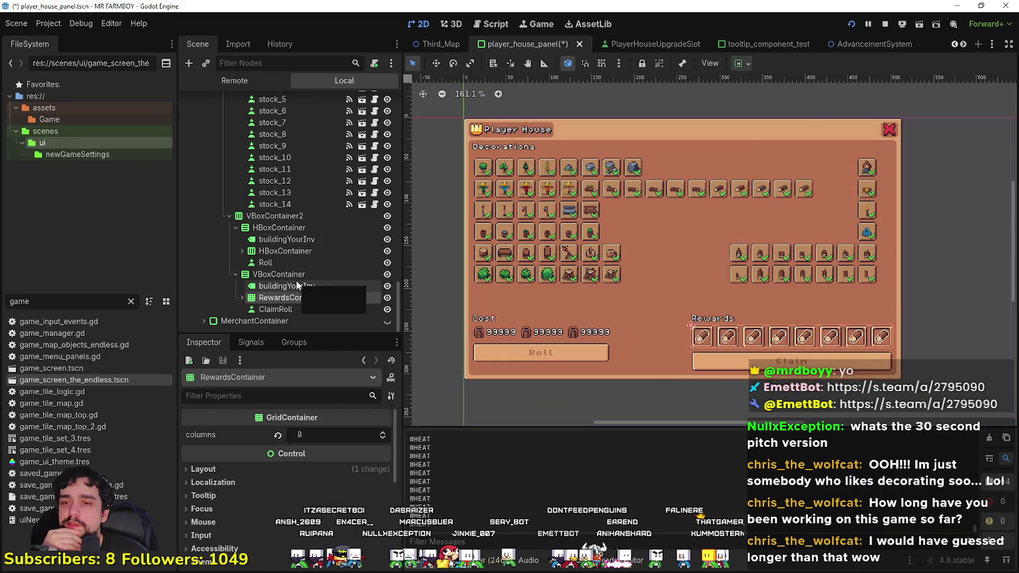
{"action": "left_click", "coordinate": [288, 274]}
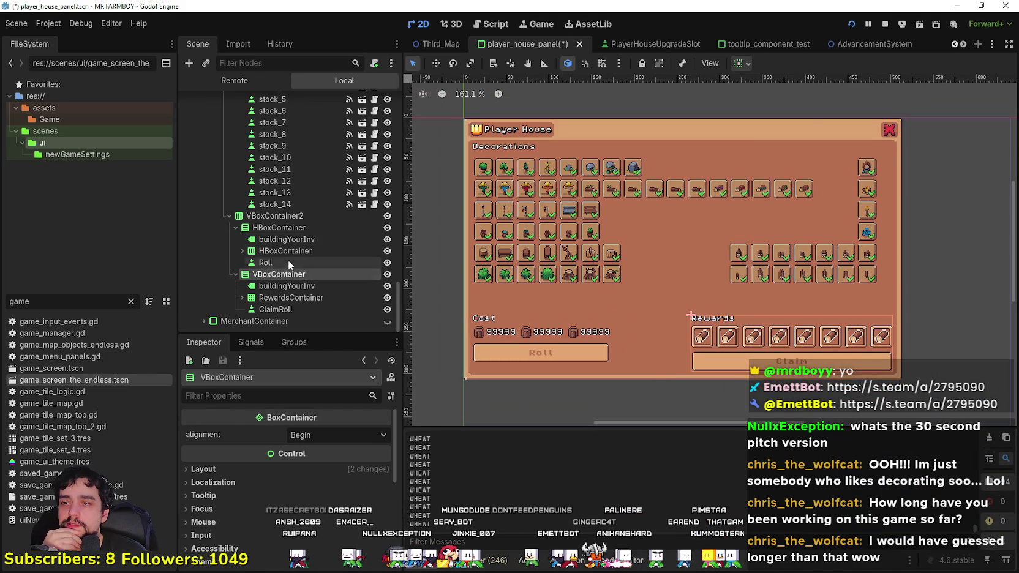
{"action": "left_click", "coordinate": [286, 230]}
{"action": "left_click", "coordinate": [285, 251]}
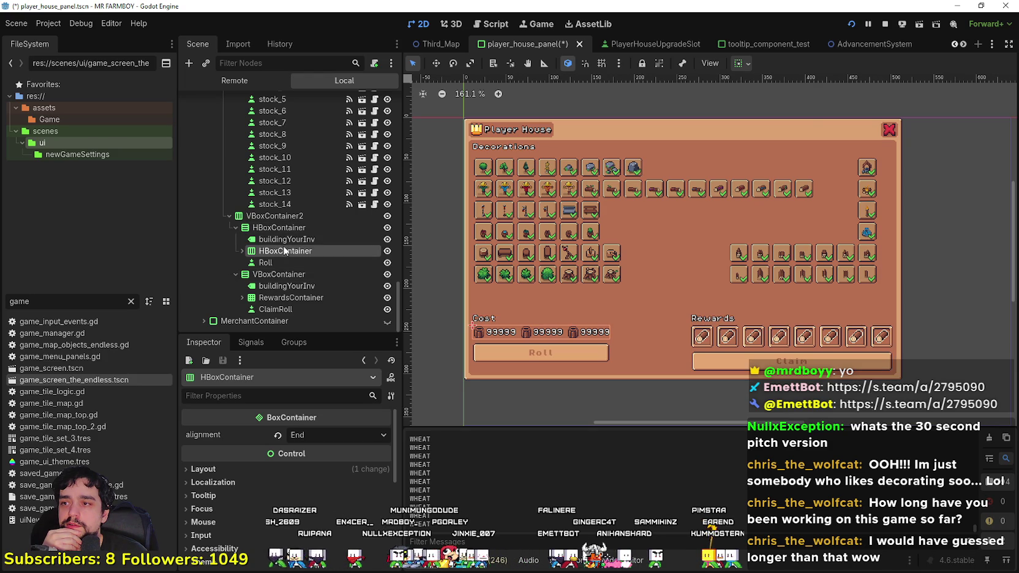
{"action": "left_click", "coordinate": [286, 263]}
{"action": "left_click", "coordinate": [287, 253]}
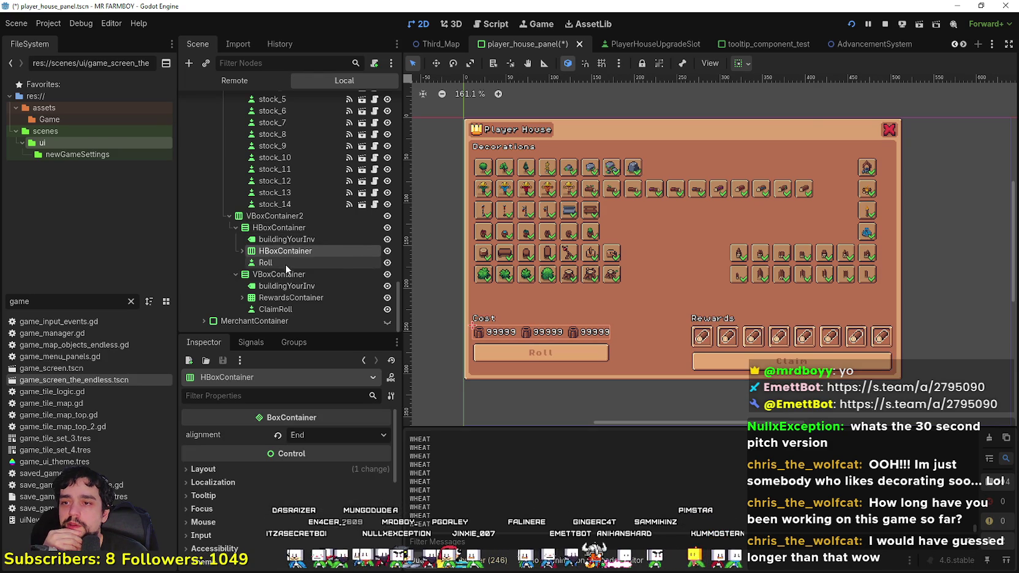
{"action": "left_click", "coordinate": [283, 262]}
{"action": "left_click", "coordinate": [280, 272]}
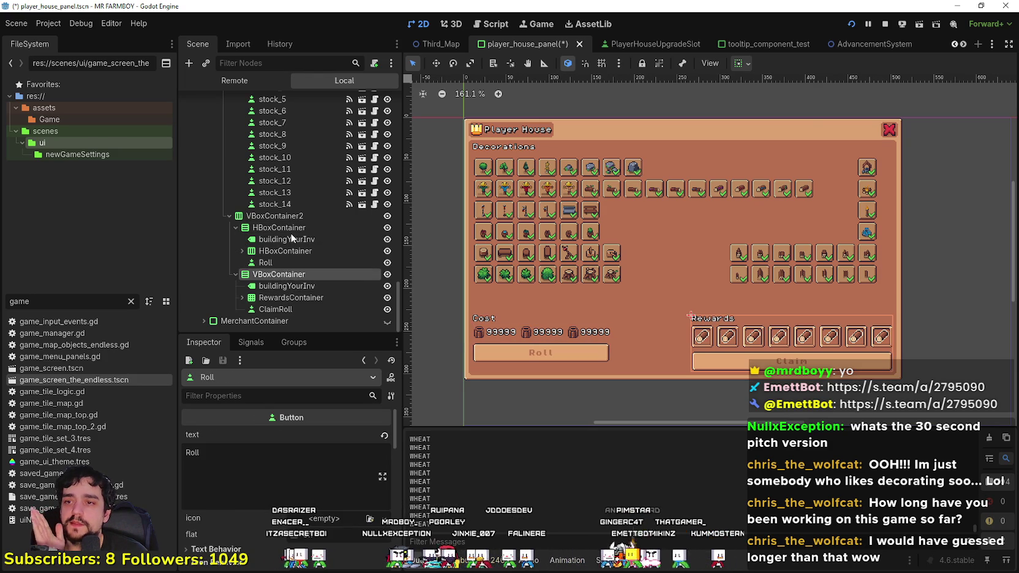
- Choose Change Type from VBoxContainer2's context menu
{"action": "right_click", "coordinate": [278, 217]}
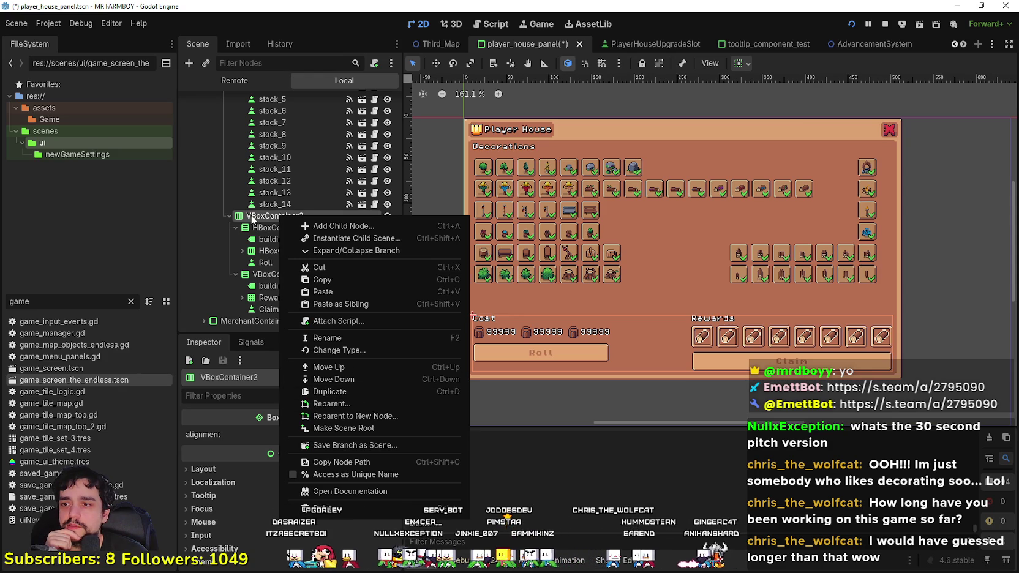
{"action": "left_click", "coordinate": [253, 219]}
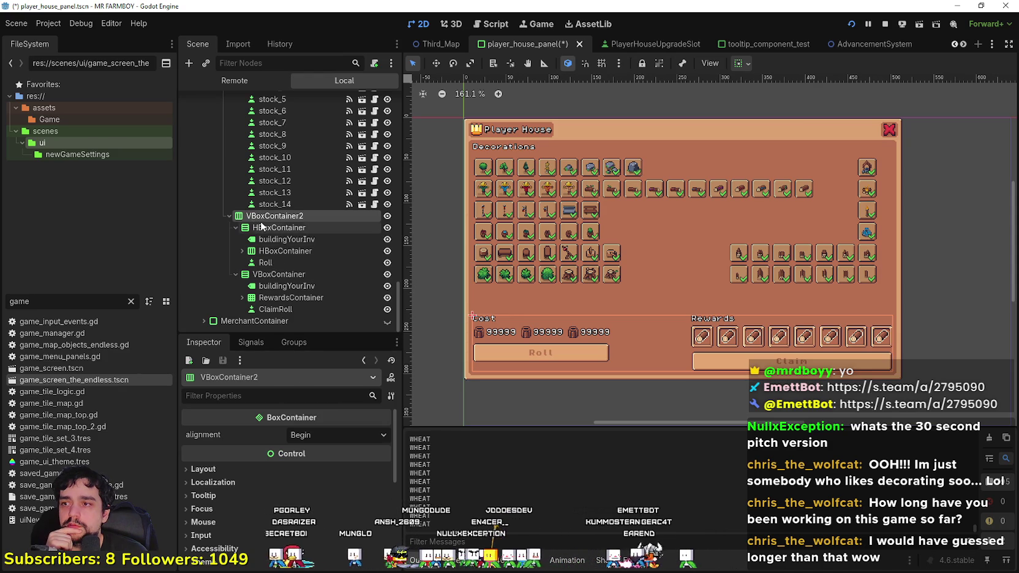
{"action": "right_click", "coordinate": [261, 226]}
{"action": "left_click", "coordinate": [255, 224]}
{"action": "right_click", "coordinate": [262, 218]}
{"action": "left_click", "coordinate": [331, 350]}
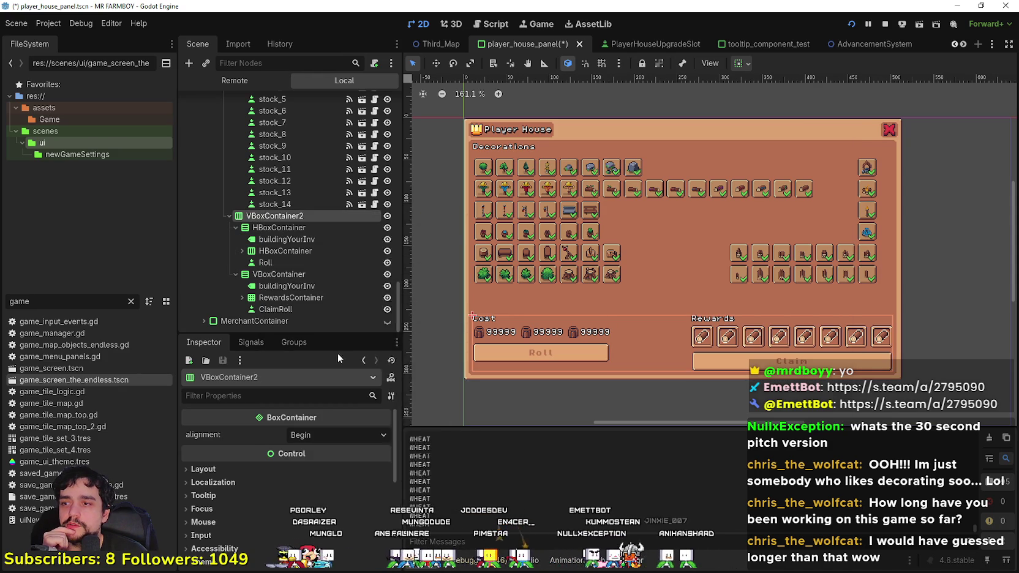
- Search 'vbox' in Change Type and convert VBoxContainer2 into a VBoxContainer
{"action": "type", "text": "vbox"}
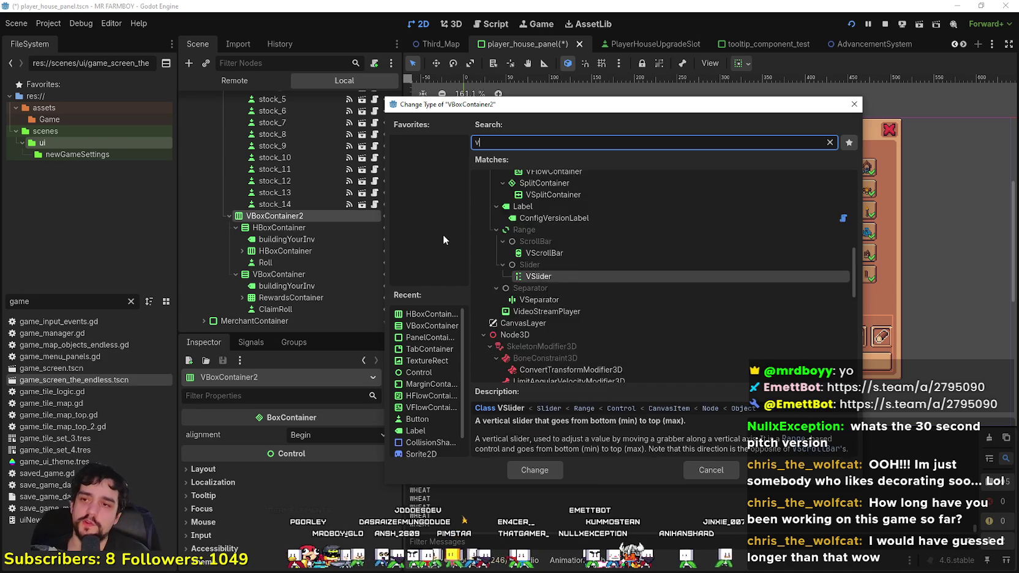
{"action": "key", "text": "BackSpace"}
{"action": "key", "text": "BackSpace"}
{"action": "key", "text": "BackSpace"}
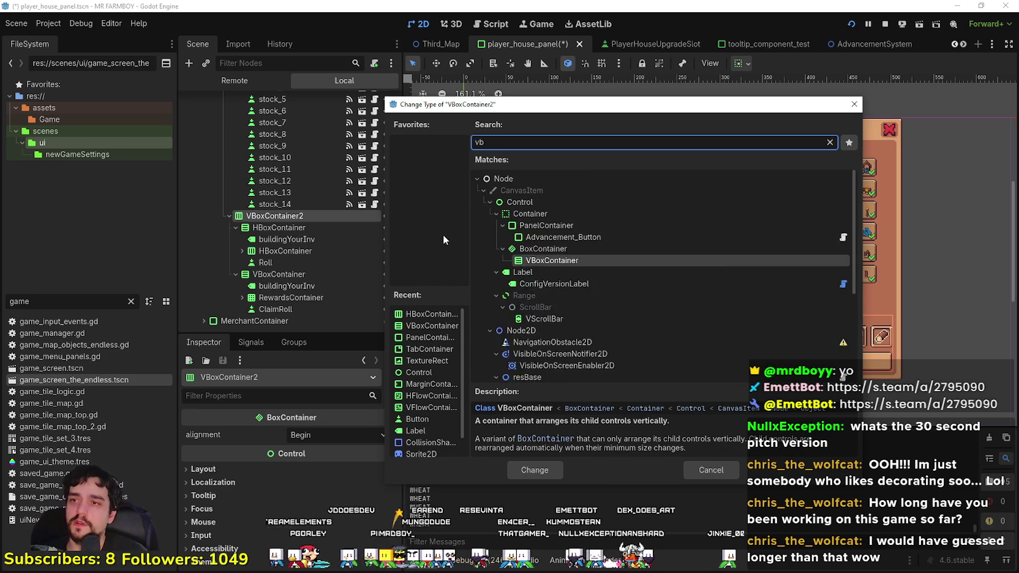
{"action": "type", "text": "hb"}
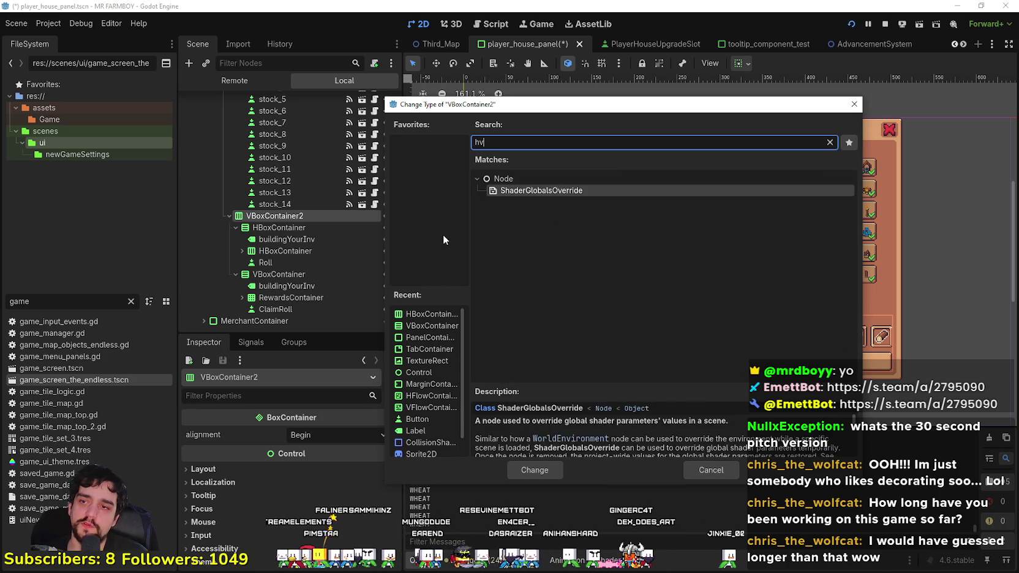
{"action": "type", "text": "ox"}
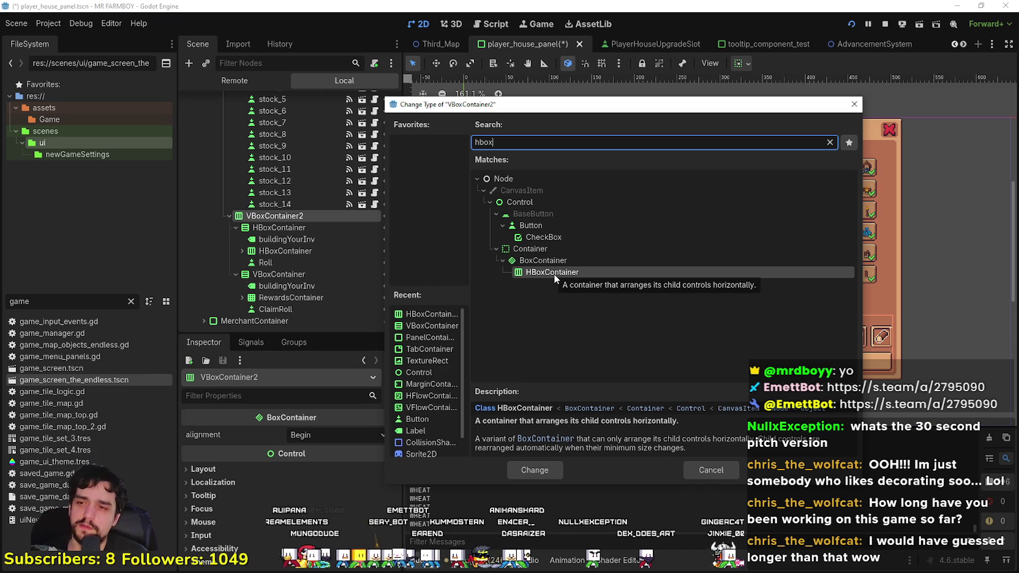
{"action": "key", "text": "BackSpace"}
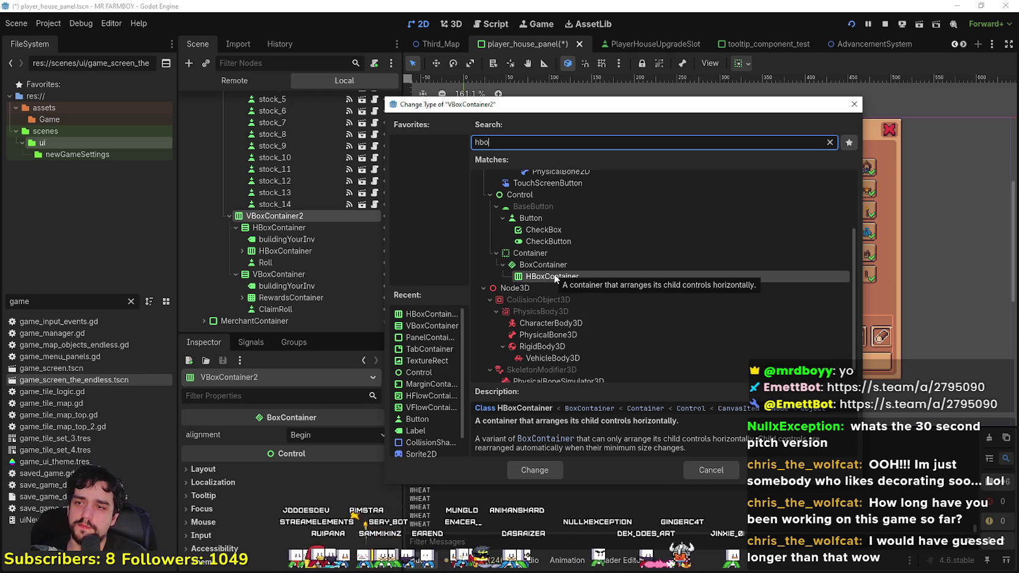
{"action": "key", "text": "BackSpace"}
{"action": "key", "text": "BackSpace"}
{"action": "key", "text": "BackSpace"}
{"action": "type", "text": "vbox"}
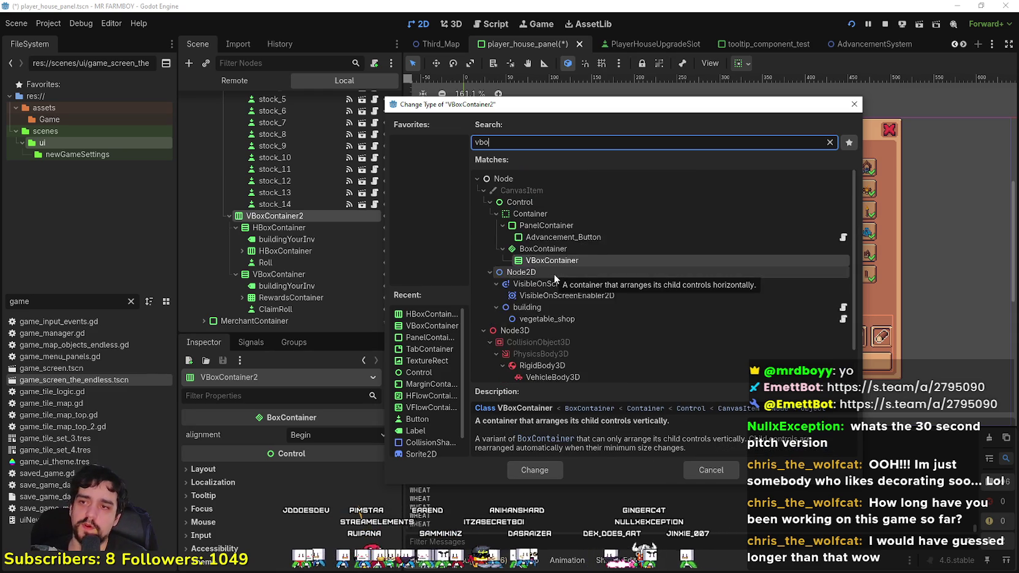
{"action": "left_click", "coordinate": [532, 470]}
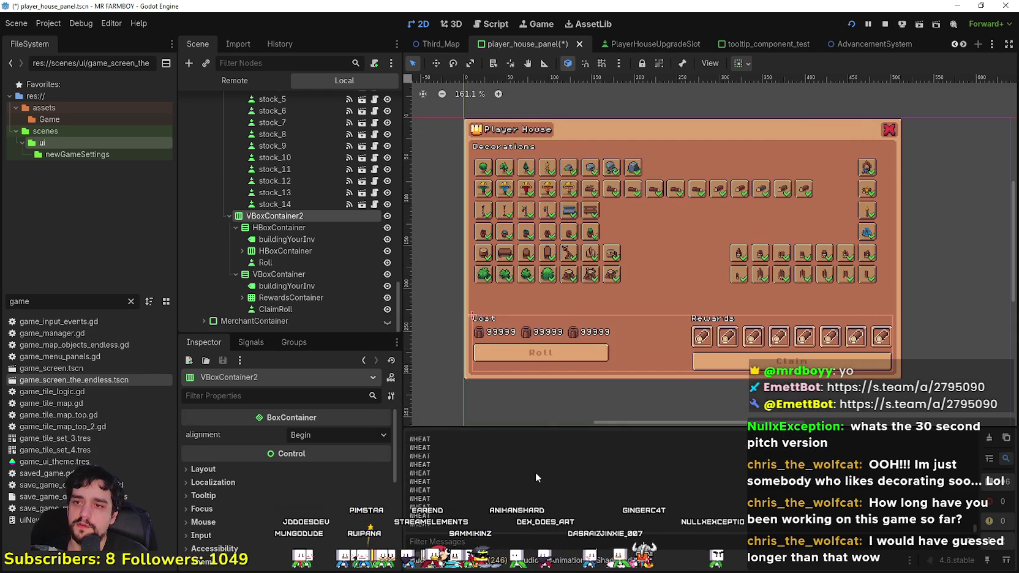
- Centre the Cost/Roll HBoxContainer horizontally and set VBoxContainer2's alignment to Center
{"action": "left_click", "coordinate": [272, 229]}
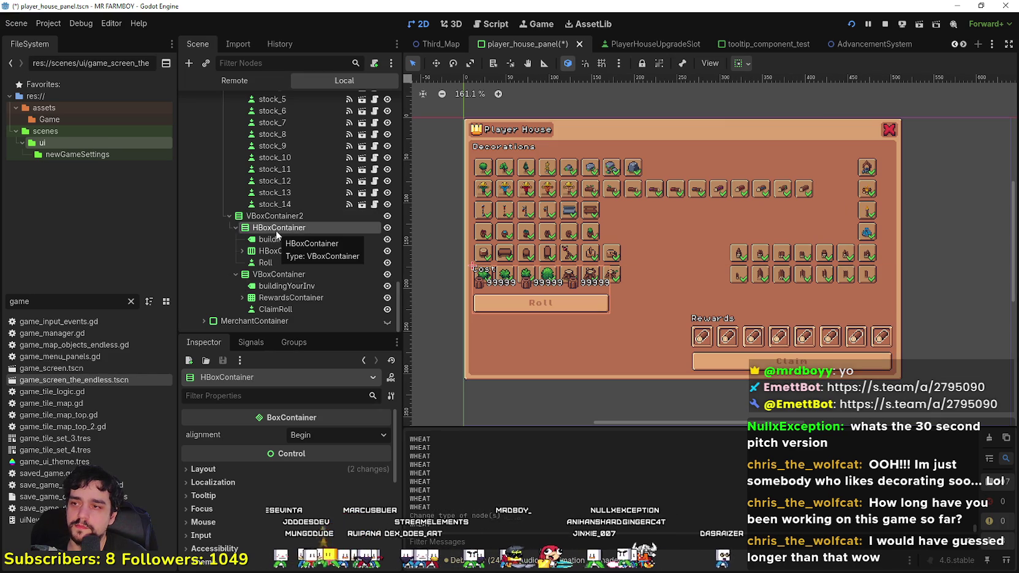
{"action": "left_click", "coordinate": [742, 63]}
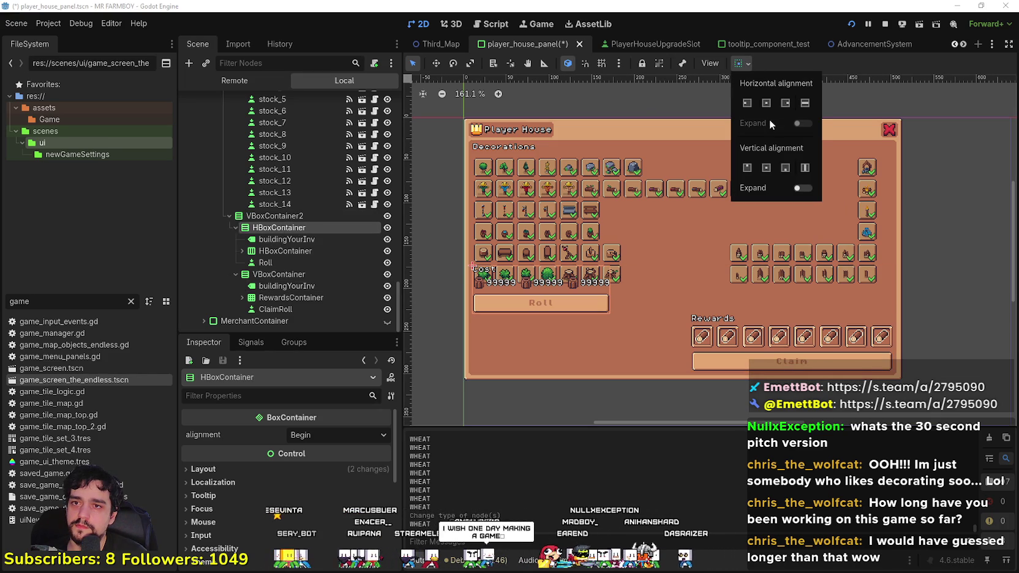
{"action": "left_click", "coordinate": [768, 102]}
{"action": "left_click", "coordinate": [270, 216]}
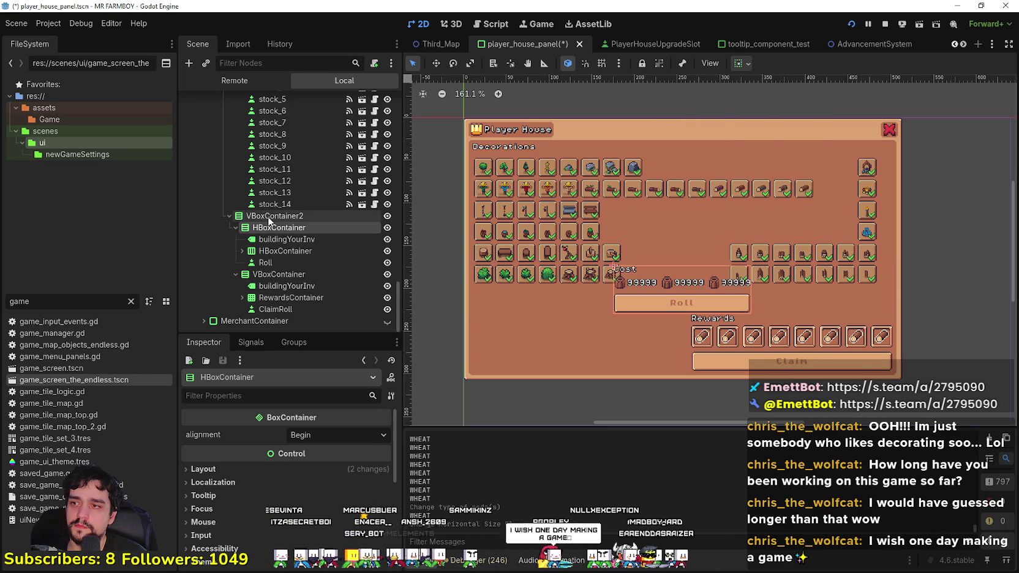
{"action": "left_click", "coordinate": [327, 436]}
{"action": "left_click", "coordinate": [325, 463]}
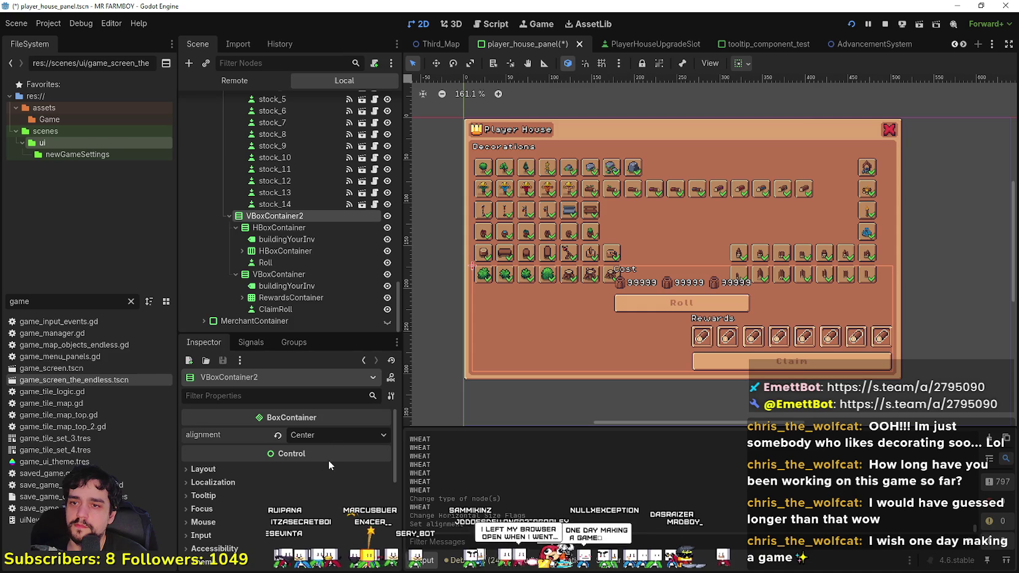
- Centre the Rewards/Claim container horizontally and adjust sizing of both section containers
{"action": "left_click", "coordinate": [310, 252]}
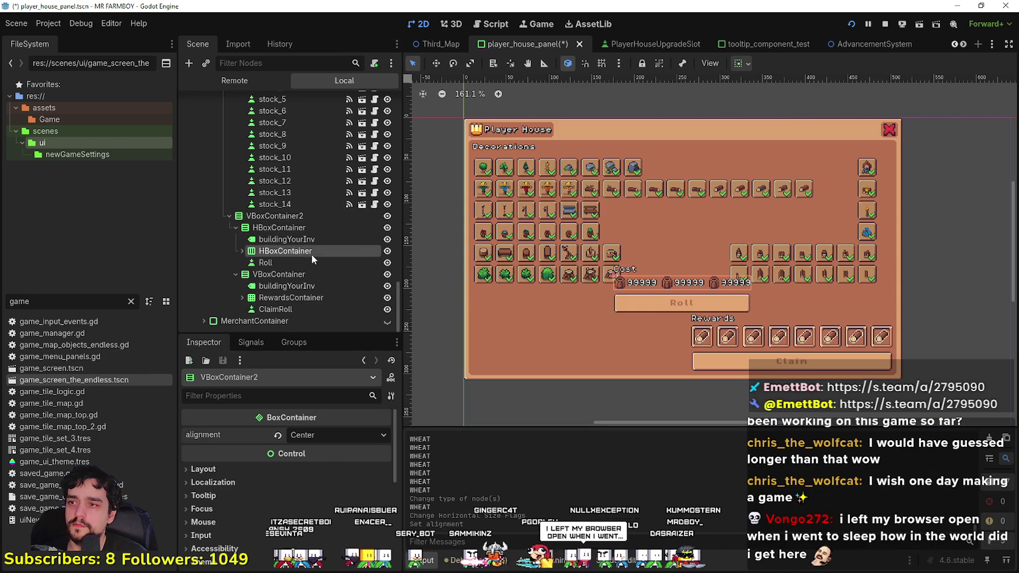
{"action": "left_click", "coordinate": [279, 274]}
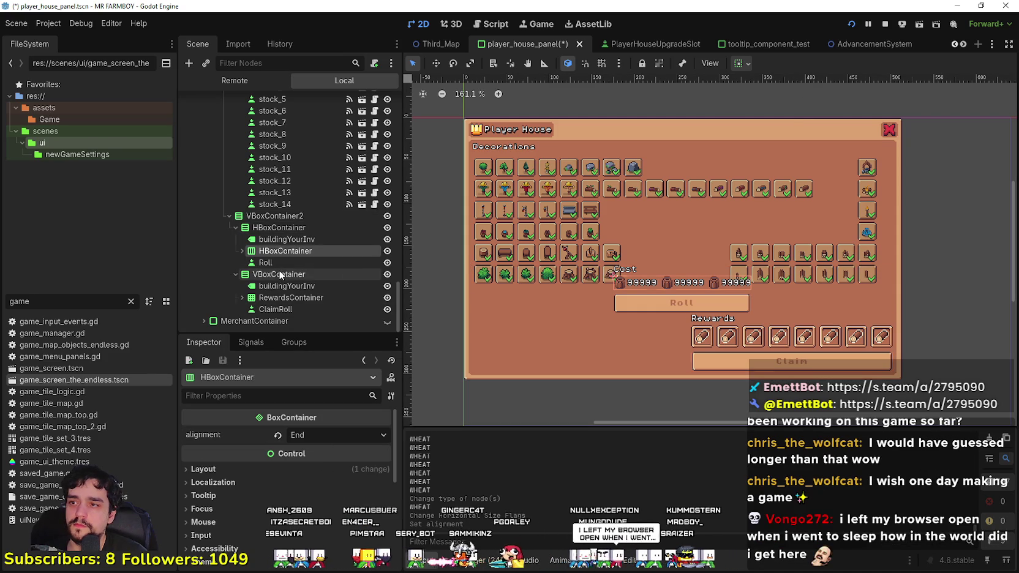
{"action": "left_click", "coordinate": [742, 63]}
{"action": "left_click", "coordinate": [767, 102]}
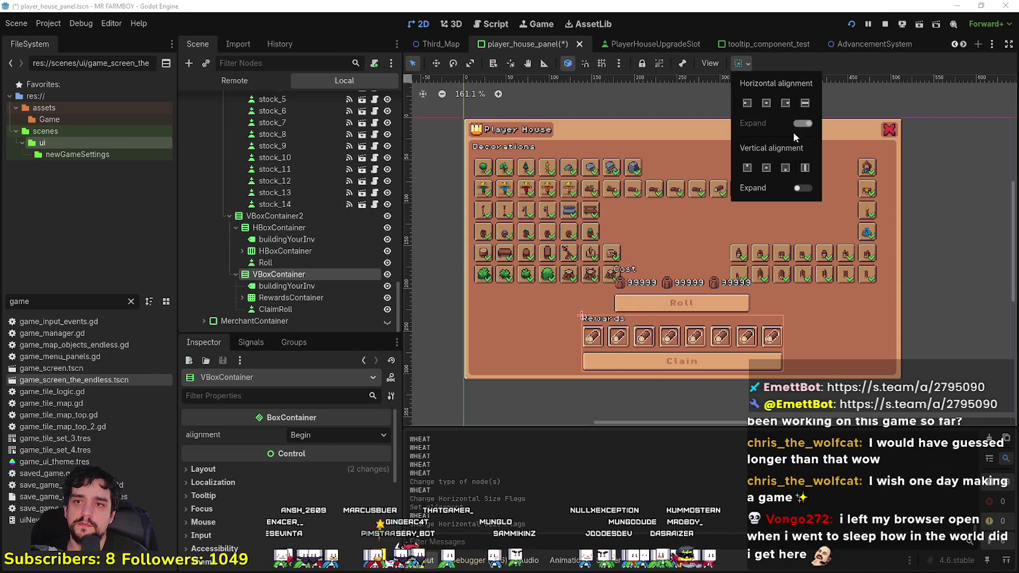
{"action": "left_click", "coordinate": [765, 168]}
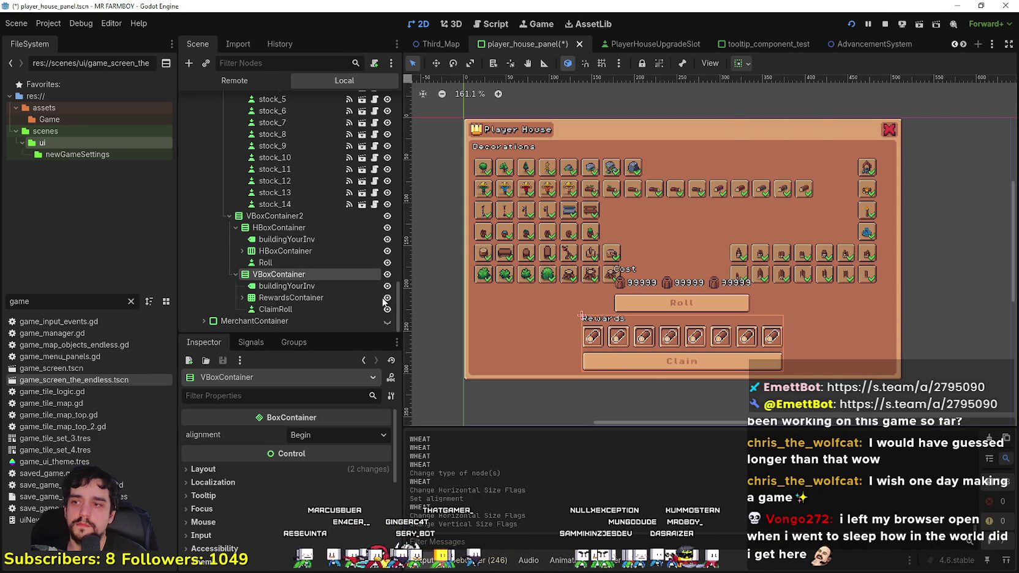
{"action": "left_click", "coordinate": [275, 227]}
{"action": "left_click", "coordinate": [742, 63]}
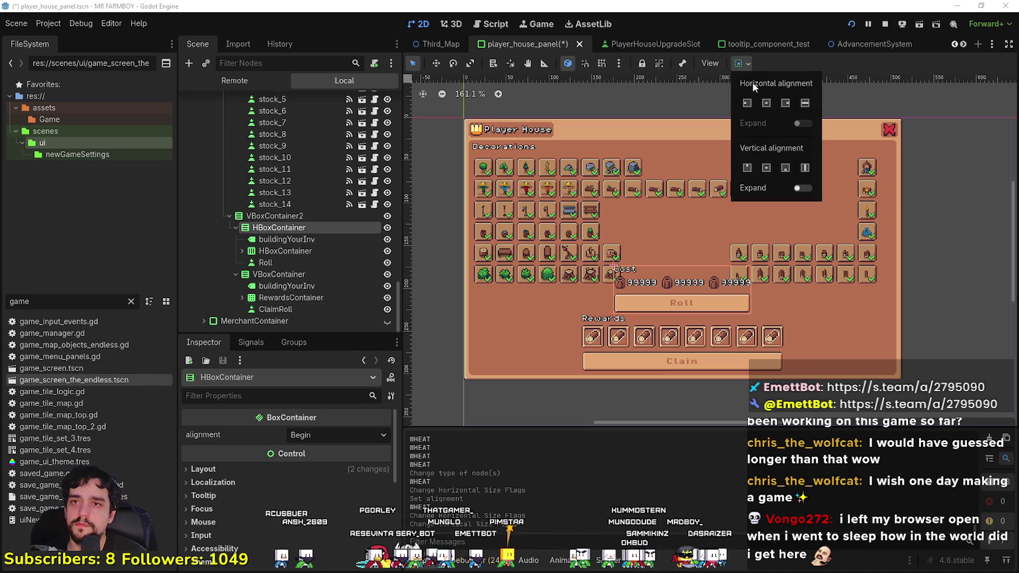
{"action": "left_click", "coordinate": [771, 172]}
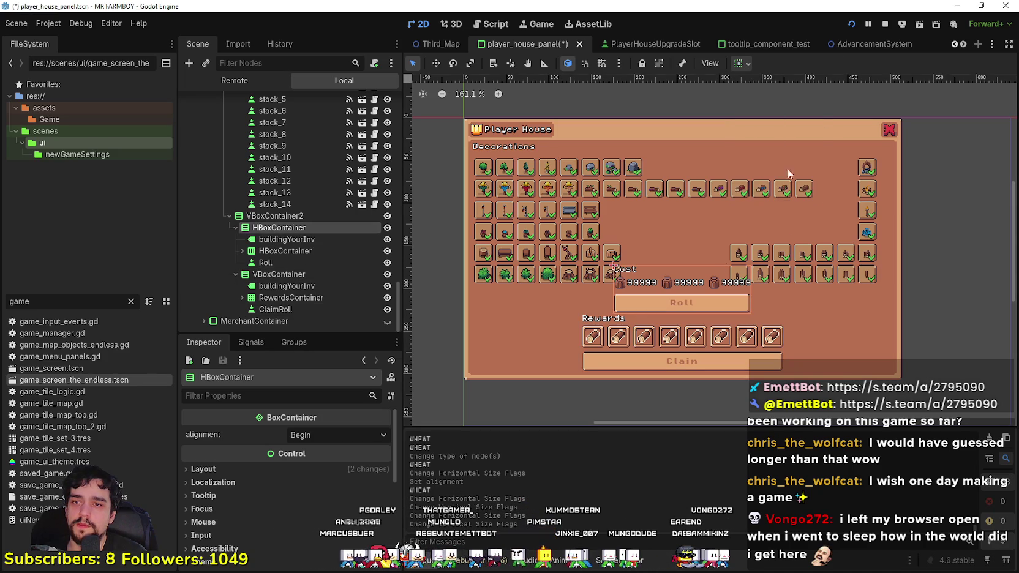
{"action": "scroll", "coordinate": [729, 245], "scroll_direction": "up", "scroll_amount": 1}
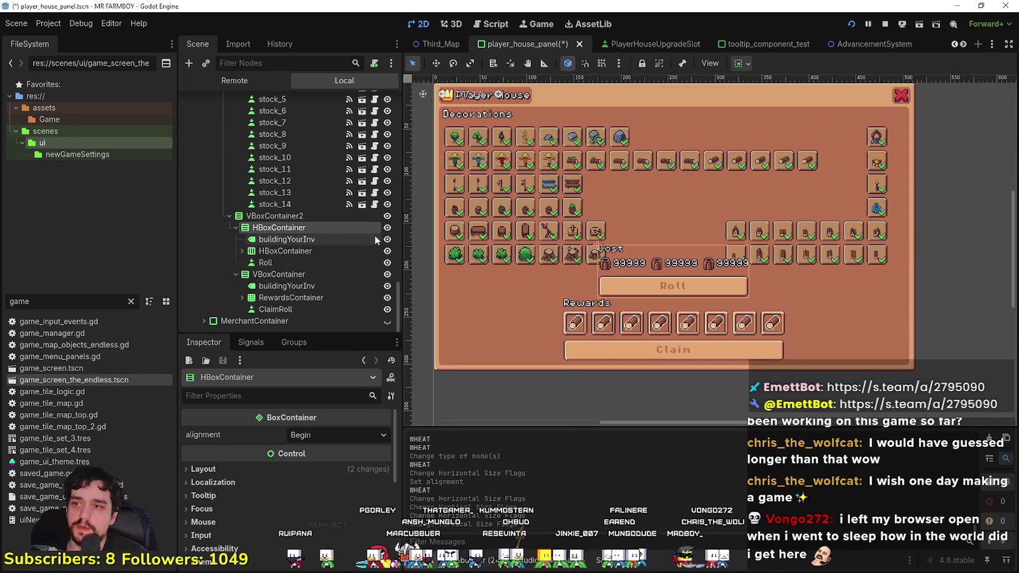
- Rename the Cost/Roll HBoxContainer to 'Roll'
{"action": "left_click", "coordinate": [309, 227]}
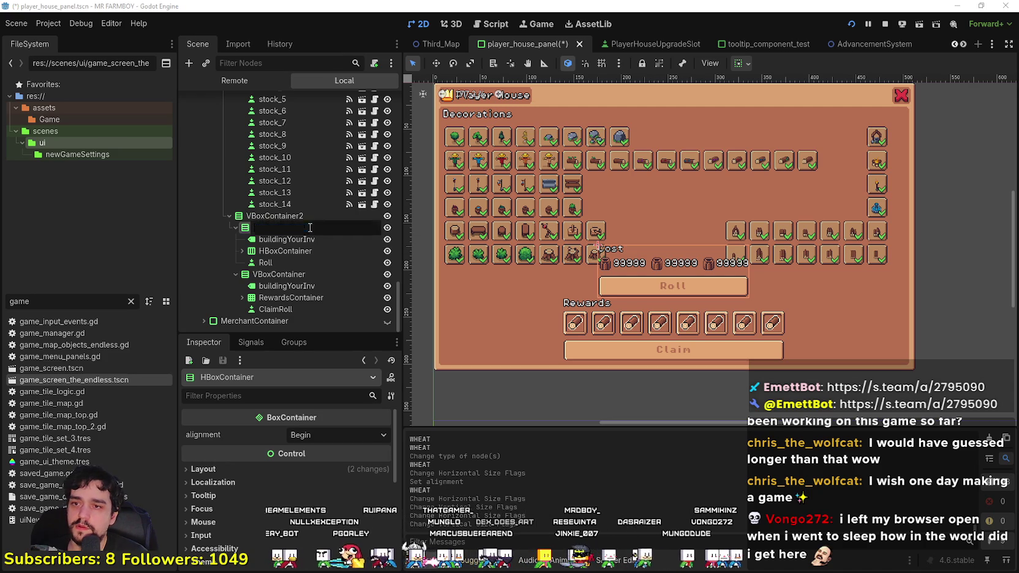
{"action": "type", "text": "Roll"}
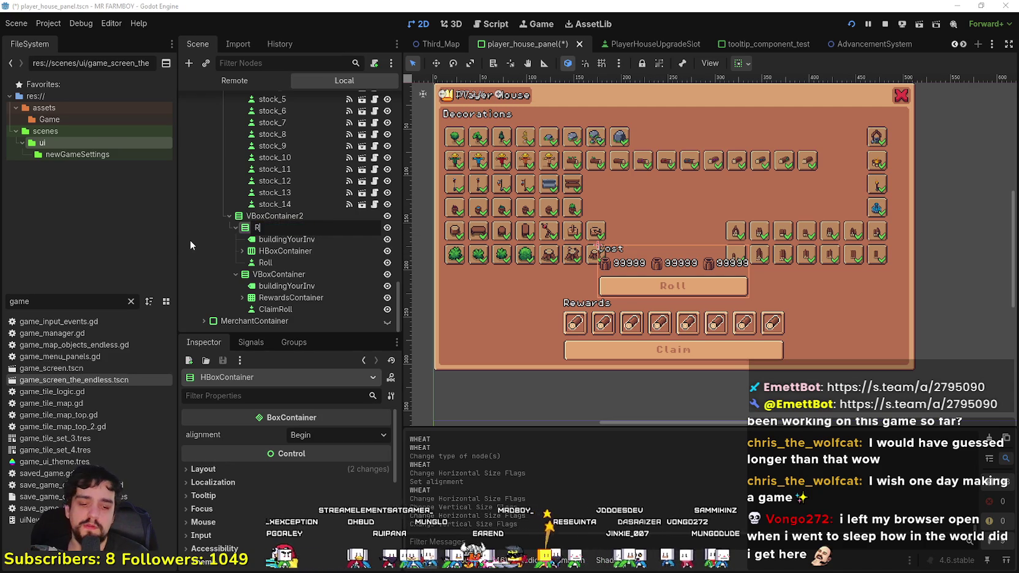
{"action": "key", "text": "Return"}
{"action": "left_click", "coordinate": [276, 274]}
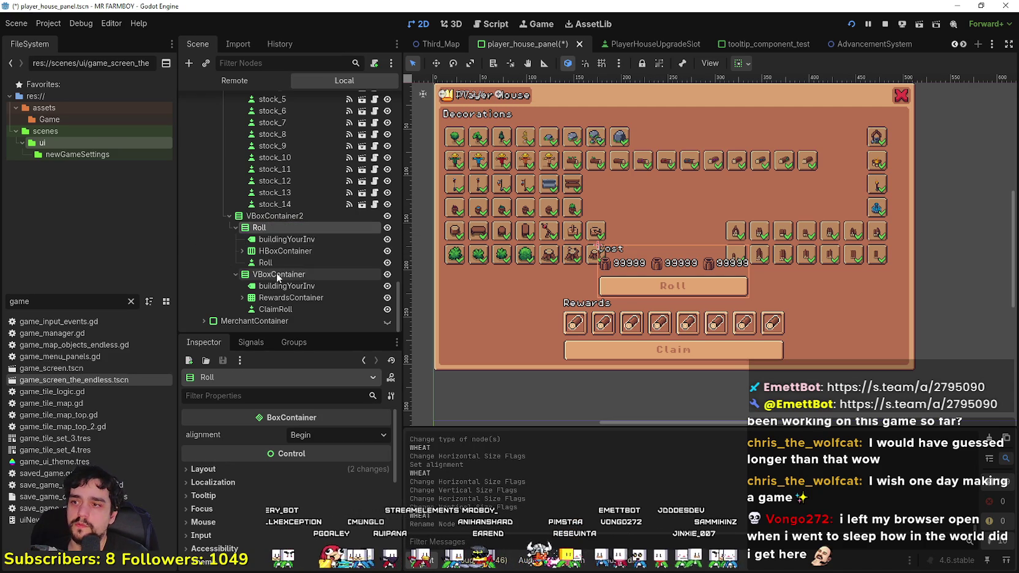
- Confirm the rewards container's name as Claim and collapse the Roll and Claim nodes
{"action": "left_click", "coordinate": [337, 278]}
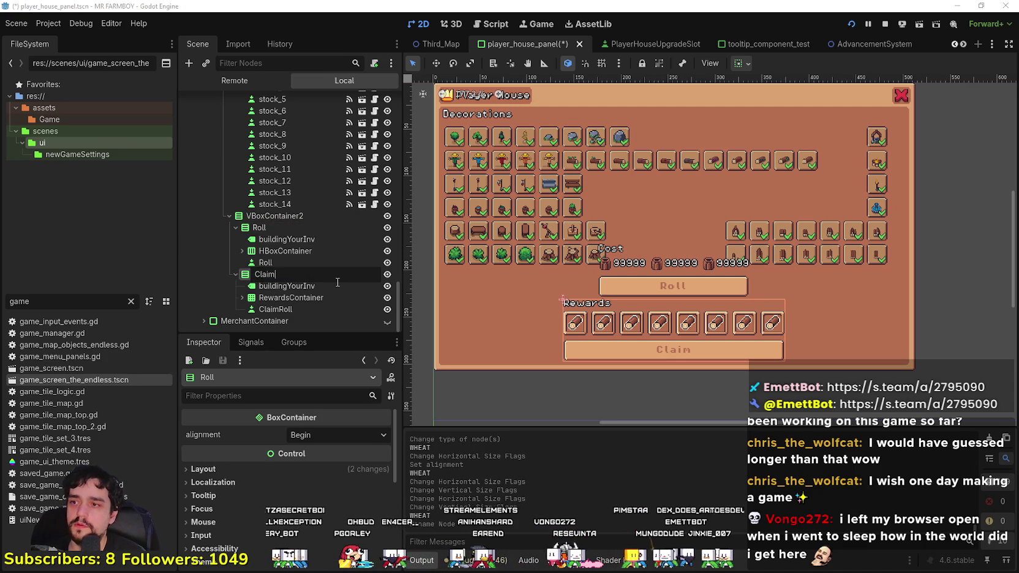
{"action": "key", "text": "Return"}
{"action": "left_click", "coordinate": [235, 227]}
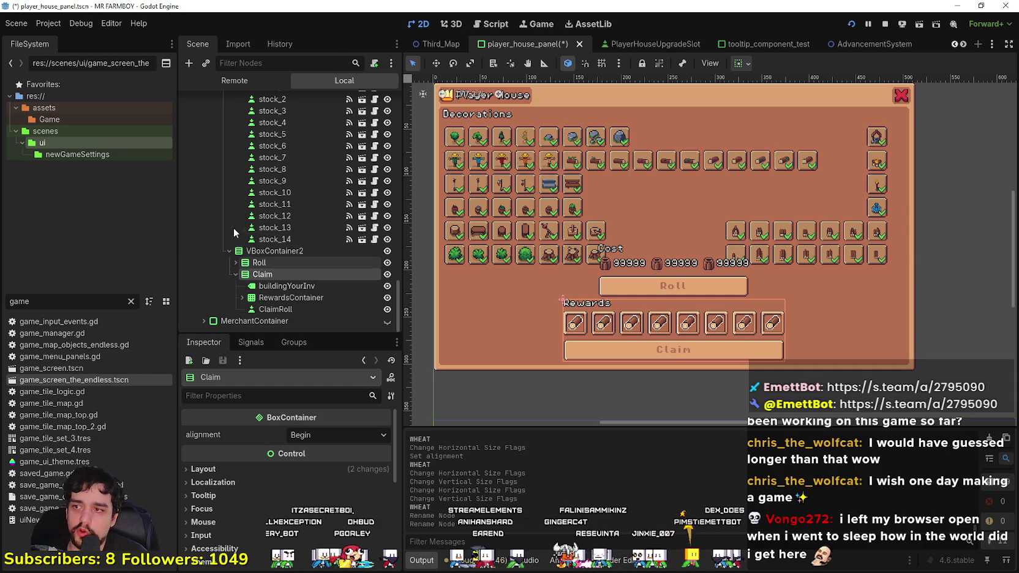
{"action": "left_click", "coordinate": [236, 274]}
- Toggle visibility of the Roll and Claim sections, ending with Claim hidden and Roll shown
{"action": "left_click", "coordinate": [387, 298]}
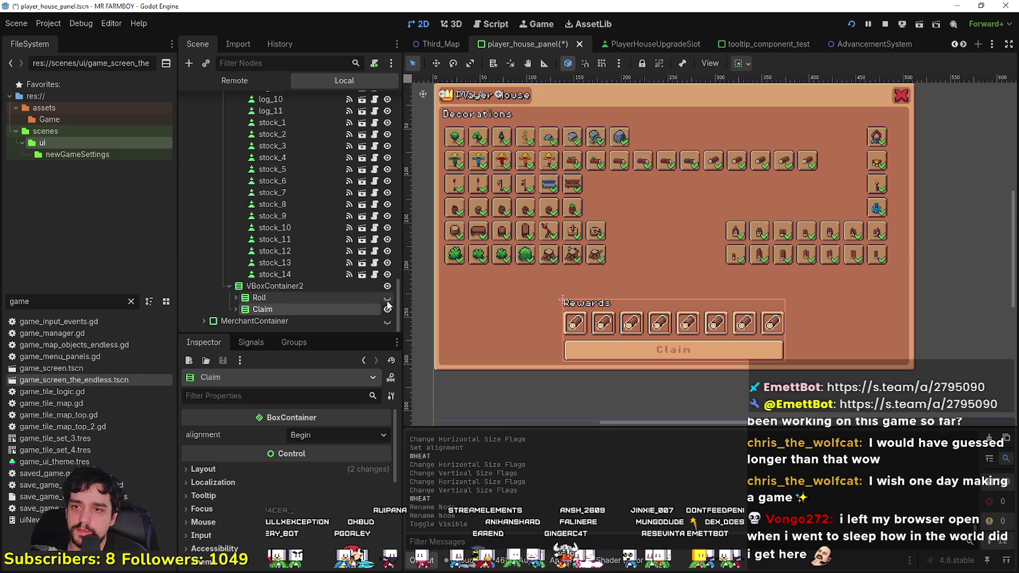
{"action": "left_click", "coordinate": [387, 298]}
{"action": "left_click", "coordinate": [388, 309]}
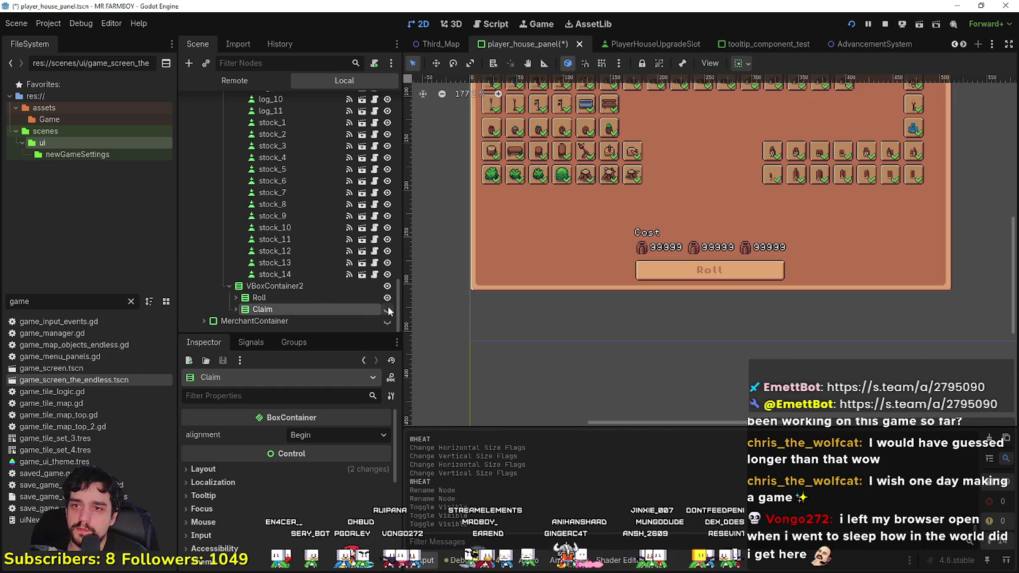
{"action": "left_click", "coordinate": [388, 310]}
{"action": "left_click", "coordinate": [388, 309]}
{"action": "left_click", "coordinate": [388, 298]}
{"action": "left_click", "coordinate": [389, 310]}
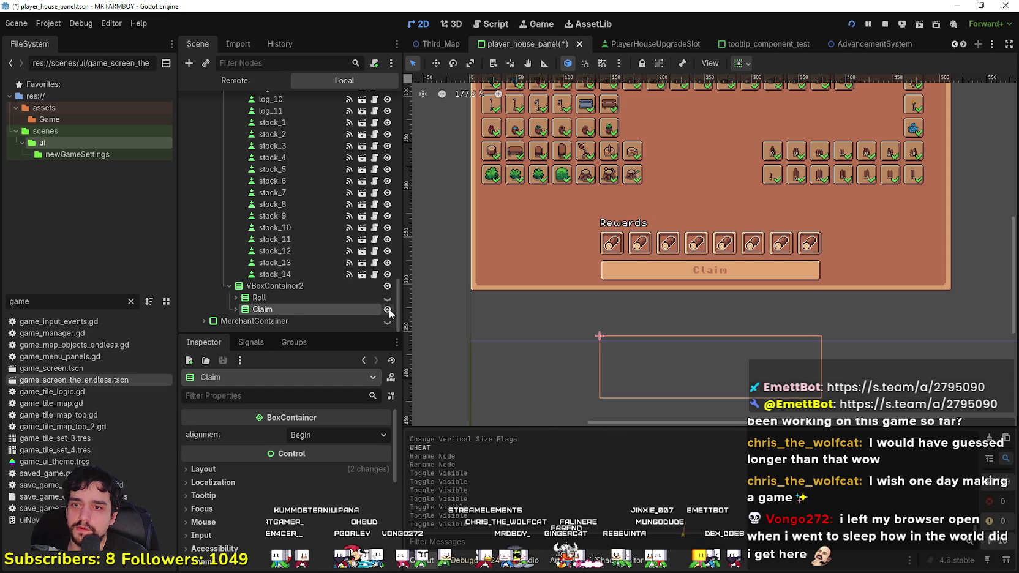
{"action": "left_click", "coordinate": [388, 310]}
{"action": "left_click", "coordinate": [388, 298]}
{"action": "left_click", "coordinate": [387, 298]}
{"action": "left_click", "coordinate": [388, 310]}
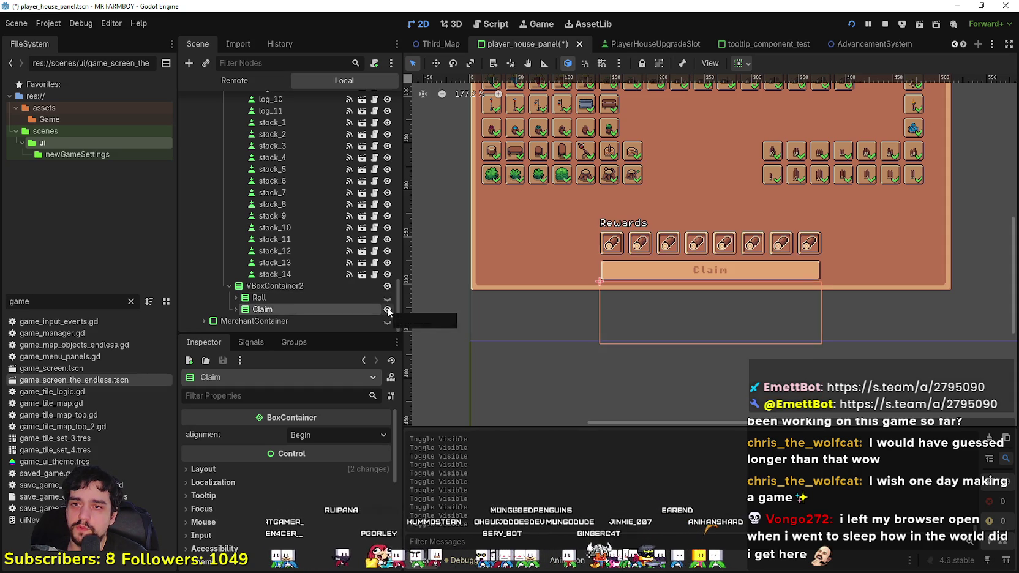
{"action": "left_click", "coordinate": [387, 310]}
{"action": "left_click", "coordinate": [387, 299]}
{"action": "left_click", "coordinate": [388, 298]}
{"action": "left_click", "coordinate": [387, 310]}
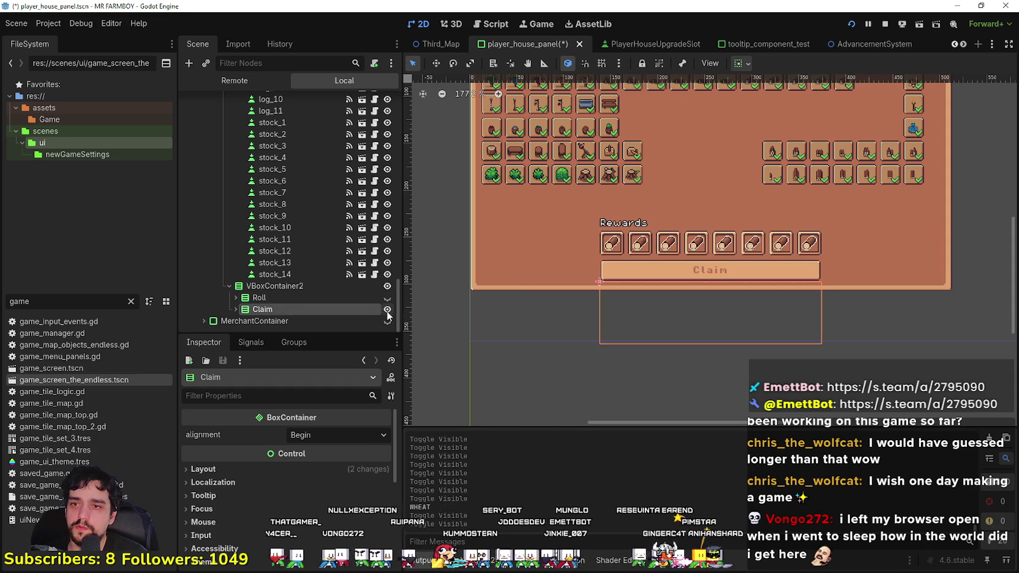
{"action": "left_click", "coordinate": [388, 310]}
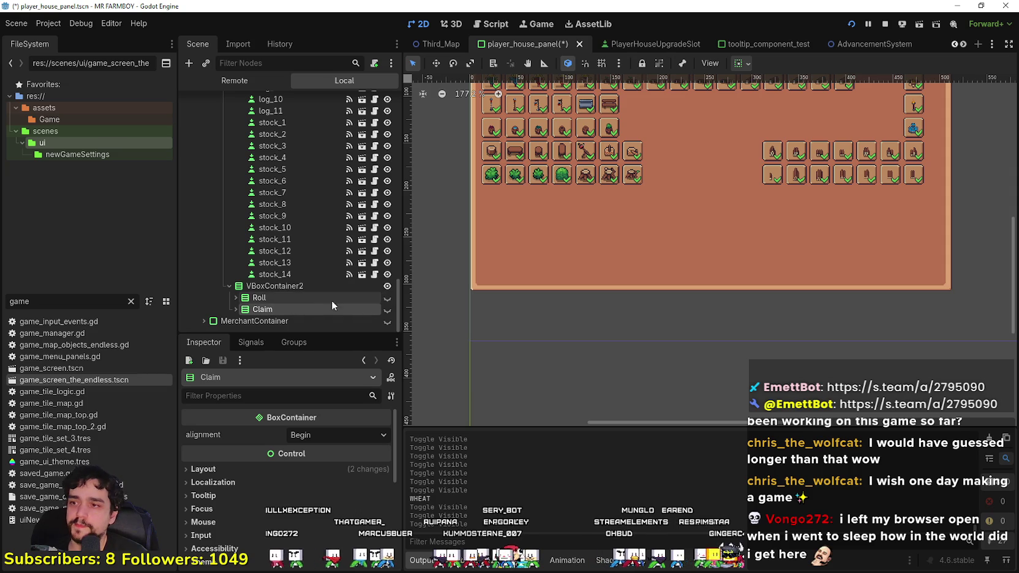
{"action": "left_click", "coordinate": [387, 299]}
- Expand the Roll container, inspect its cost row and Roll button, and open its node actions
{"action": "scroll", "coordinate": [634, 245], "scroll_direction": "down", "scroll_amount": 2}
{"action": "scroll", "coordinate": [670, 272], "scroll_direction": "up", "scroll_amount": 2}
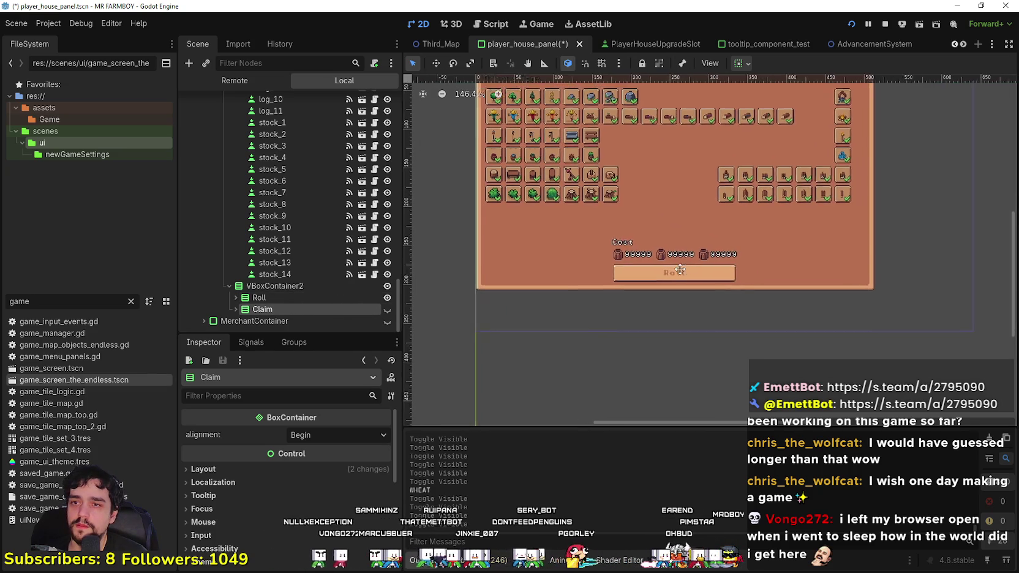
{"action": "scroll", "coordinate": [638, 280], "scroll_direction": "down", "scroll_amount": 1}
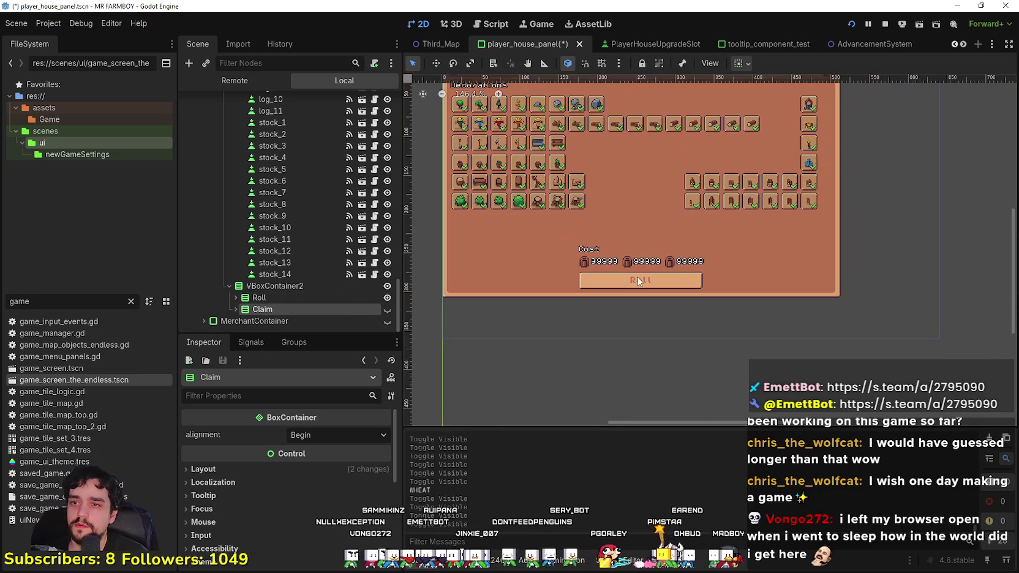
{"action": "left_click", "coordinate": [257, 299]}
{"action": "left_click", "coordinate": [236, 298]}
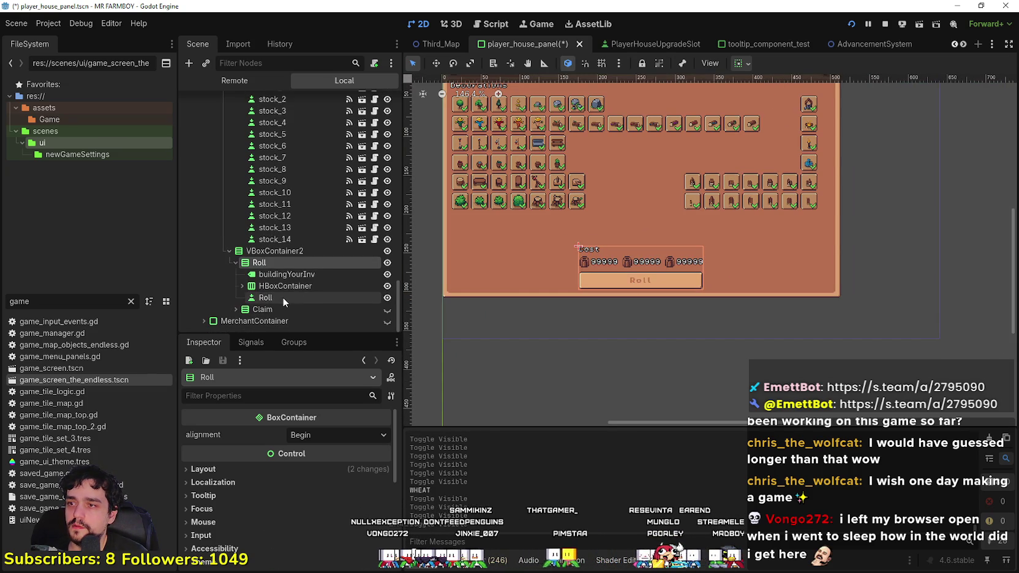
{"action": "left_click", "coordinate": [283, 297]}
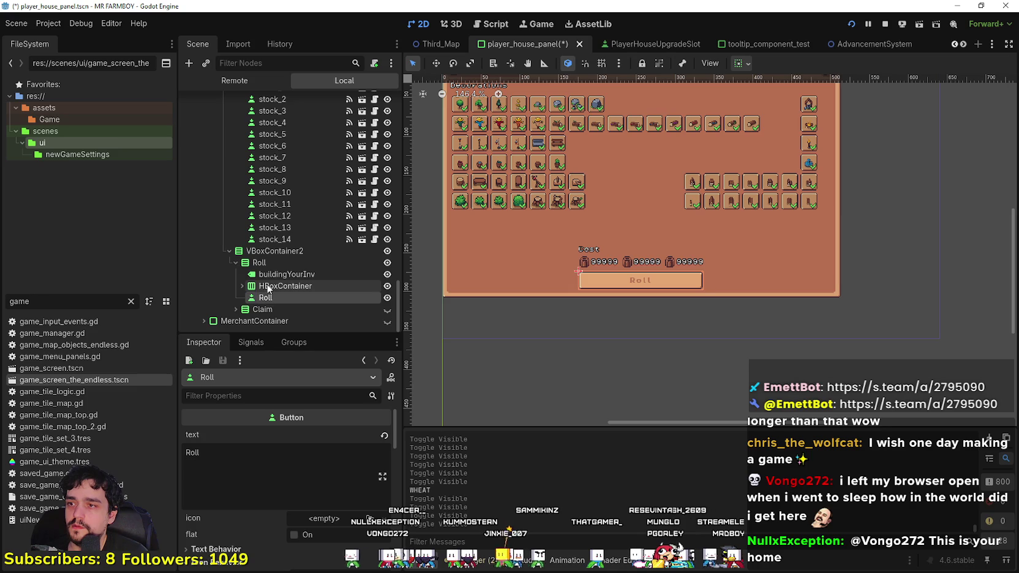
{"action": "left_click", "coordinate": [268, 288]}
{"action": "left_click", "coordinate": [242, 286]}
{"action": "left_click", "coordinate": [242, 286]}
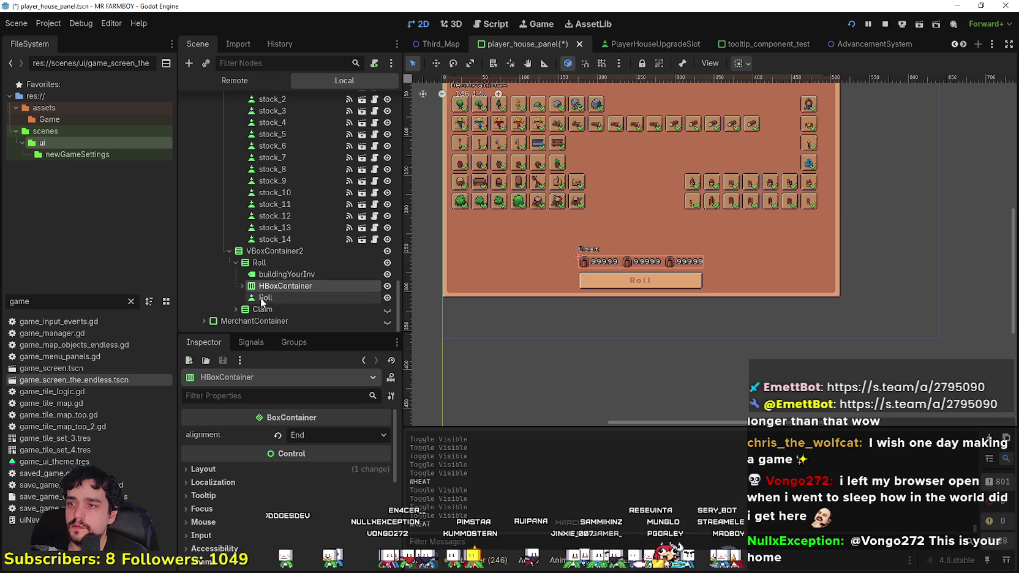
{"action": "left_click", "coordinate": [270, 299]}
{"action": "right_click", "coordinate": [289, 258]}
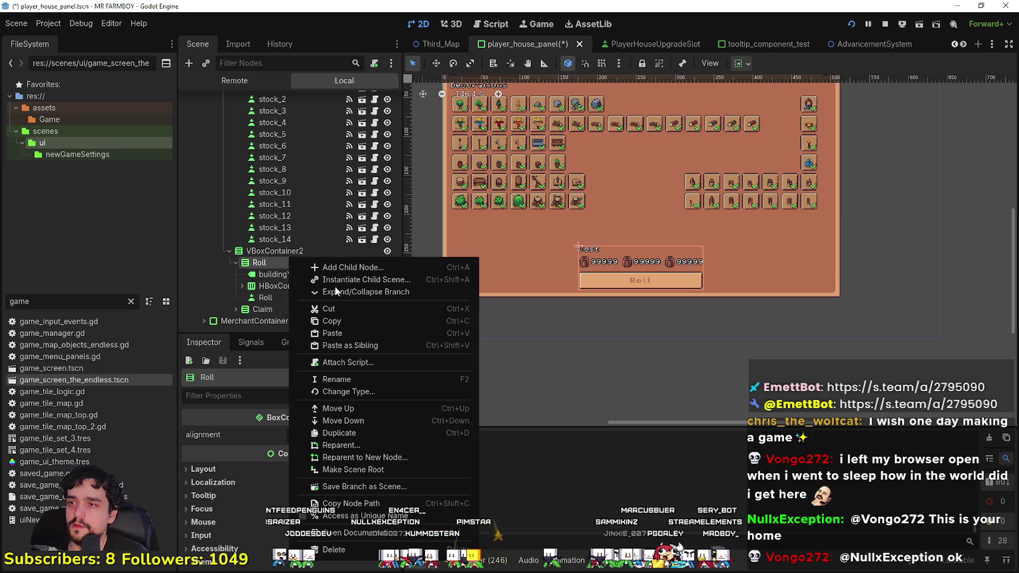
- Add an HBoxContainer child under Roll, found by searching 'hb' in Create New Node
{"action": "left_click", "coordinate": [373, 267]}
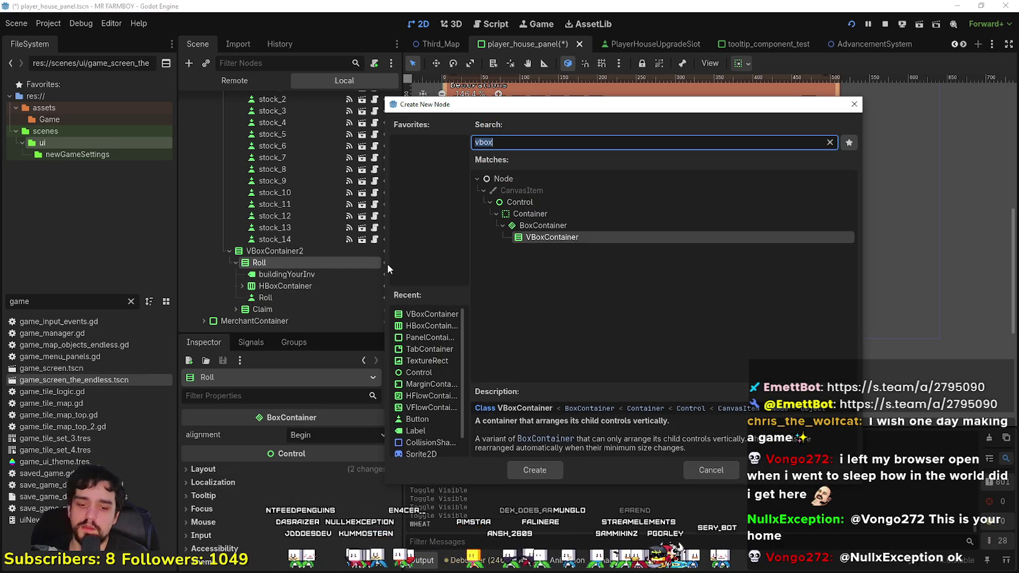
{"action": "type", "text": "h"}
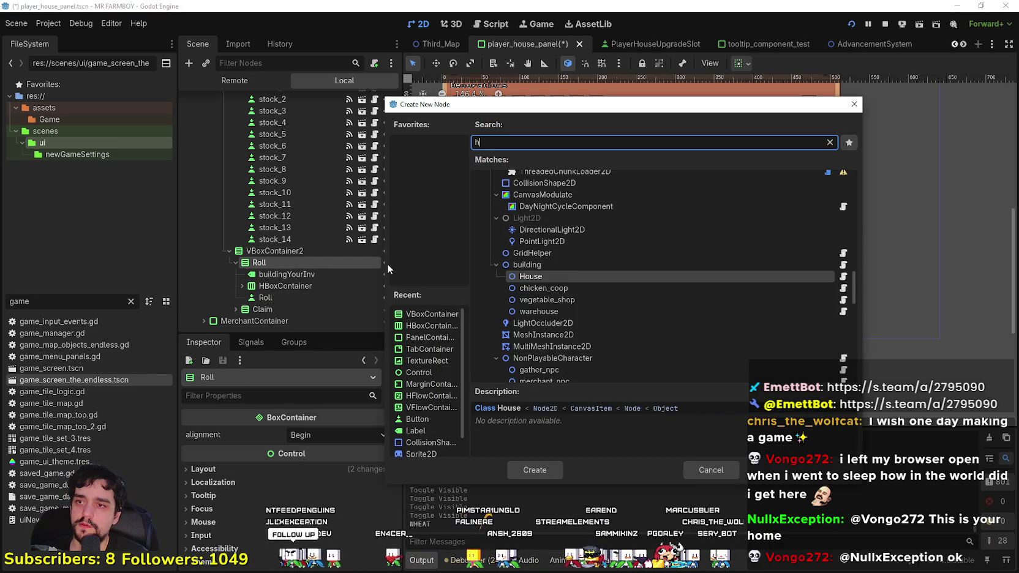
{"action": "key", "text": "BackSpace"}
{"action": "type", "text": "bvo"}
{"action": "key", "text": "ctrl+a"}
{"action": "type", "text": "v"}
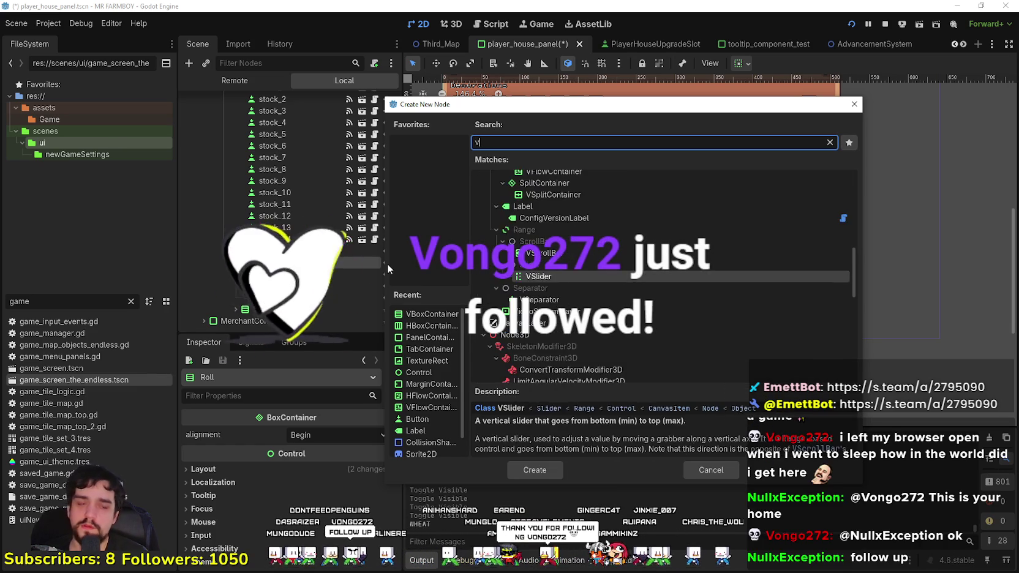
{"action": "type", "text": "box"}
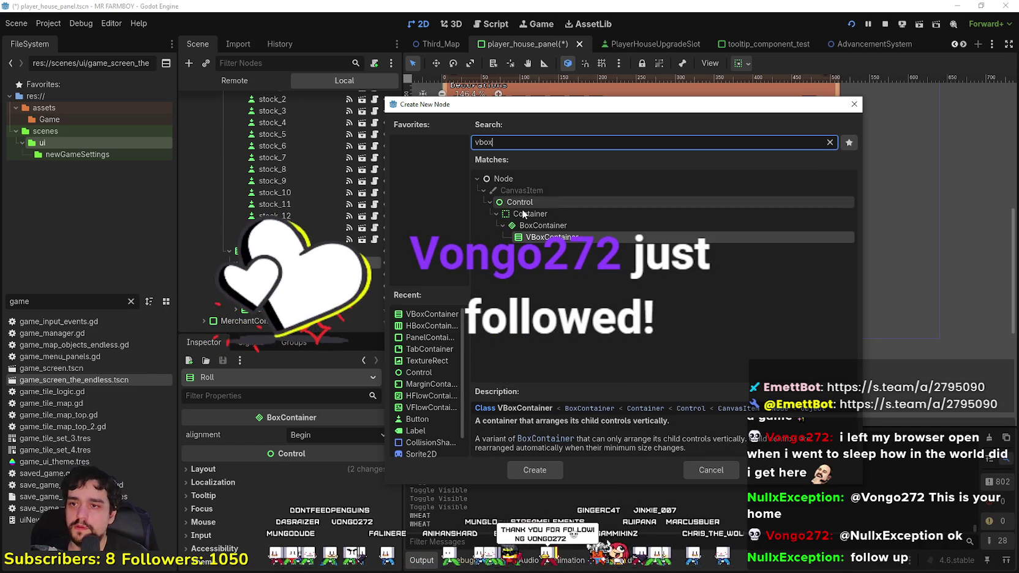
{"action": "key", "text": "ctrl+a"}
{"action": "type", "text": "hb"}
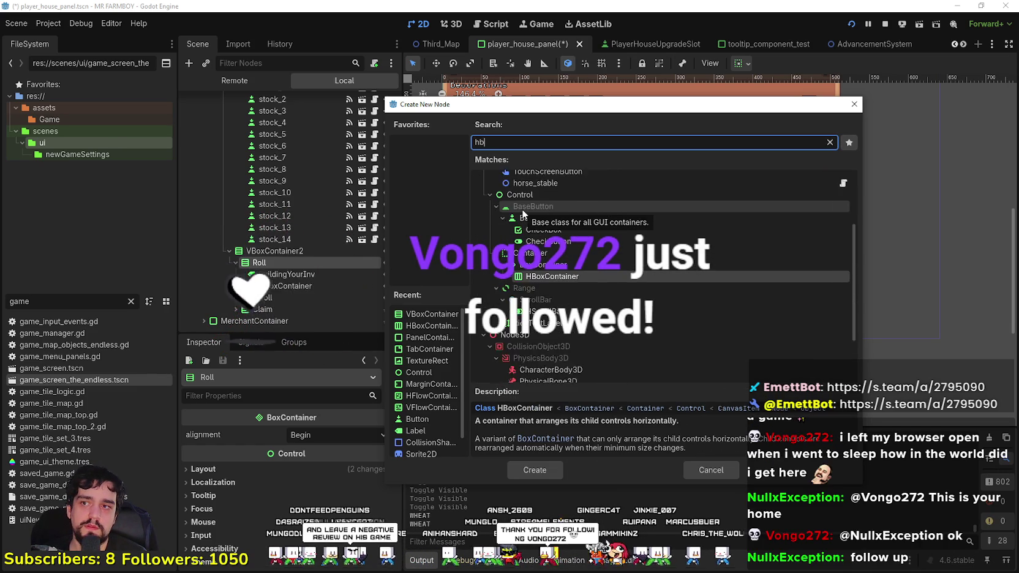
{"action": "left_click", "coordinate": [547, 465]}
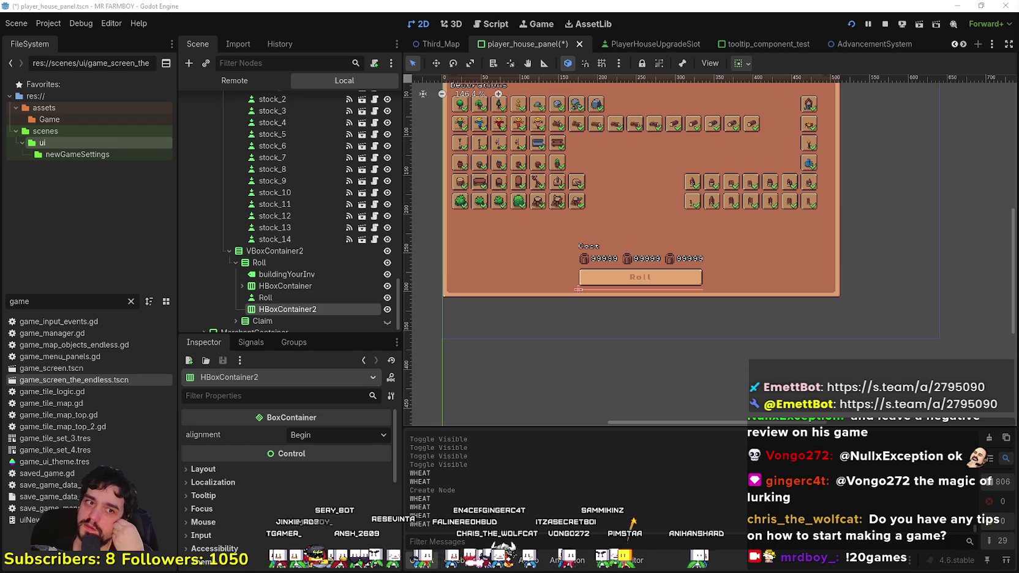
{"action": "left_click_drag", "start_coordinate": [722, 262], "coordinate": [732, 319]}
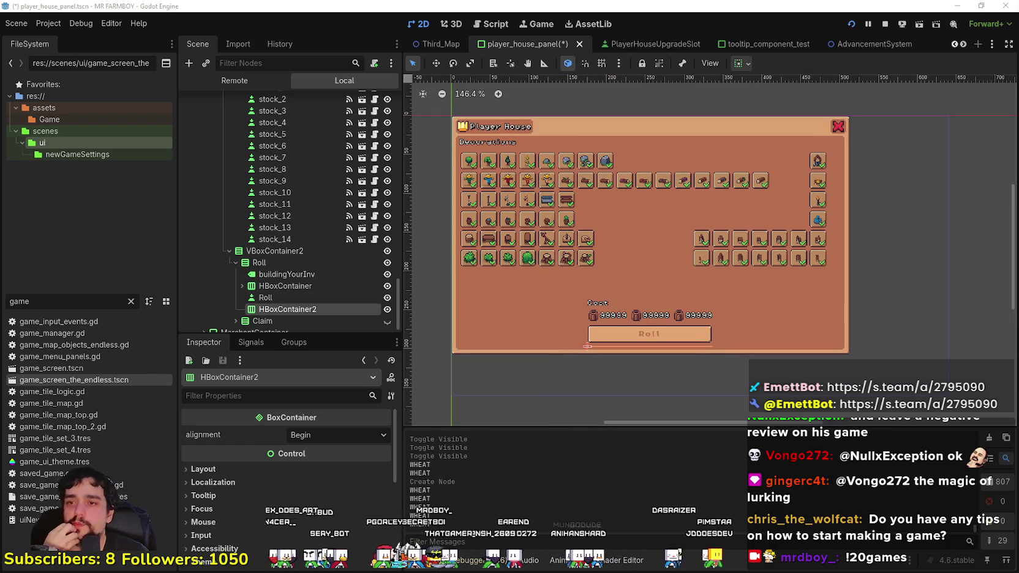
{"action": "scroll", "coordinate": [625, 331], "scroll_direction": "up", "scroll_amount": 4}
{"action": "scroll", "coordinate": [611, 306], "scroll_direction": "down", "scroll_amount": 3}
{"action": "scroll", "coordinate": [611, 306], "scroll_direction": "up", "scroll_amount": 2}
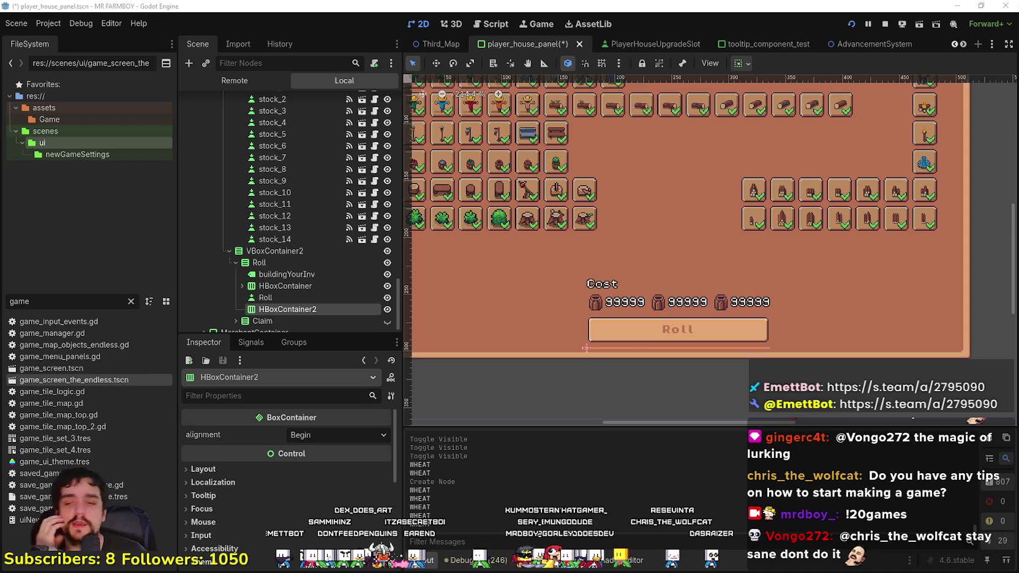
{"action": "scroll", "coordinate": [711, 327], "scroll_direction": "down", "scroll_amount": 1}
{"action": "scroll", "coordinate": [710, 328], "scroll_direction": "up", "scroll_amount": 2}
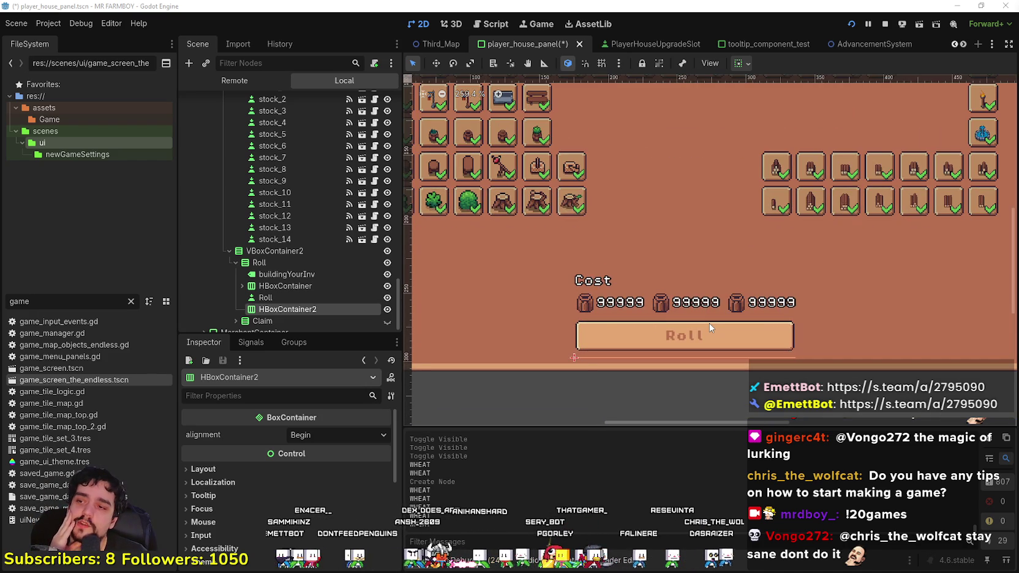
{"action": "scroll", "coordinate": [710, 327], "scroll_direction": "down", "scroll_amount": 1}
{"action": "scroll", "coordinate": [708, 328], "scroll_direction": "up", "scroll_amount": 1}
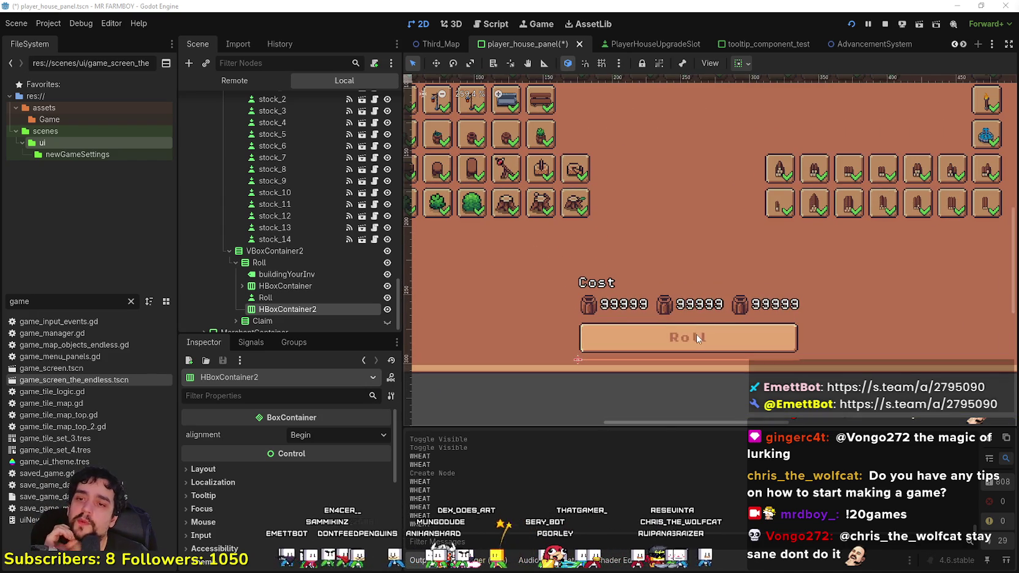
{"action": "scroll", "coordinate": [699, 331], "scroll_direction": "down", "scroll_amount": 2}
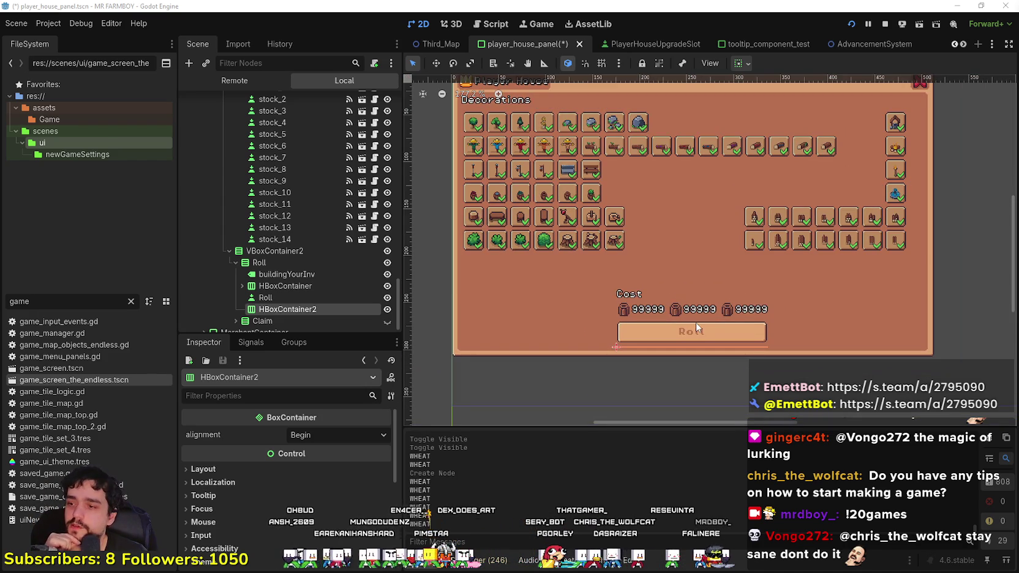
{"action": "scroll", "coordinate": [284, 278], "scroll_direction": "down", "scroll_amount": 1}
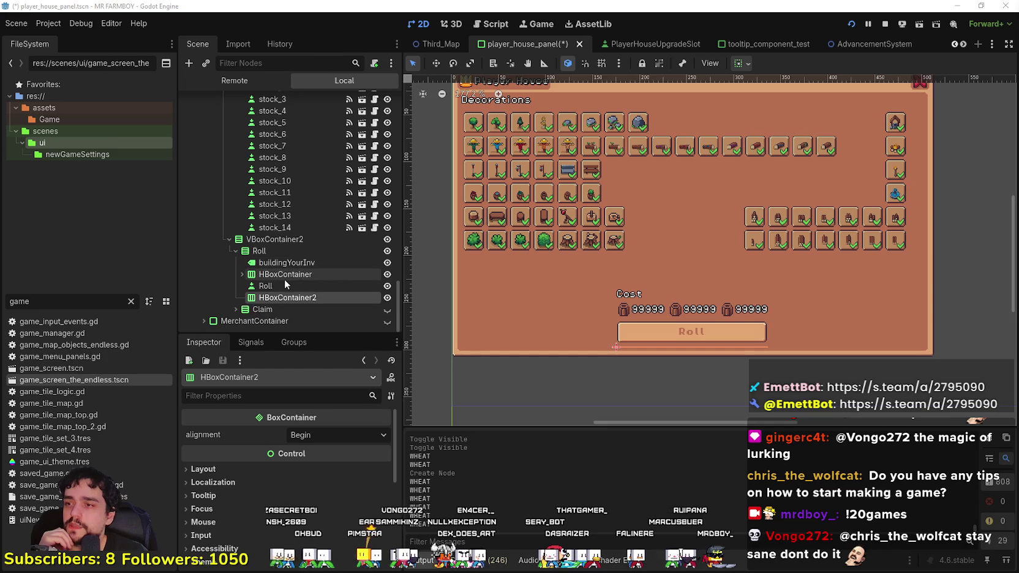
{"action": "left_click", "coordinate": [295, 286]}
{"action": "left_click", "coordinate": [293, 297]}
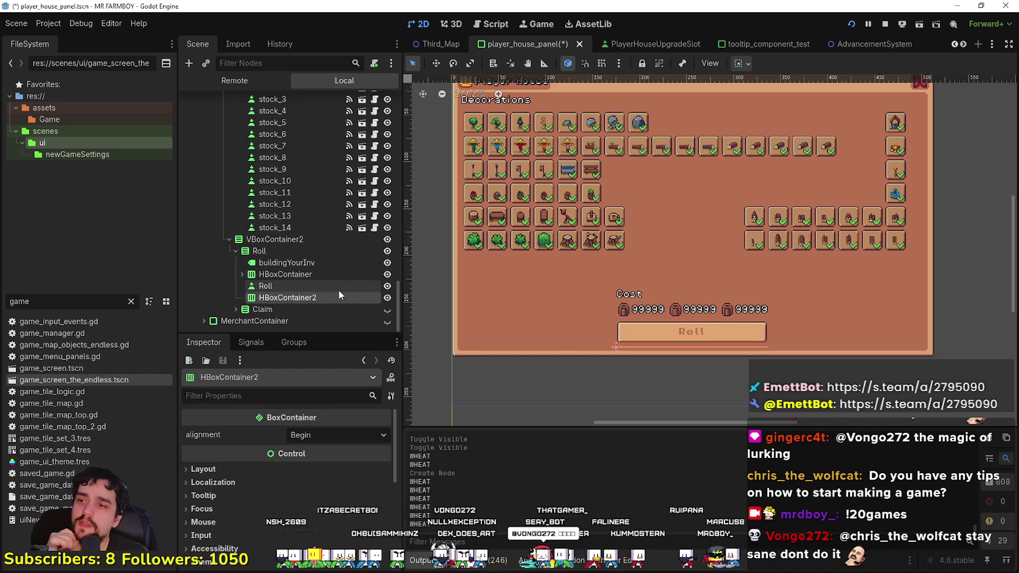
{"action": "left_click", "coordinate": [284, 283]}
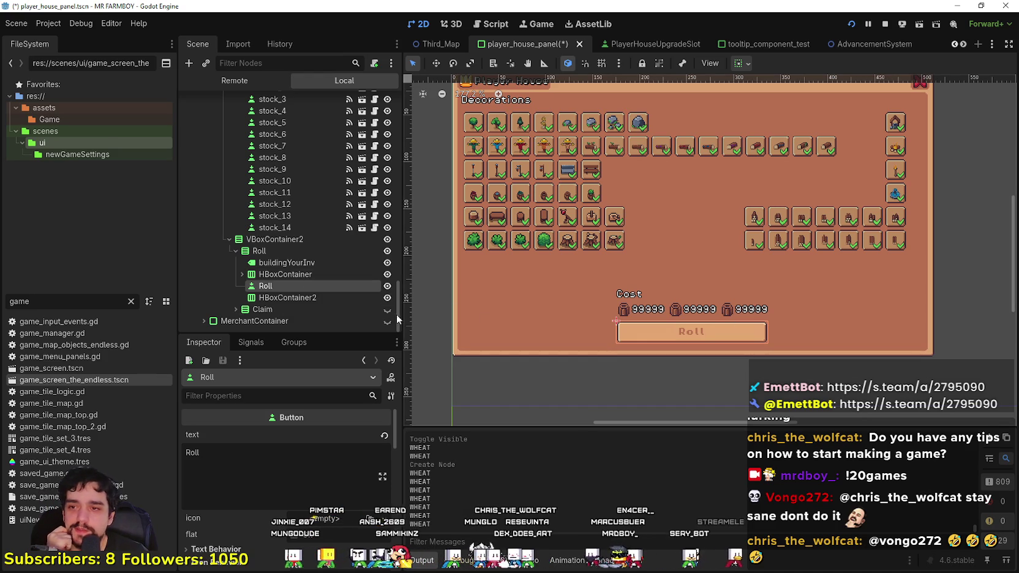
- Move Roll into HBoxContainer2, duplicate it, and label the first button 'Roll x1'
{"action": "left_click_drag", "start_coordinate": [264, 286], "coordinate": [273, 301]}
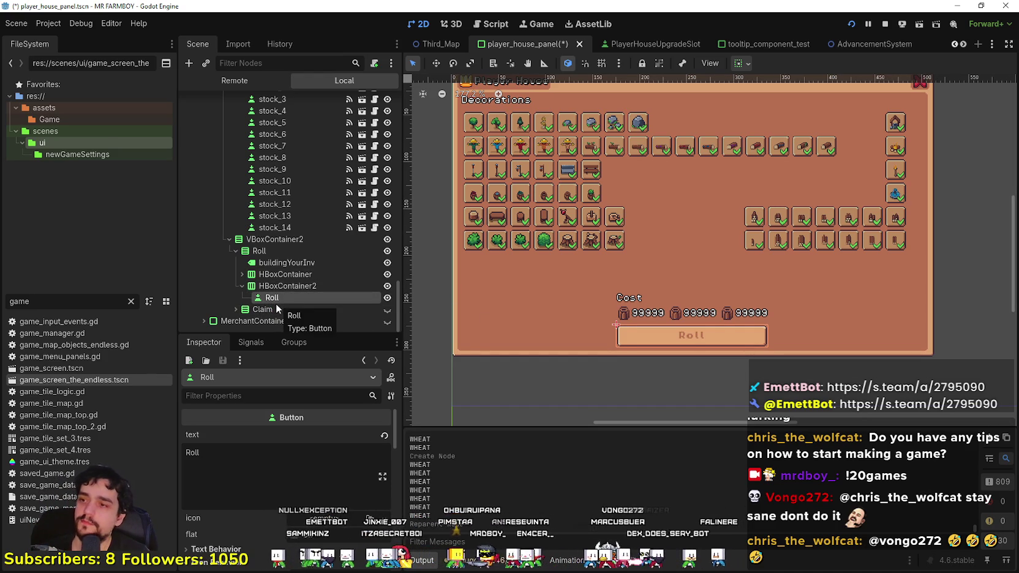
{"action": "key", "text": "ctrl+d"}
{"action": "double_click", "coordinate": [300, 296]}
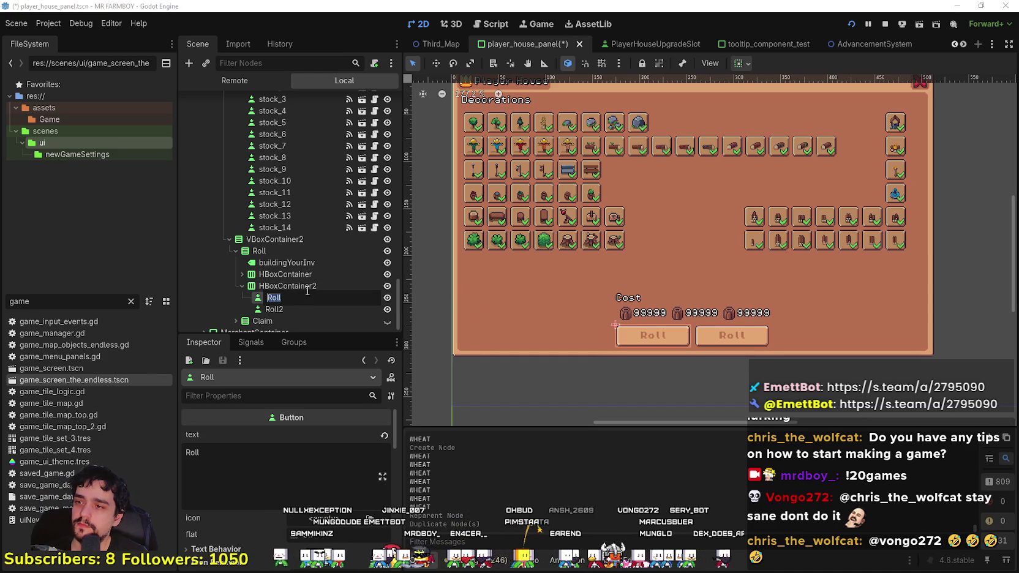
{"action": "left_click", "coordinate": [289, 454]}
{"action": "type", "text": "x1"}
- Select the duplicated Roll2 button and edit its label text
{"action": "left_click", "coordinate": [324, 307]}
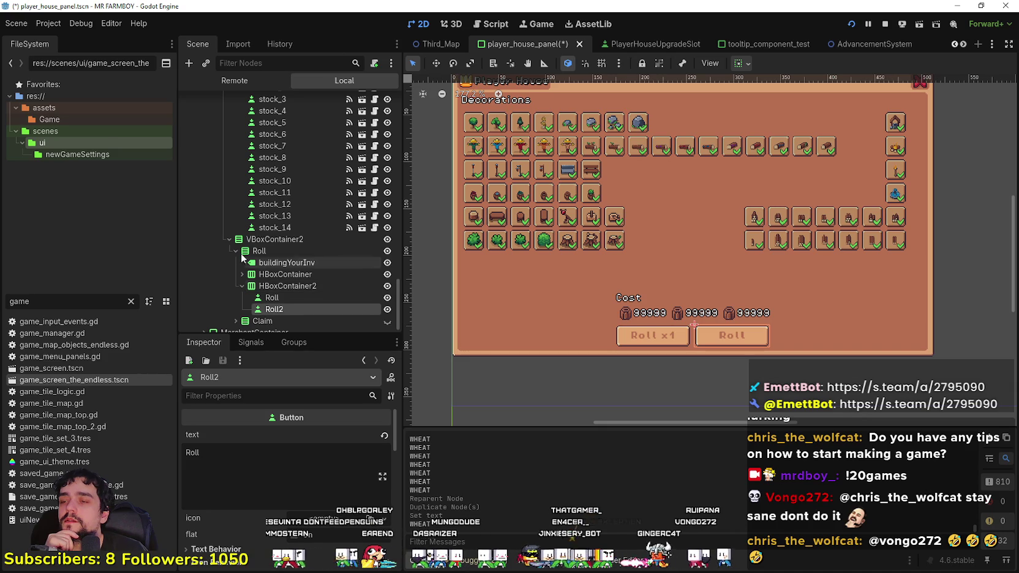
{"action": "scroll", "coordinate": [306, 306], "scroll_direction": "down", "scroll_amount": 1}
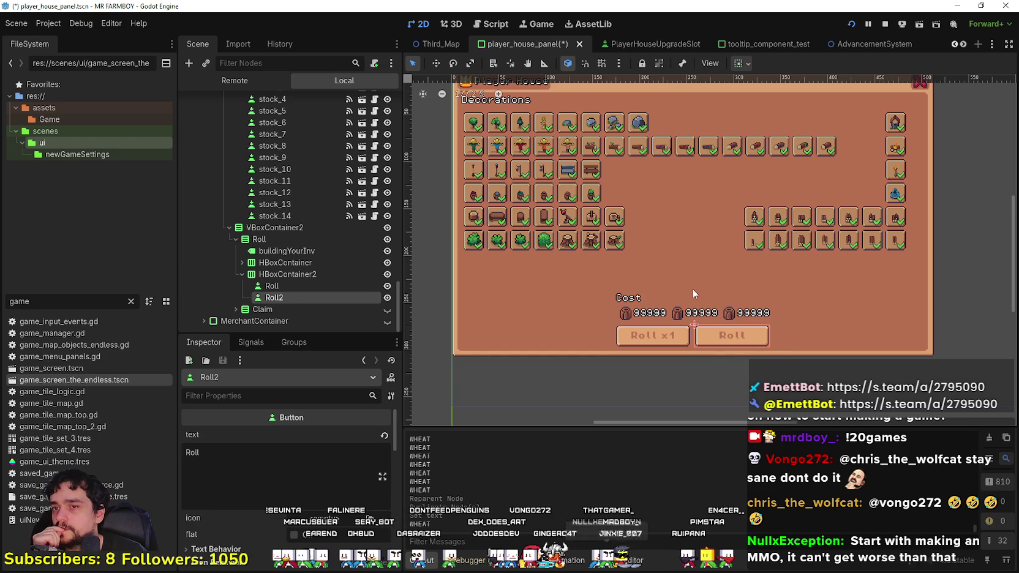
{"action": "scroll", "coordinate": [693, 362], "scroll_direction": "up", "scroll_amount": 3}
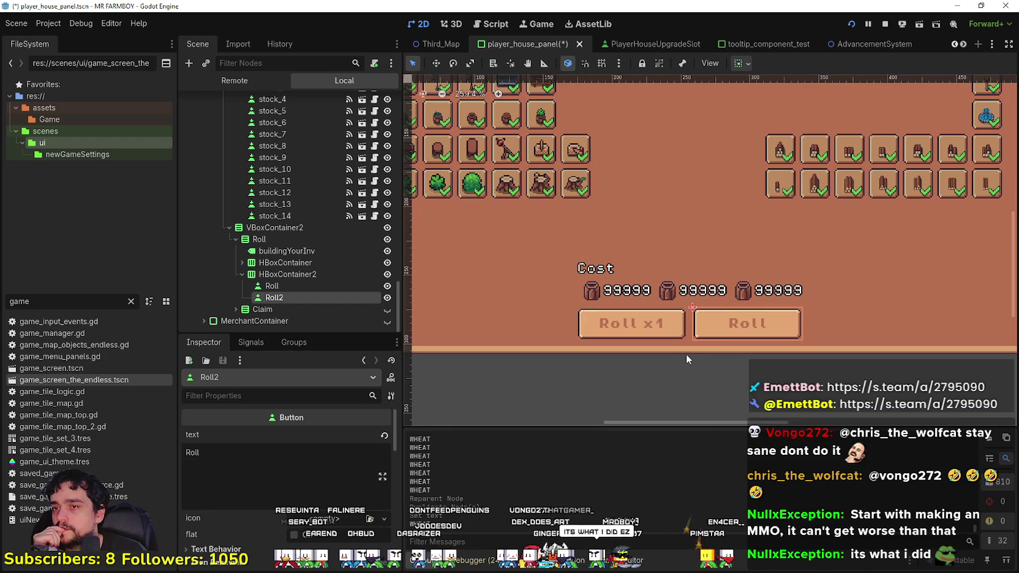
{"action": "scroll", "coordinate": [685, 352], "scroll_direction": "down", "scroll_amount": 1}
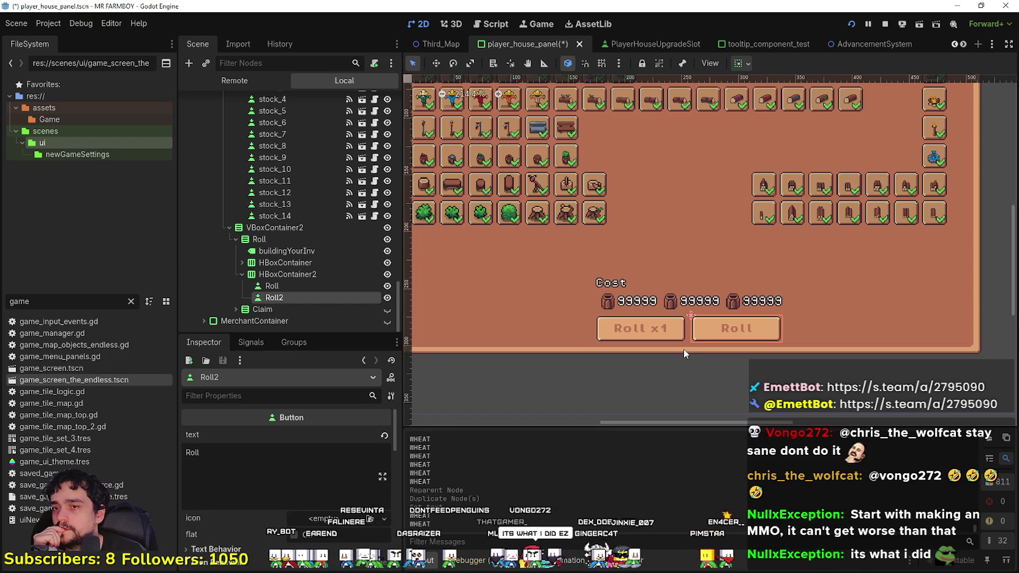
{"action": "scroll", "coordinate": [684, 353], "scroll_direction": "down", "scroll_amount": 1}
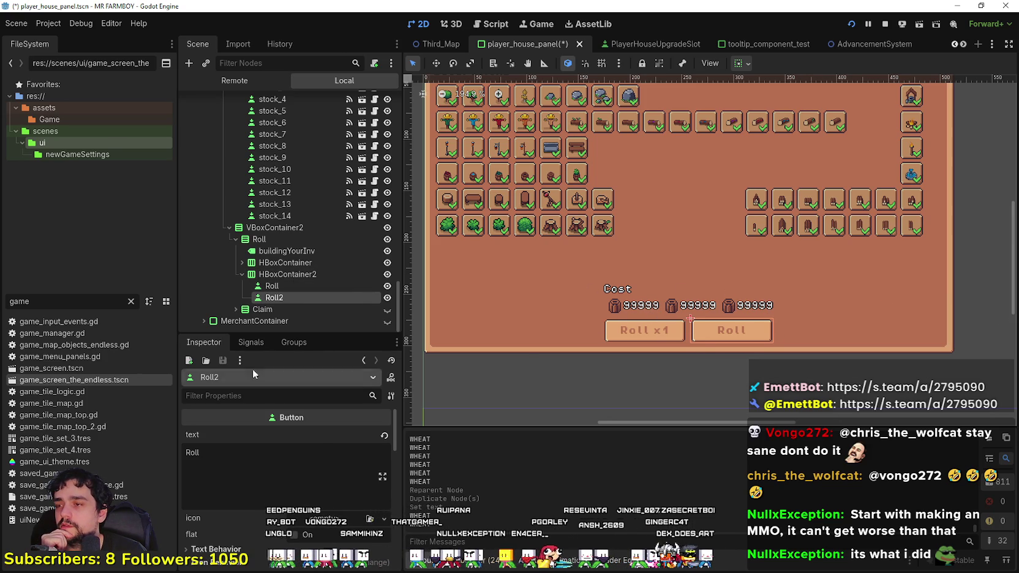
{"action": "left_click", "coordinate": [263, 458]}
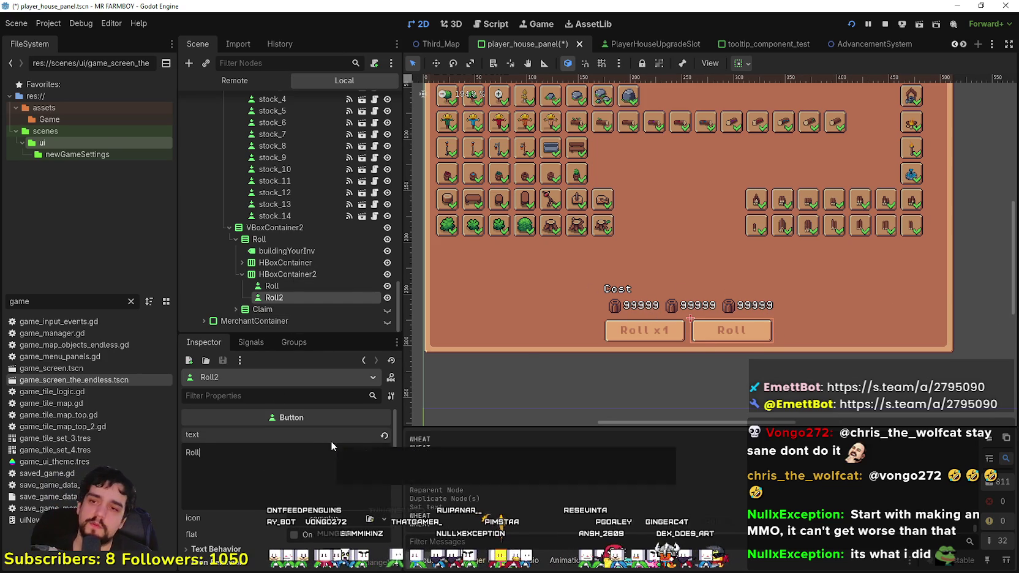
- Label Roll2 'Roll x5', duplicate it, and relabel the copy 'Roll x8'
{"action": "type", "text": "x5"}
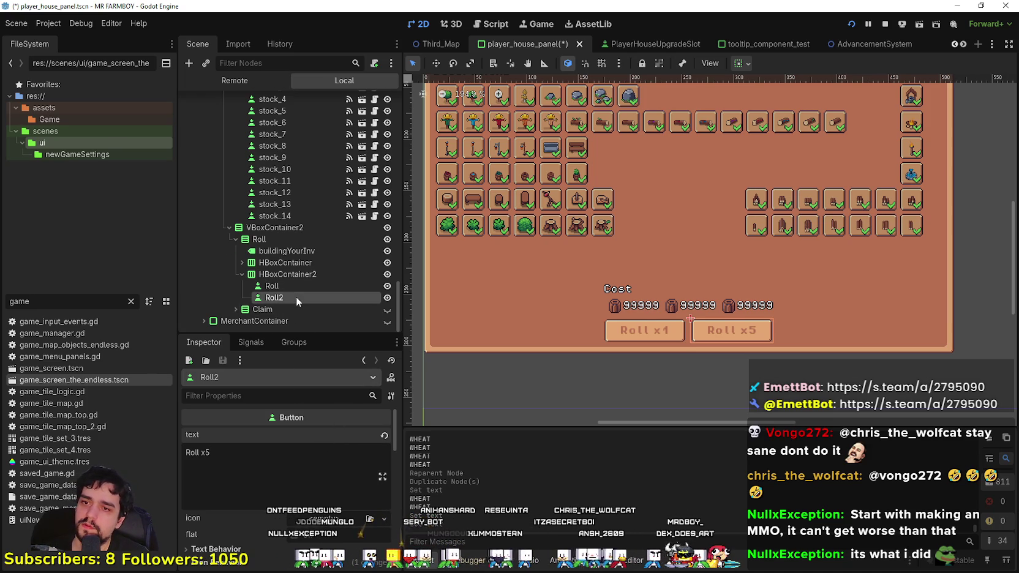
{"action": "key", "text": "ctrl+d"}
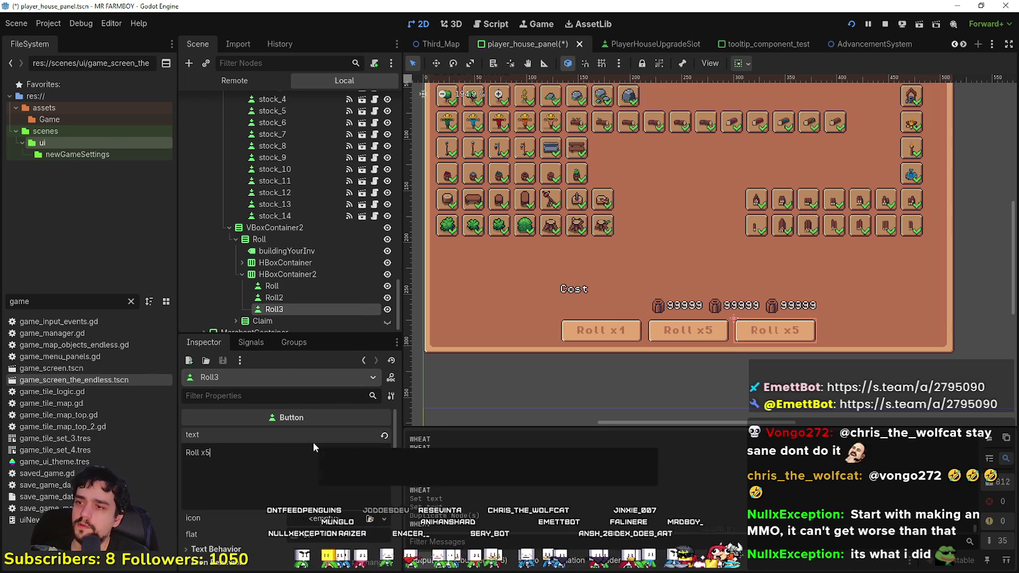
{"action": "key", "text": "BackSpace"}
{"action": "type", "text": "8"}
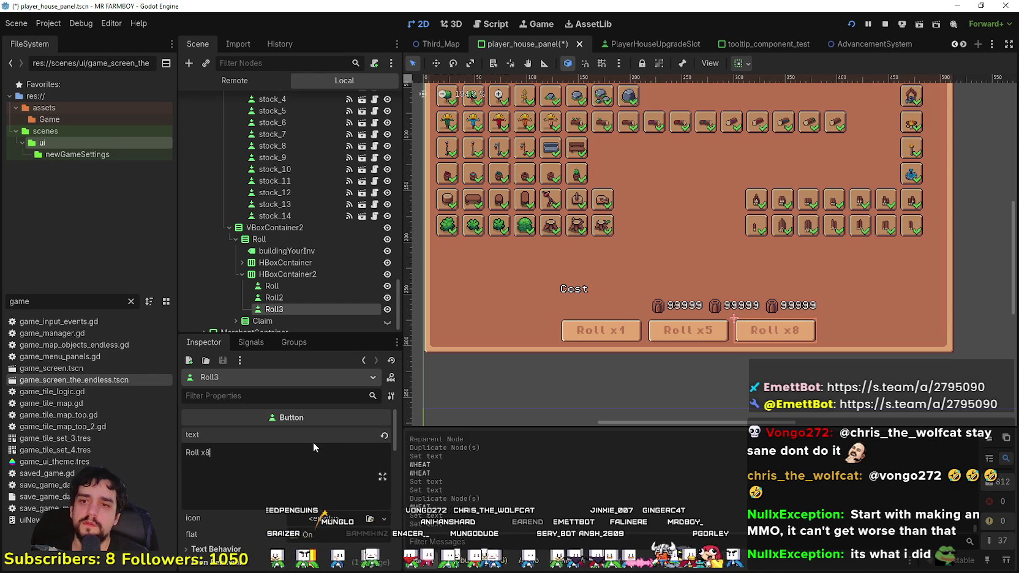
{"action": "scroll", "coordinate": [770, 374], "scroll_direction": "down", "scroll_amount": 2}
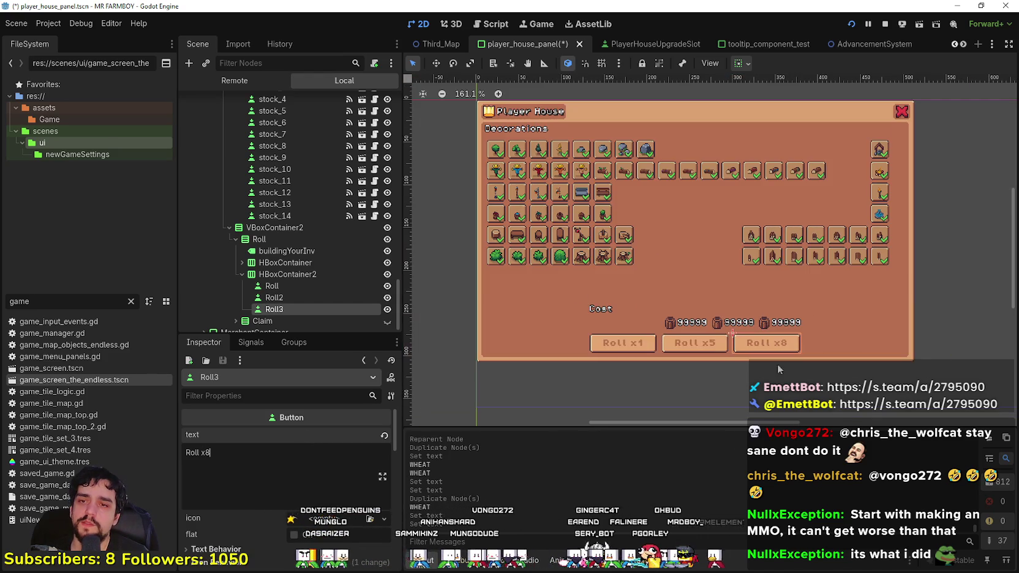
{"action": "scroll", "coordinate": [764, 345], "scroll_direction": "up", "scroll_amount": 3}
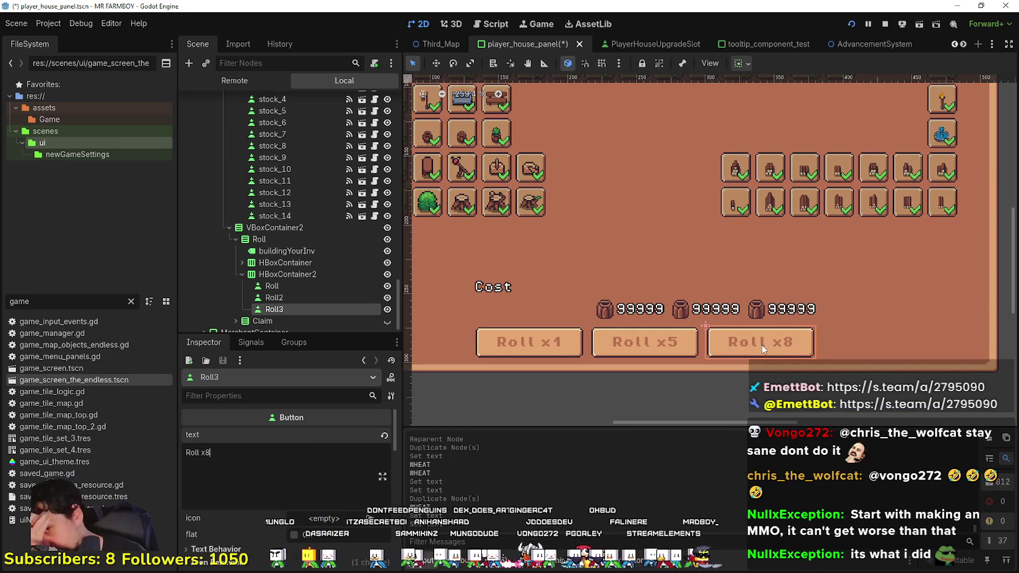
{"action": "scroll", "coordinate": [763, 349], "scroll_direction": "down", "scroll_amount": 2}
{"action": "scroll", "coordinate": [761, 360], "scroll_direction": "up", "scroll_amount": 3}
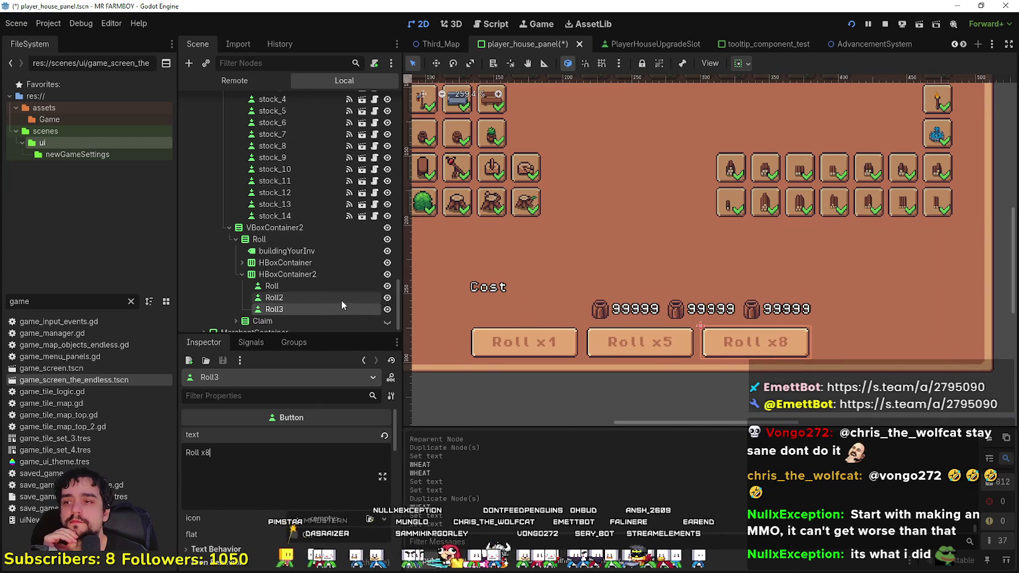
- Change the second button's label from 'Roll x5' to 'Roll x4'
{"action": "left_click", "coordinate": [274, 298]}
{"action": "left_click_drag", "start_coordinate": [212, 453], "coordinate": [206, 453]}
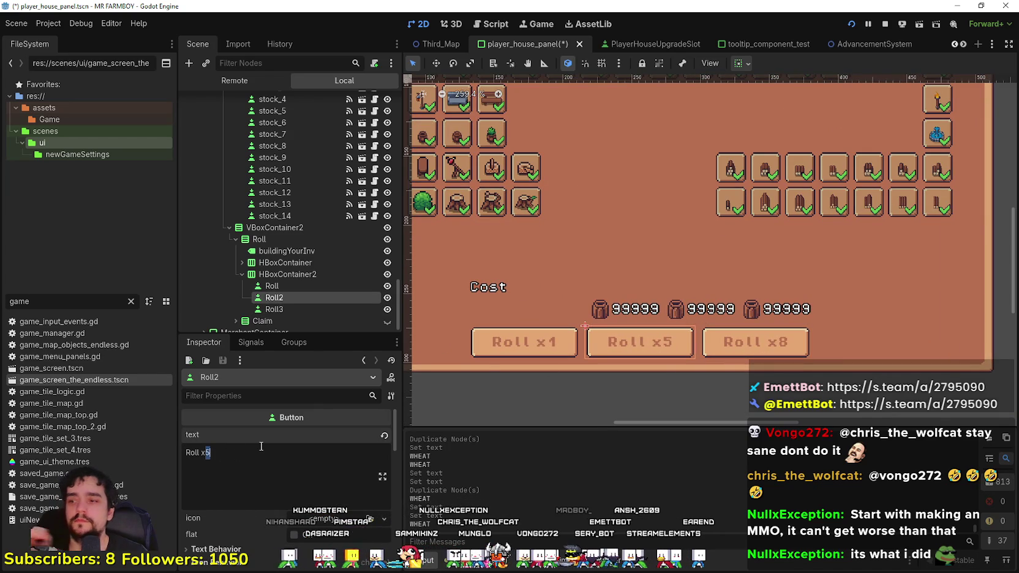
{"action": "type", "text": "4"}
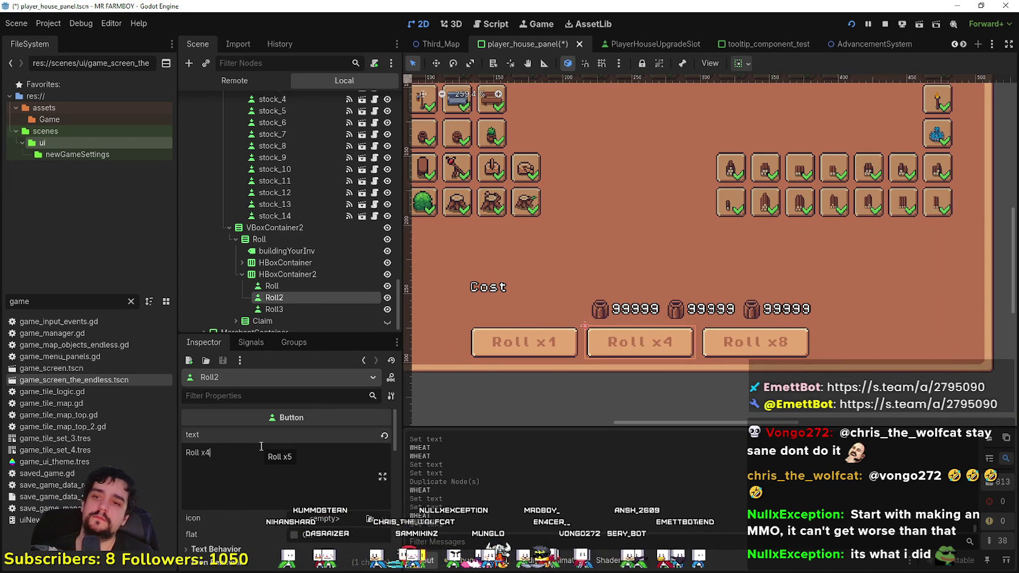
{"action": "scroll", "coordinate": [639, 321], "scroll_direction": "down", "scroll_amount": 3}
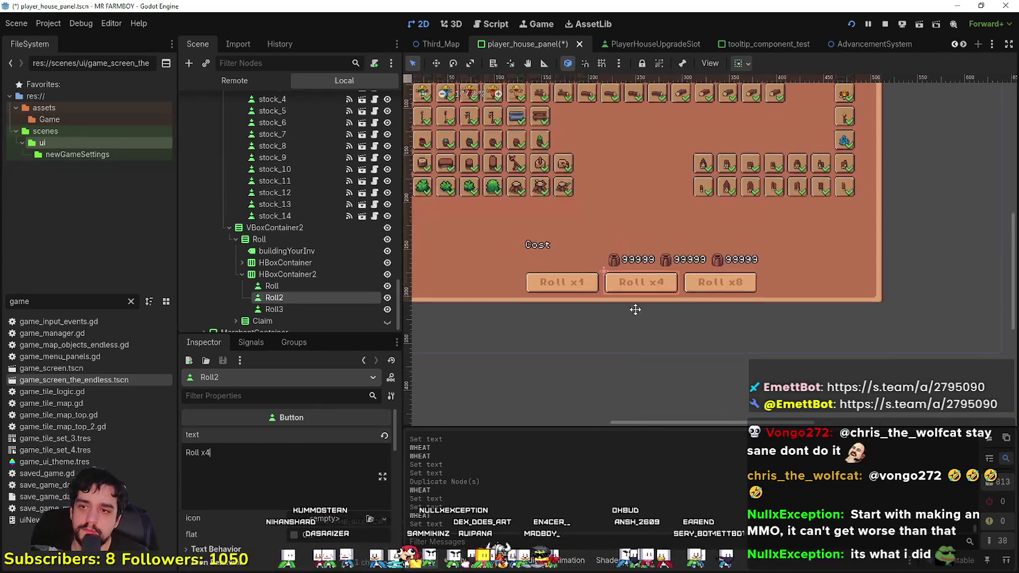
{"action": "left_click", "coordinate": [289, 273]}
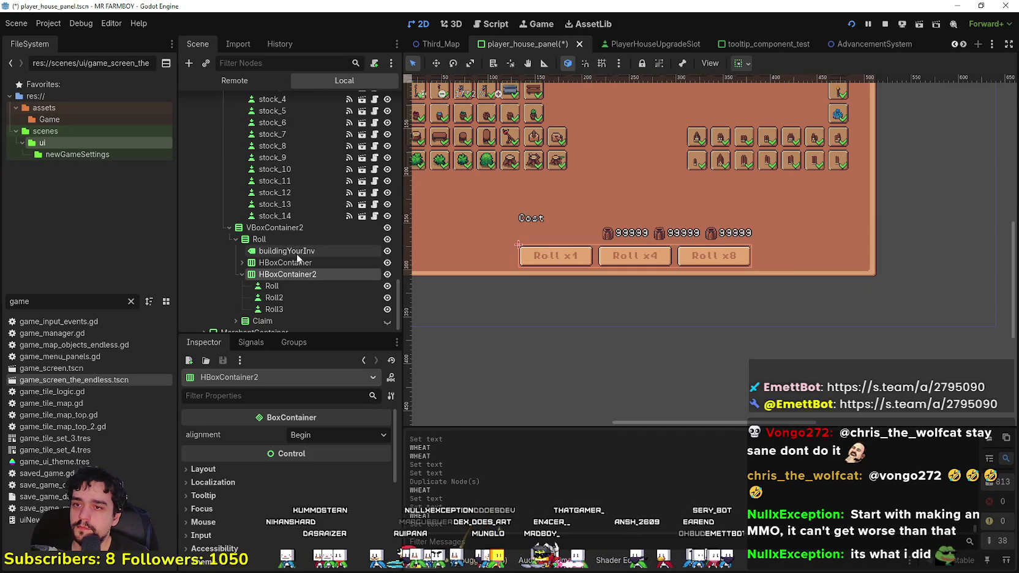
- Centre the cost row by setting the HBoxContainer's BoxContainer alignment to Center
{"action": "left_click", "coordinate": [295, 263]}
{"action": "left_click", "coordinate": [316, 435]}
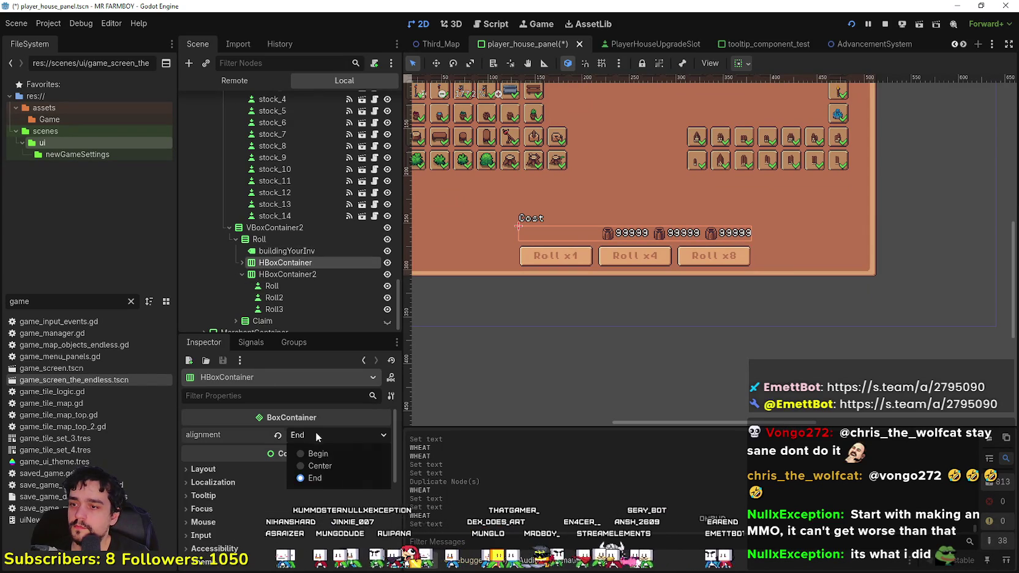
{"action": "left_click", "coordinate": [331, 467]}
{"action": "scroll", "coordinate": [571, 247], "scroll_direction": "up", "scroll_amount": 1}
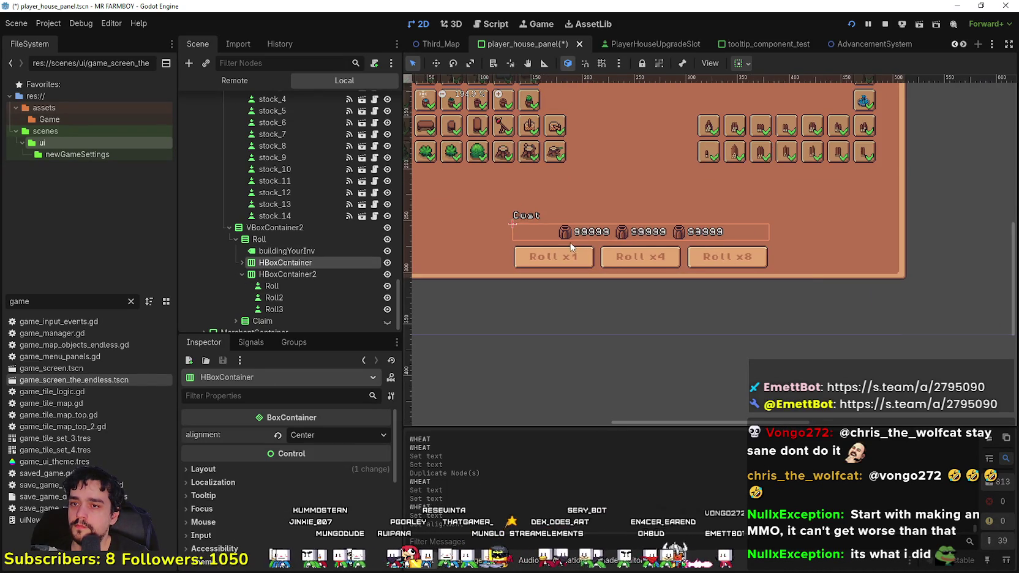
{"action": "scroll", "coordinate": [571, 247], "scroll_direction": "down", "scroll_amount": 3}
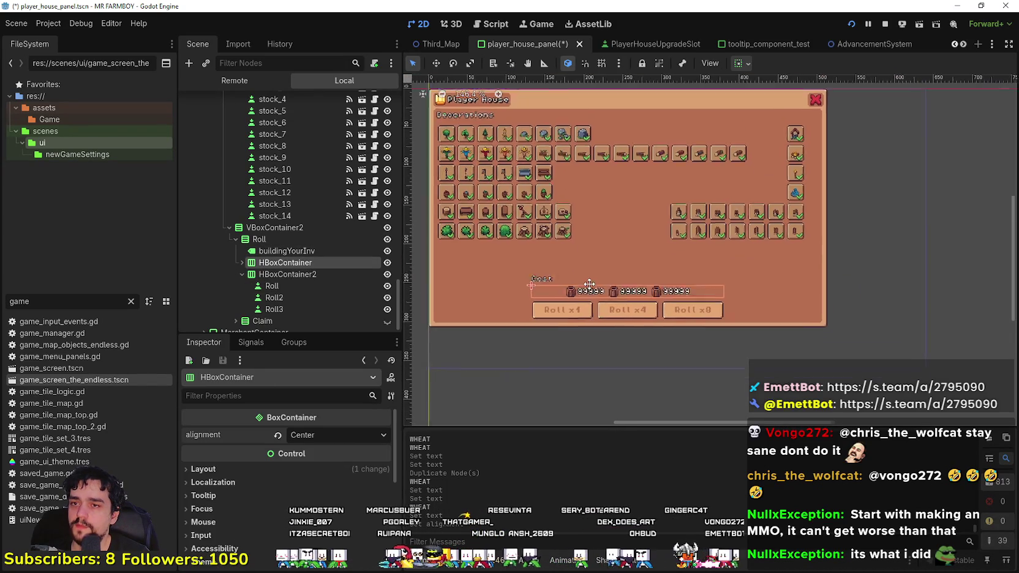
- Collapse Roll and toggle the Roll and Claim sections' visibility to compare layouts
{"action": "left_click", "coordinate": [236, 239]}
{"action": "left_click", "coordinate": [387, 309]}
{"action": "left_click", "coordinate": [387, 309]}
{"action": "left_click", "coordinate": [387, 309]}
{"action": "left_click", "coordinate": [387, 310]}
{"action": "left_click", "coordinate": [387, 309]}
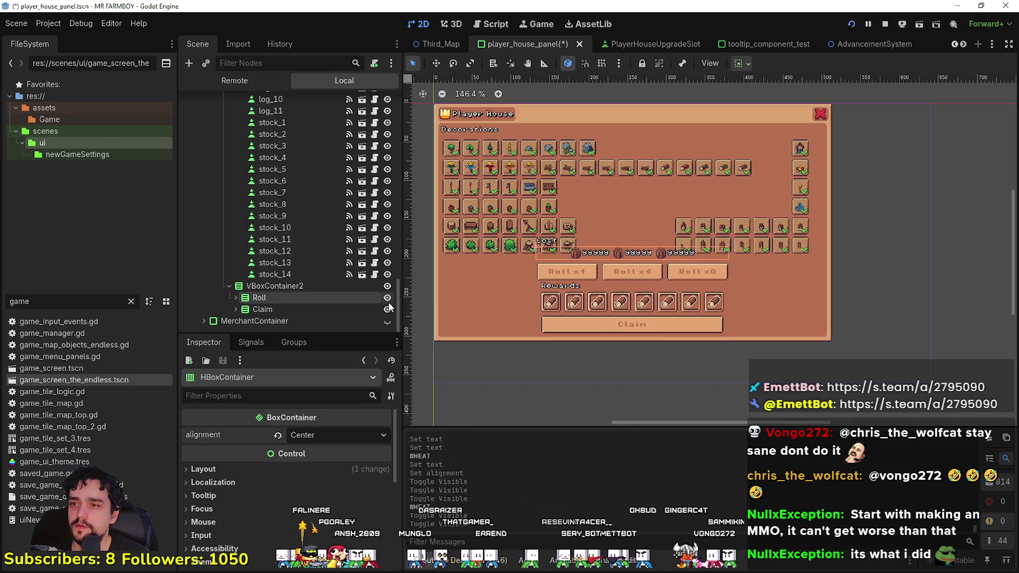
{"action": "left_click", "coordinate": [387, 298]}
{"action": "left_click", "coordinate": [387, 309]}
{"action": "left_click", "coordinate": [387, 298]}
{"action": "left_click", "coordinate": [387, 298]}
{"action": "left_click", "coordinate": [387, 310]}
{"action": "left_click", "coordinate": [387, 310]}
{"action": "left_click", "coordinate": [387, 298]}
{"action": "left_click", "coordinate": [387, 297]}
{"action": "left_click", "coordinate": [387, 298]}
{"action": "left_click", "coordinate": [387, 297]}
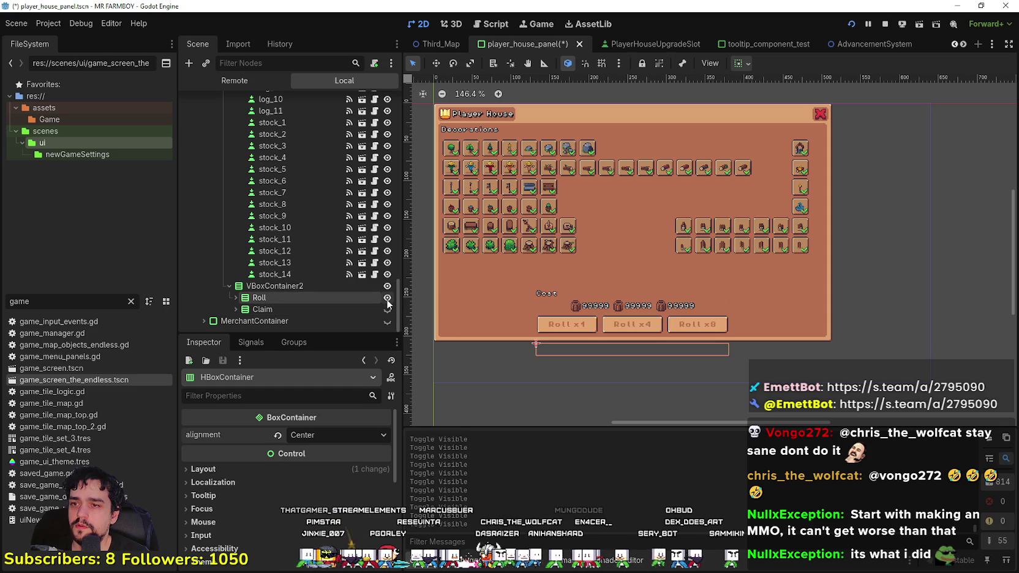
{"action": "left_click", "coordinate": [387, 297]}
{"action": "left_click", "coordinate": [387, 298]}
{"action": "left_click", "coordinate": [388, 309]}
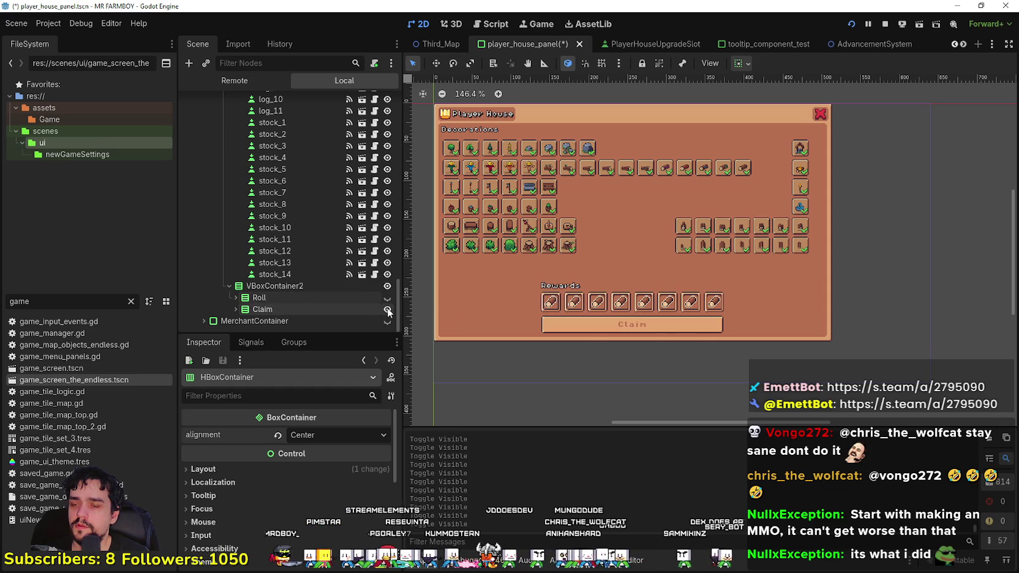
- Leave both the Roll and Rewards/Claim sections hidden, showing only the decorations grid
{"action": "scroll", "coordinate": [569, 321], "scroll_direction": "up", "scroll_amount": 3}
{"action": "scroll", "coordinate": [558, 316], "scroll_direction": "up", "scroll_amount": 2}
{"action": "scroll", "coordinate": [557, 316], "scroll_direction": "down", "scroll_amount": 2}
{"action": "left_click", "coordinate": [387, 309]}
{"action": "left_click", "coordinate": [386, 297]}
{"action": "left_click", "coordinate": [386, 298]}
{"action": "left_click", "coordinate": [388, 309]}
{"action": "left_click", "coordinate": [388, 310]}
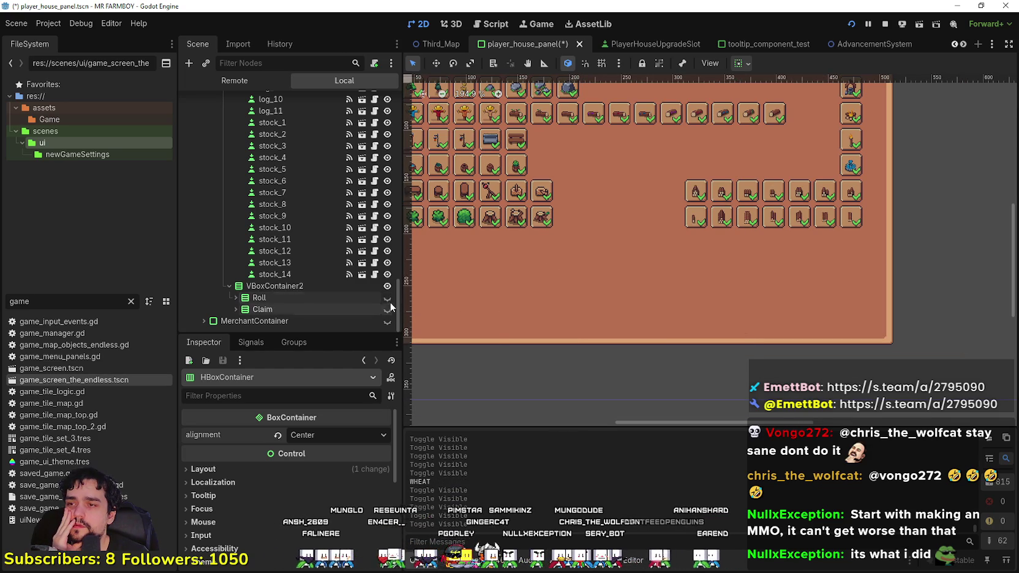
- Make Roll visible again, collapse the Skills node under Decorations, and deselect the cost row
{"action": "left_click", "coordinate": [387, 298]}
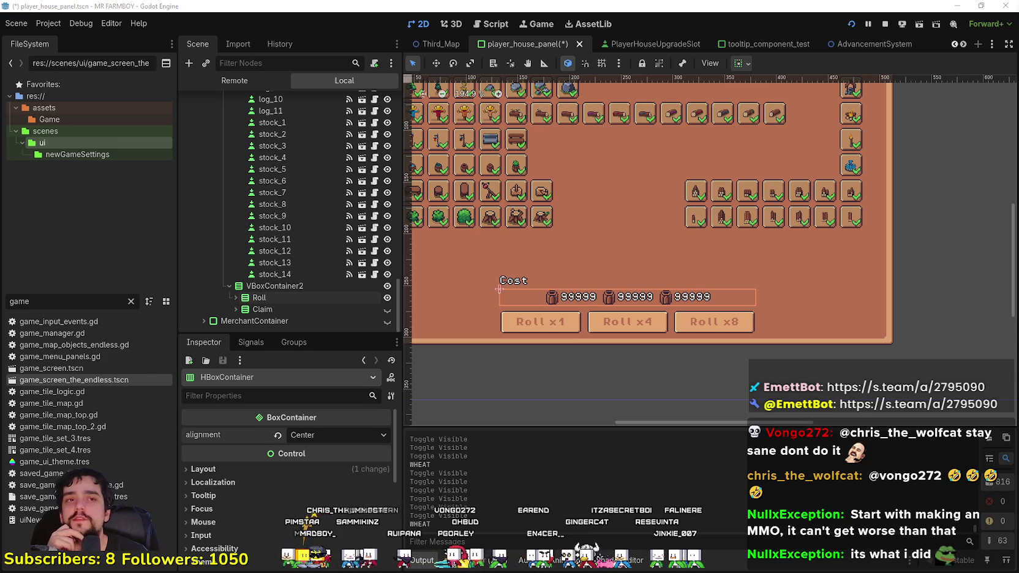
{"action": "scroll", "coordinate": [587, 273], "scroll_direction": "up", "scroll_amount": 3}
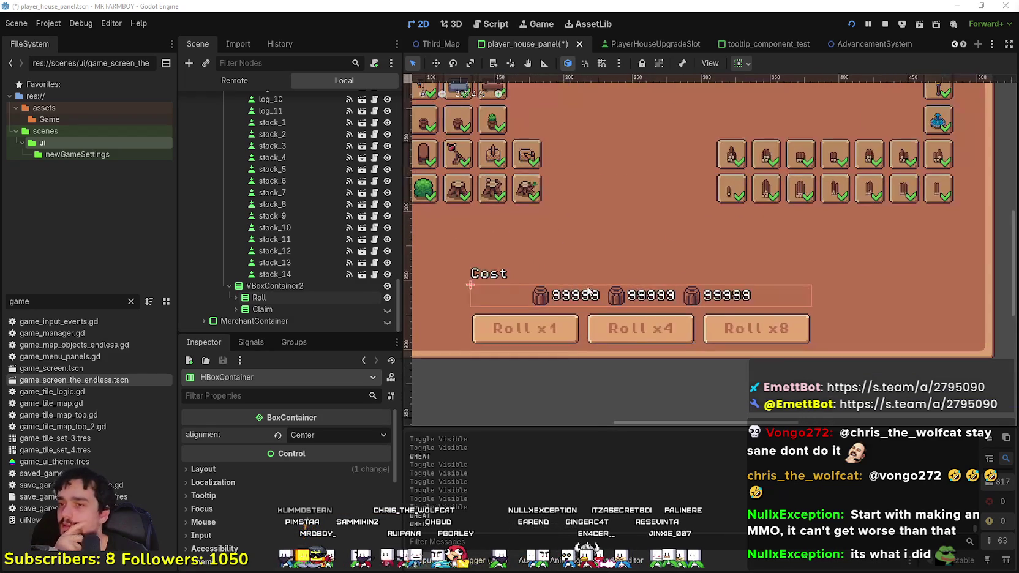
{"action": "scroll", "coordinate": [588, 273], "scroll_direction": "down", "scroll_amount": 2}
{"action": "scroll", "coordinate": [344, 245], "scroll_direction": "up", "scroll_amount": 10}
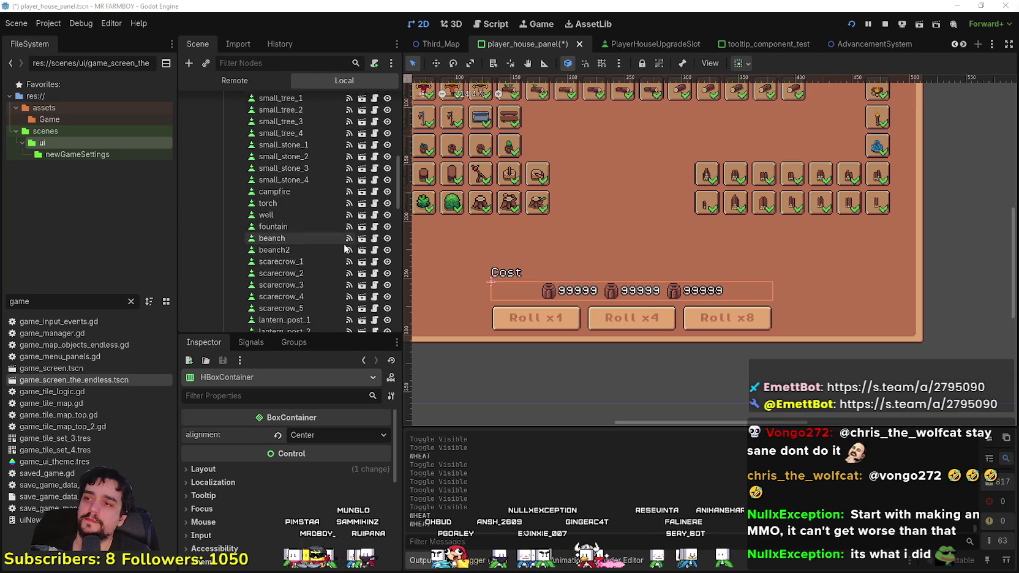
{"action": "scroll", "coordinate": [331, 240], "scroll_direction": "up", "scroll_amount": 6}
{"action": "left_click", "coordinate": [237, 289]}
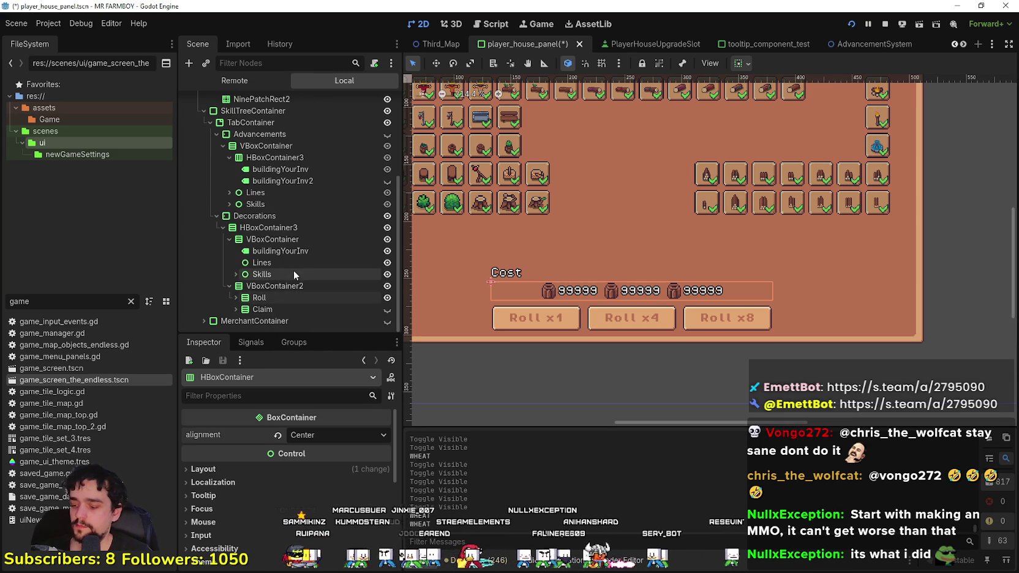
{"action": "scroll", "coordinate": [570, 221], "scroll_direction": "down", "scroll_amount": 4}
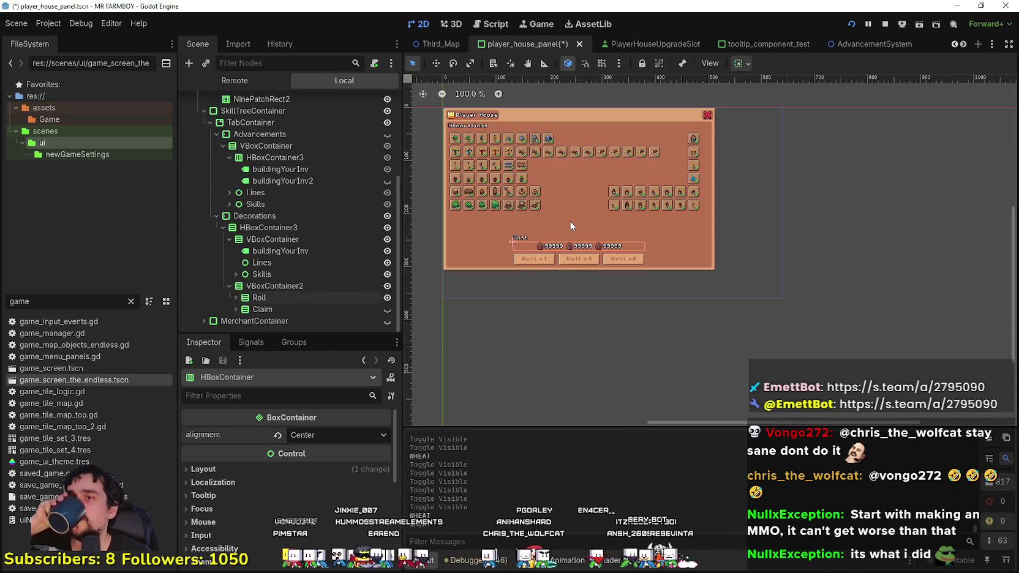
{"action": "scroll", "coordinate": [570, 220], "scroll_direction": "up", "scroll_amount": 3}
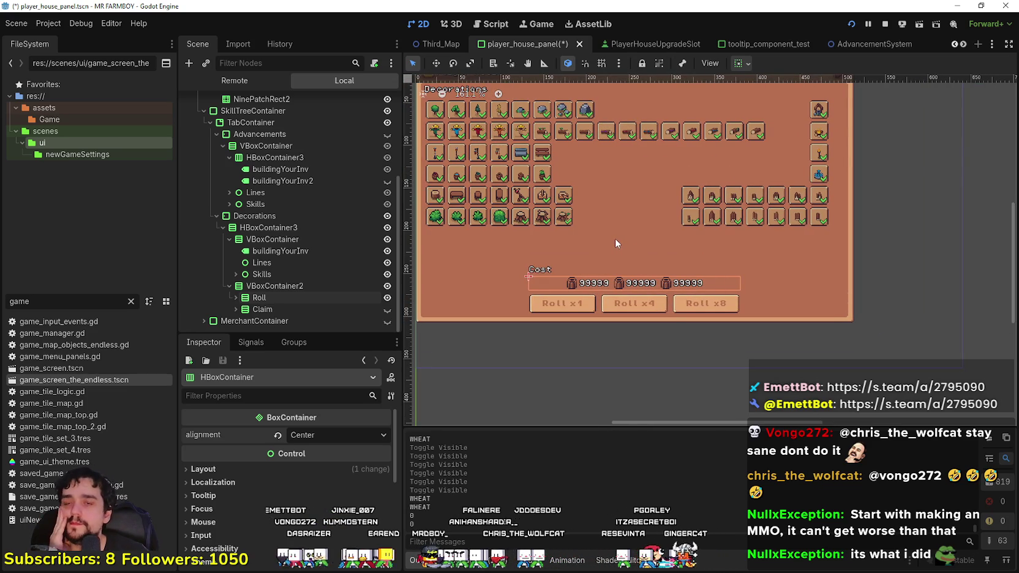
{"action": "scroll", "coordinate": [615, 238], "scroll_direction": "down", "scroll_amount": 1}
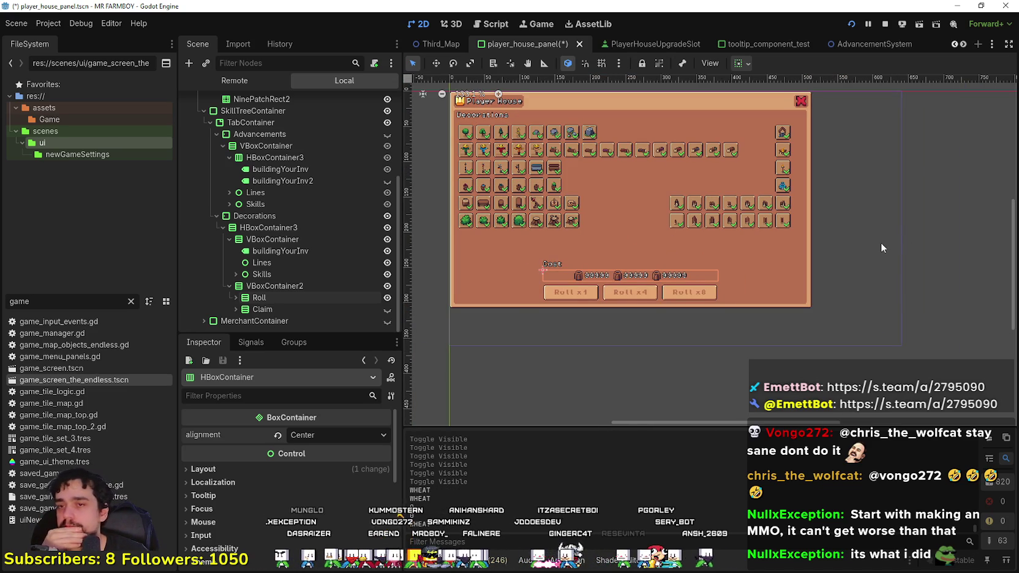
{"action": "left_click", "coordinate": [837, 239]}
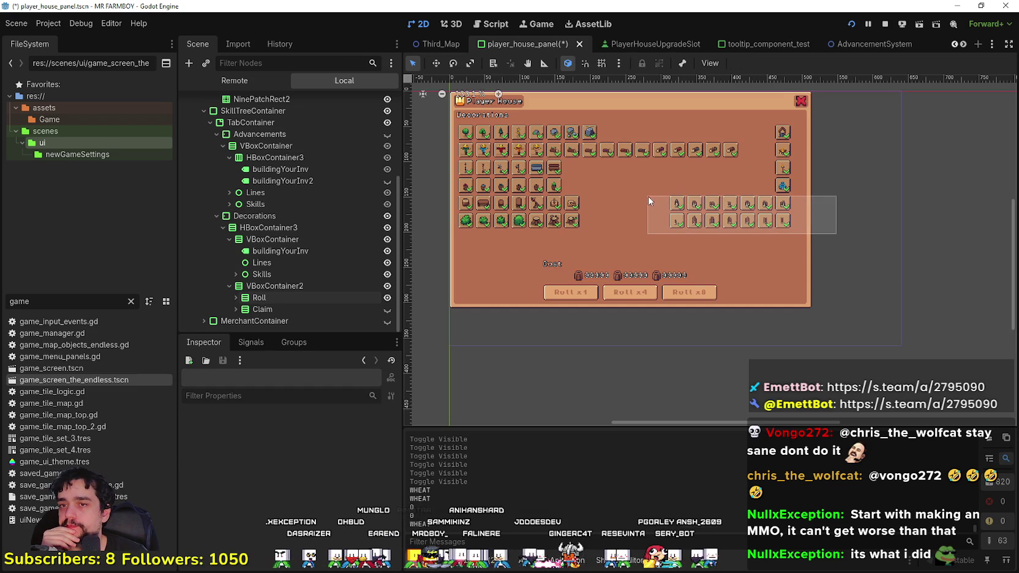
{"action": "scroll", "coordinate": [585, 316], "scroll_direction": "up", "scroll_amount": 2}
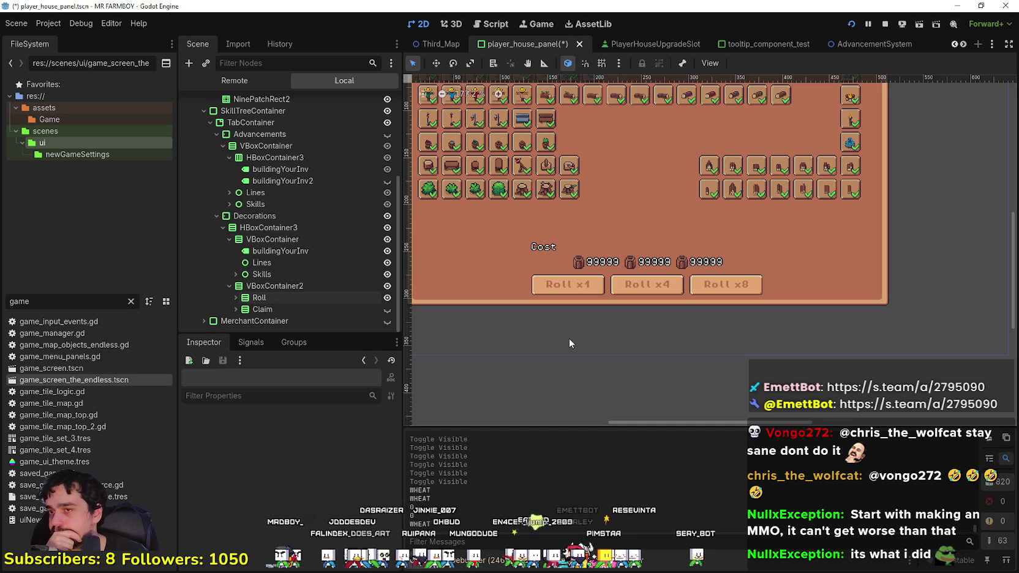
- Try 'Rolls' as the Roll label's text, briefly hiding the coin cost row
{"action": "left_click", "coordinate": [272, 286]}
{"action": "left_click", "coordinate": [236, 297]}
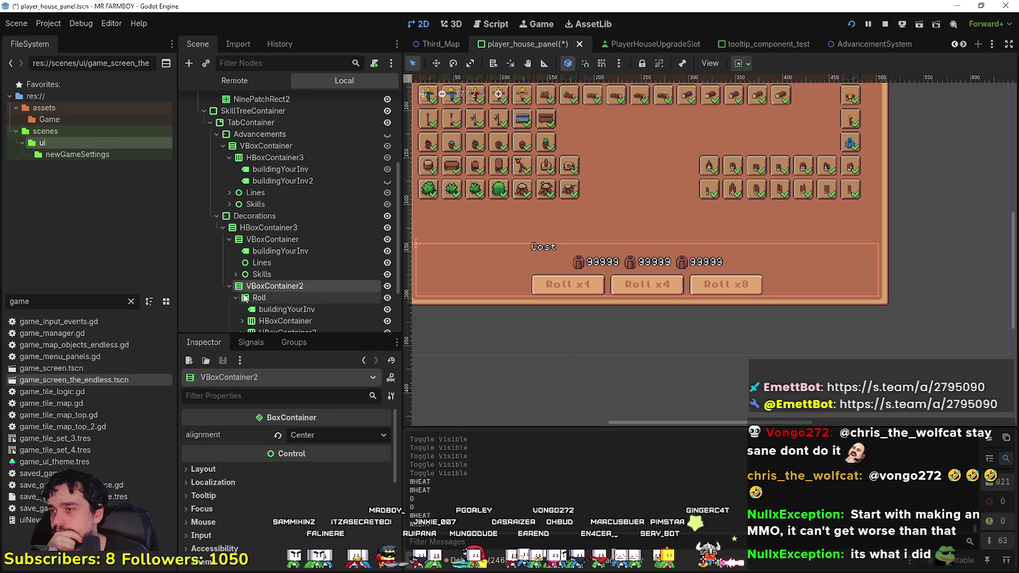
{"action": "scroll", "coordinate": [289, 257], "scroll_direction": "down", "scroll_amount": 3}
{"action": "left_click", "coordinate": [289, 240]}
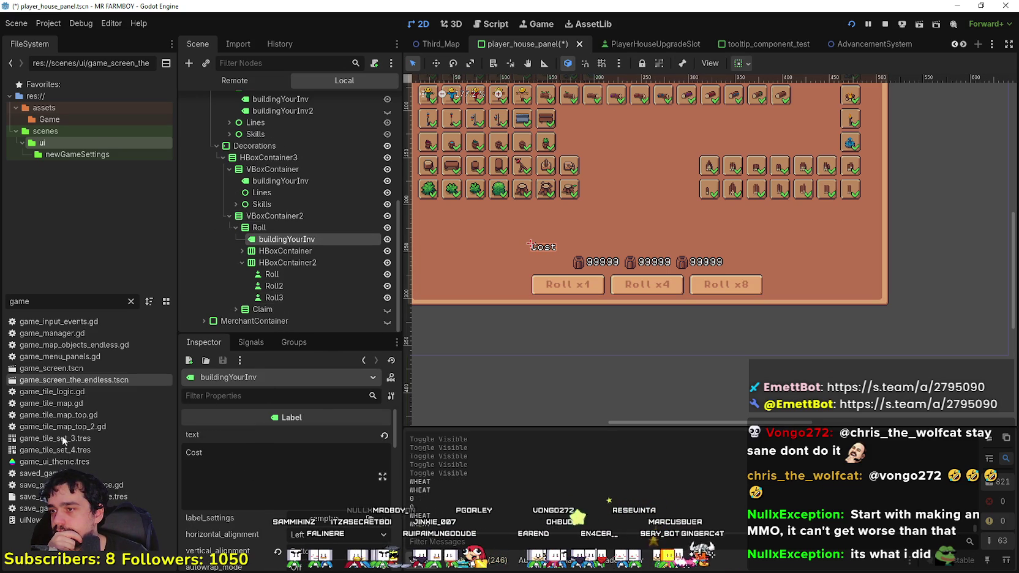
{"action": "type", "text": "Rolls"}
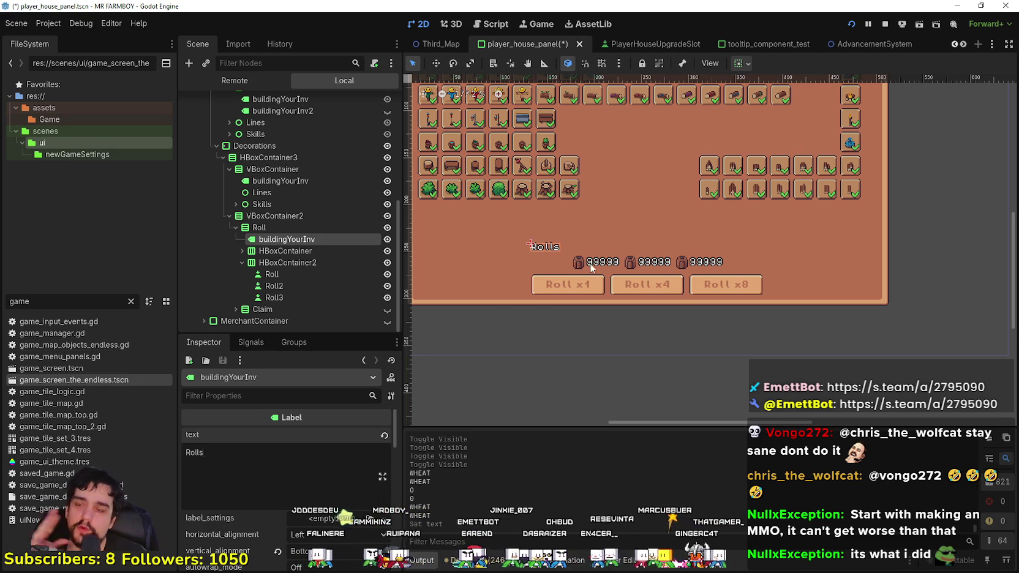
{"action": "scroll", "coordinate": [583, 264], "scroll_direction": "up", "scroll_amount": 2}
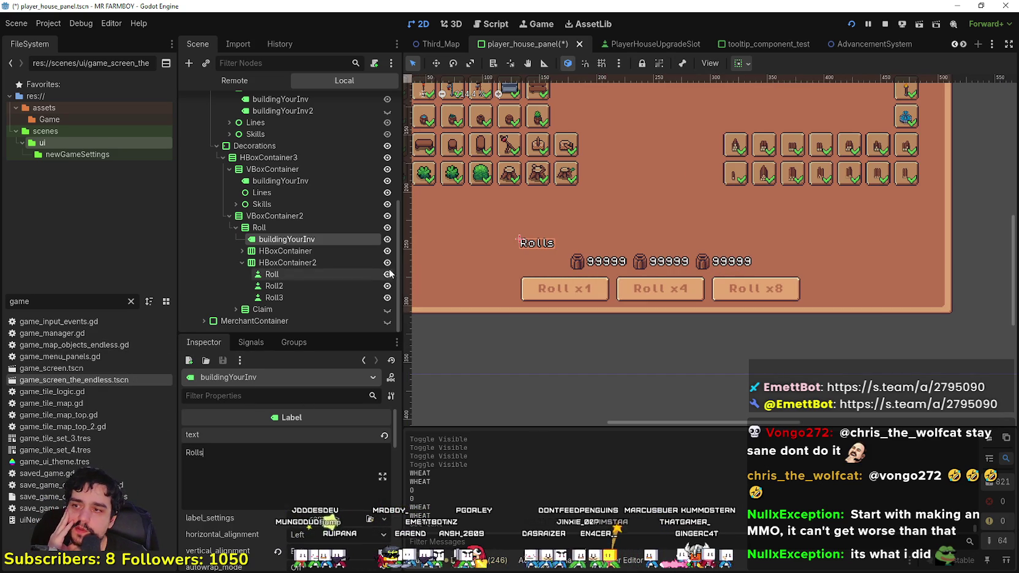
{"action": "left_click", "coordinate": [387, 251]}
{"action": "scroll", "coordinate": [698, 281], "scroll_direction": "down", "scroll_amount": 4}
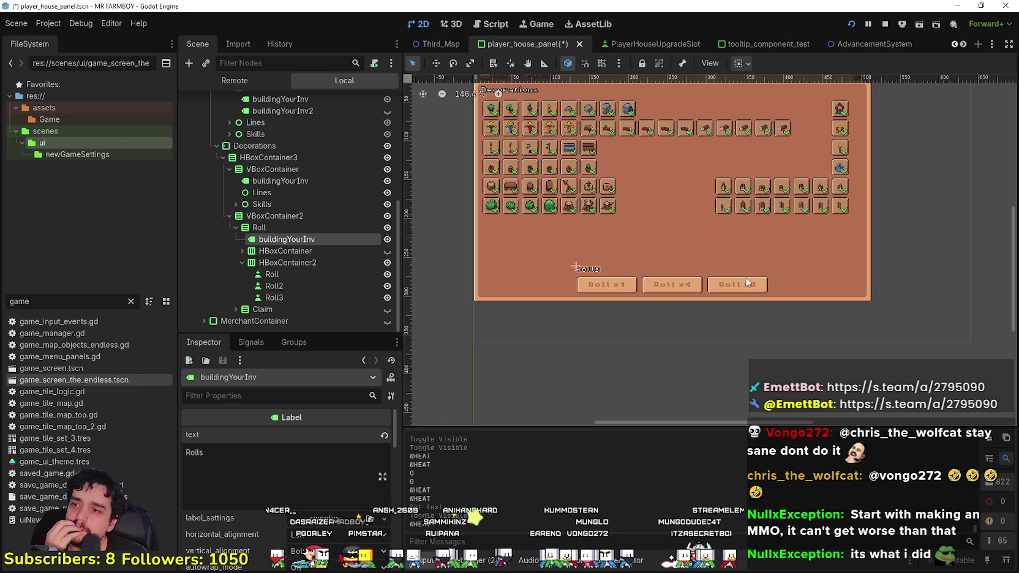
{"action": "scroll", "coordinate": [623, 300], "scroll_direction": "up", "scroll_amount": 2}
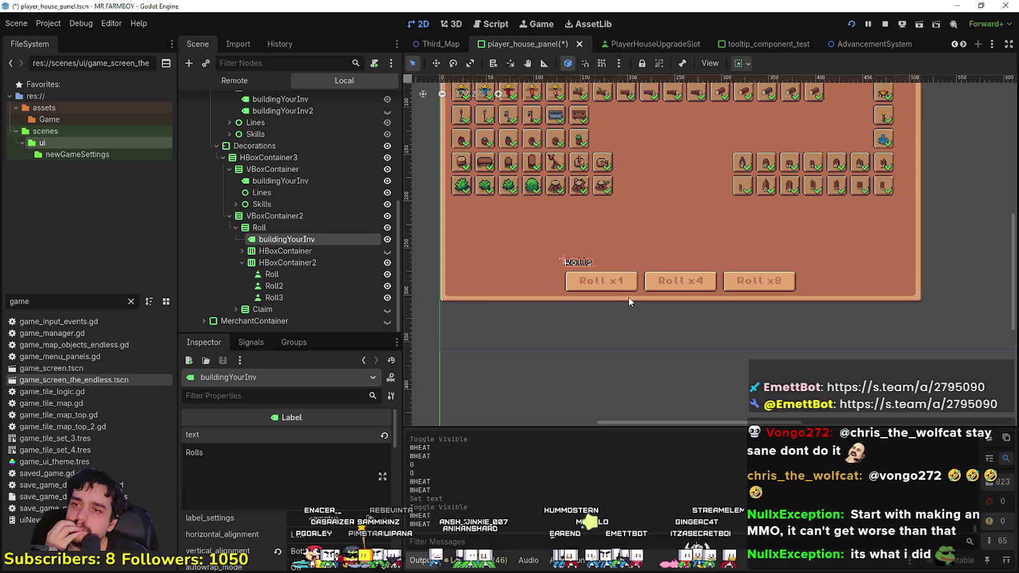
{"action": "scroll", "coordinate": [626, 296], "scroll_direction": "down", "scroll_amount": 2}
{"action": "scroll", "coordinate": [624, 296], "scroll_direction": "up", "scroll_amount": 1}
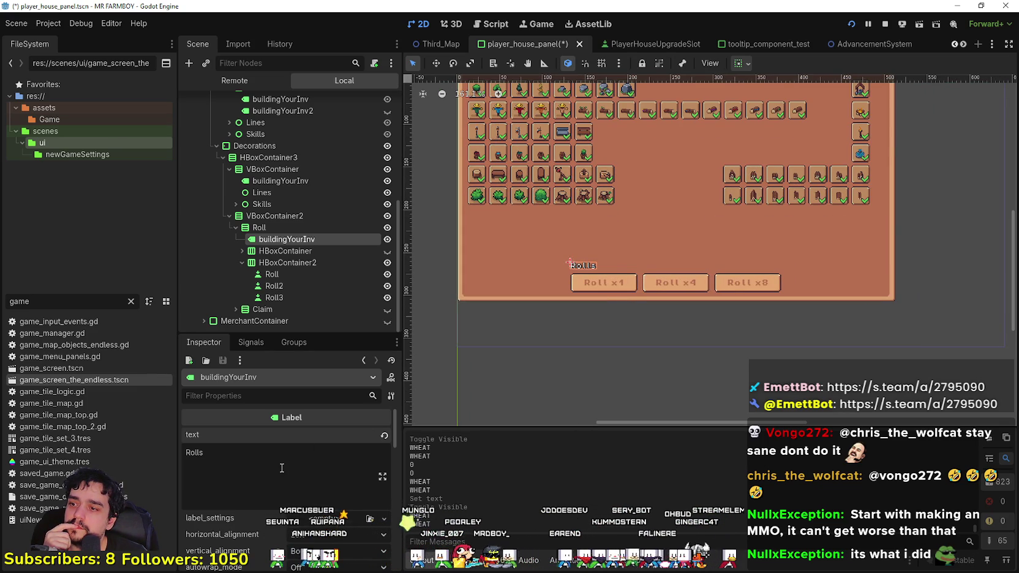
{"action": "left_click", "coordinate": [388, 251]}
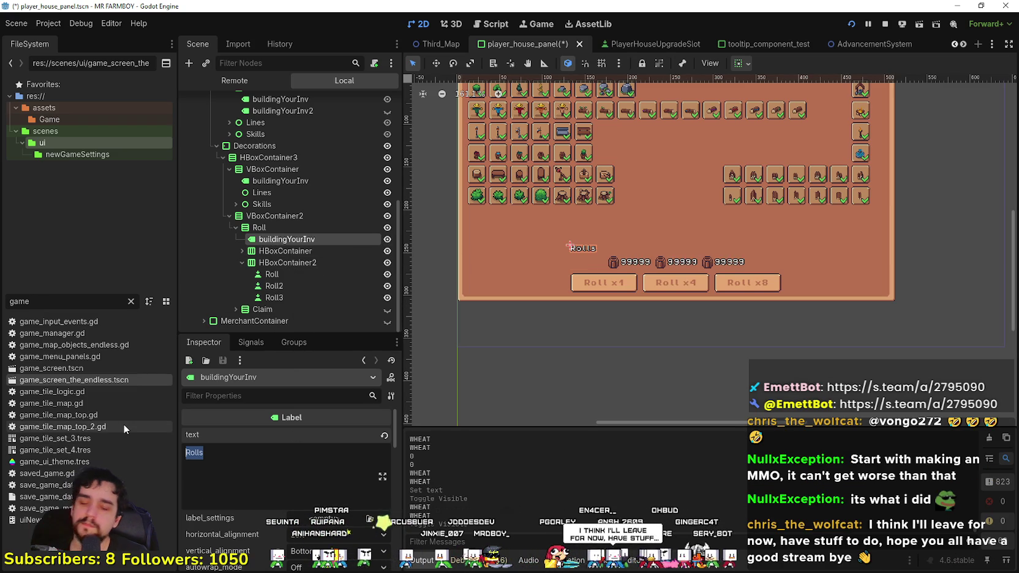
- Replace the label's text with 'Cost'
{"action": "key", "text": "ctrl+a"}
{"action": "type", "text": "Tost"}
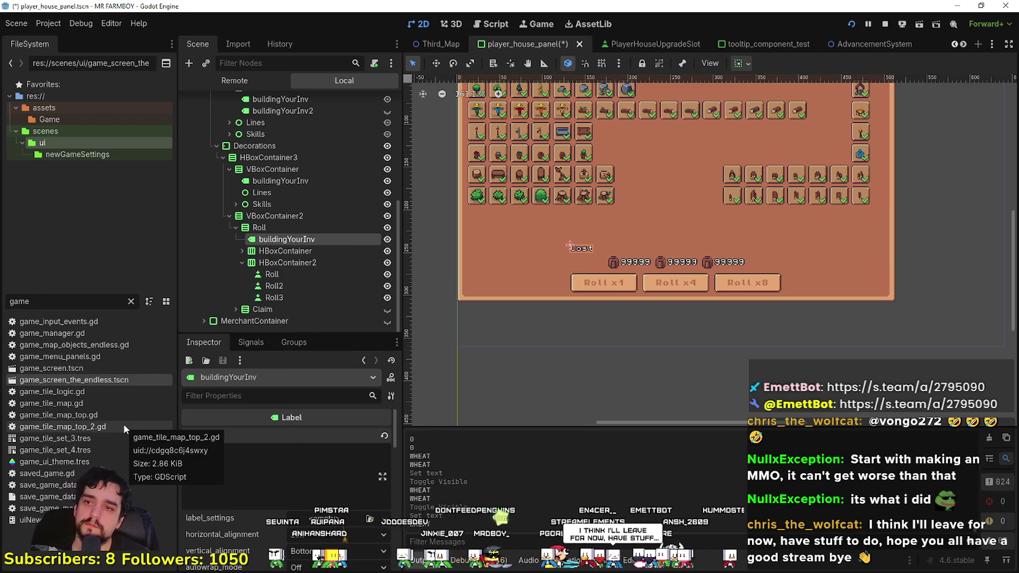
{"action": "left_click", "coordinate": [282, 263]}
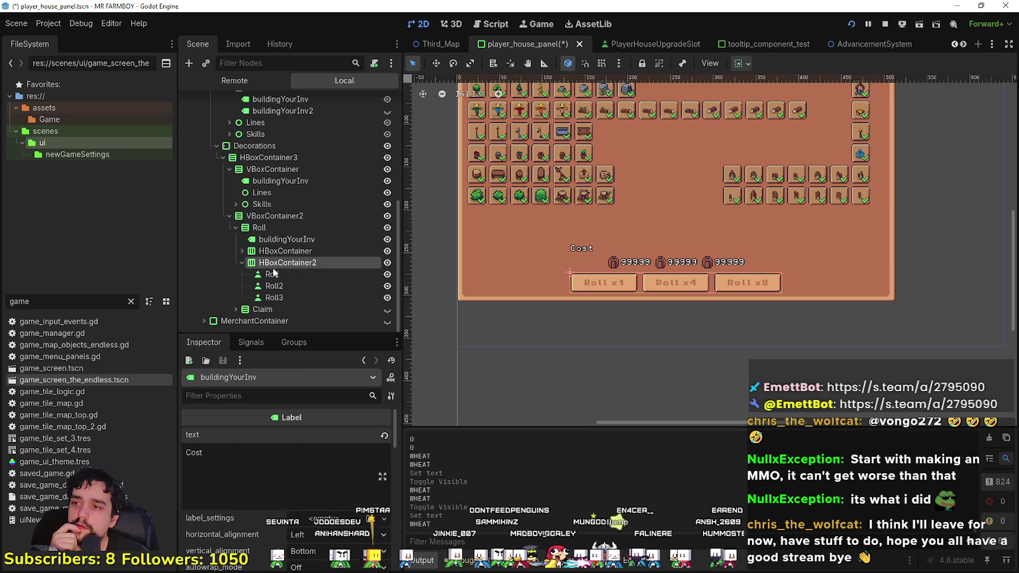
- Inspect the Roll x1, x4 and x8 buttons' settings
{"action": "left_click", "coordinate": [277, 275]}
{"action": "left_click", "coordinate": [282, 287]}
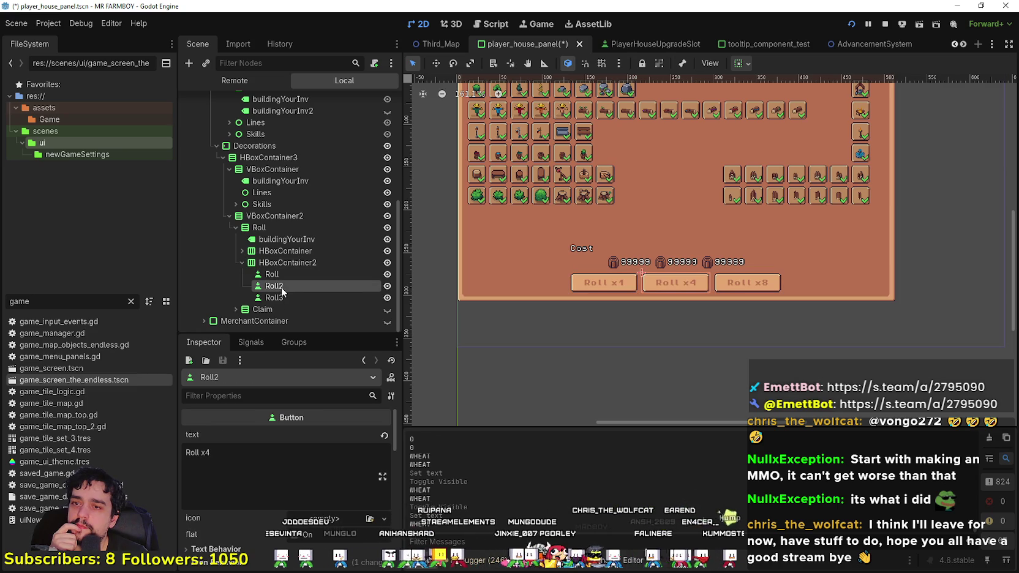
{"action": "left_click", "coordinate": [294, 297]}
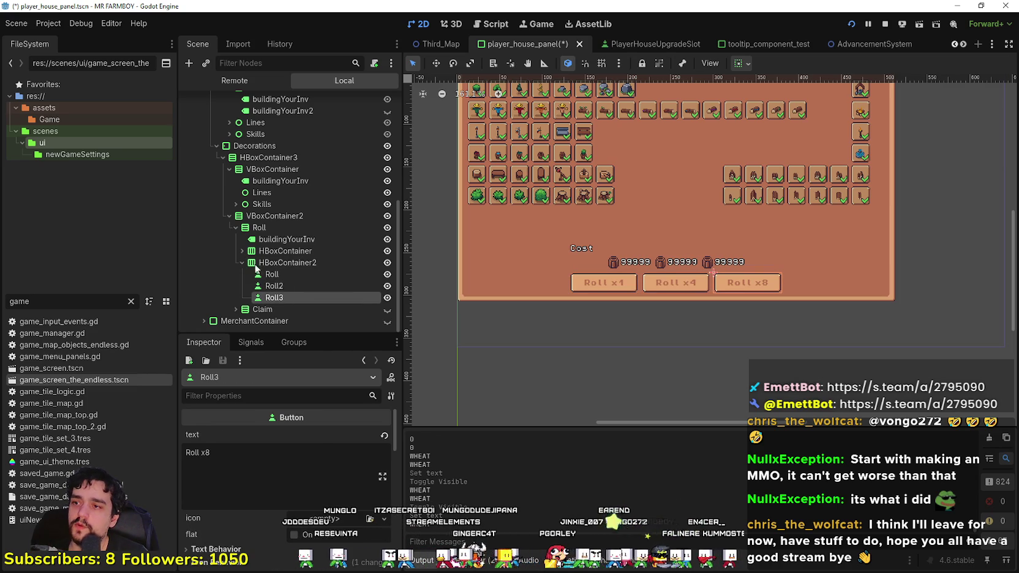
{"action": "left_click", "coordinate": [243, 263]}
{"action": "left_click", "coordinate": [276, 298]}
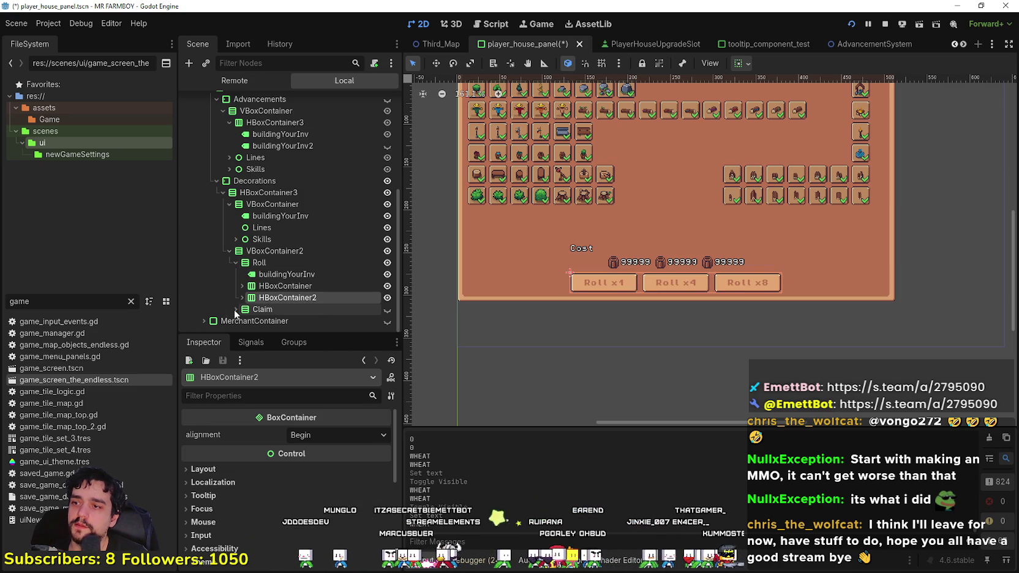
- Copy the ClaimRoll button and paste it into the Roll container
{"action": "left_click", "coordinate": [236, 309]}
{"action": "scroll", "coordinate": [270, 306], "scroll_direction": "down", "scroll_amount": 1}
{"action": "right_click", "coordinate": [276, 311]}
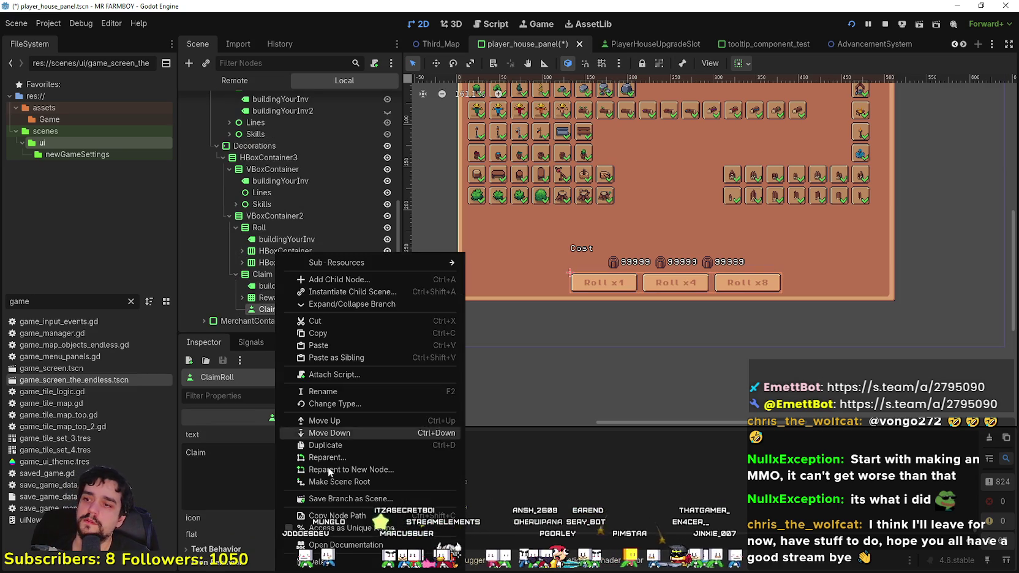
{"action": "left_click", "coordinate": [323, 339]}
{"action": "left_click", "coordinate": [263, 228]}
{"action": "right_click", "coordinate": [269, 231]}
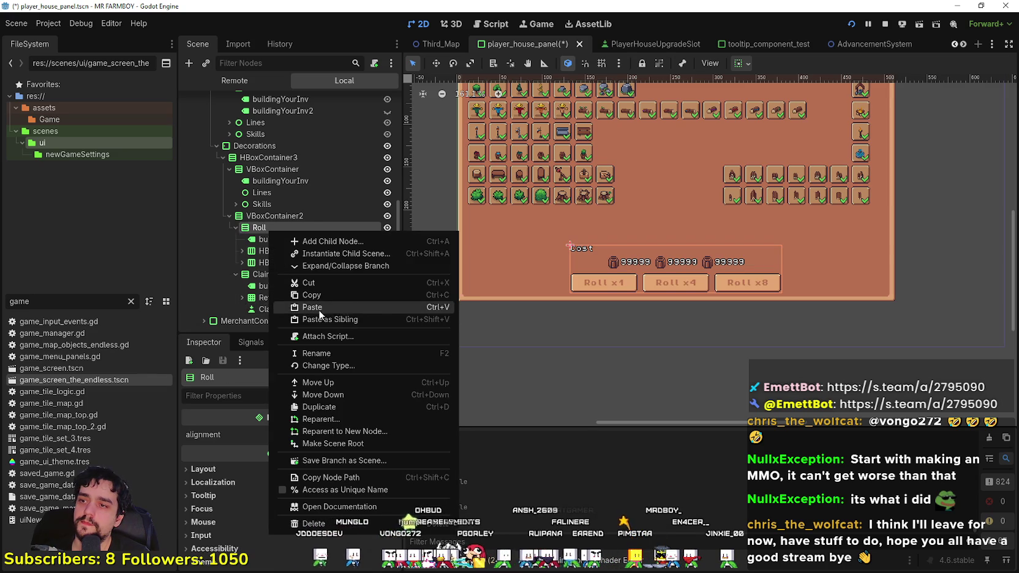
{"action": "left_click", "coordinate": [313, 307]}
- Change the pasted button's text to 'Roll Choice'
{"action": "scroll", "coordinate": [441, 297], "scroll_direction": "up", "scroll_amount": 2}
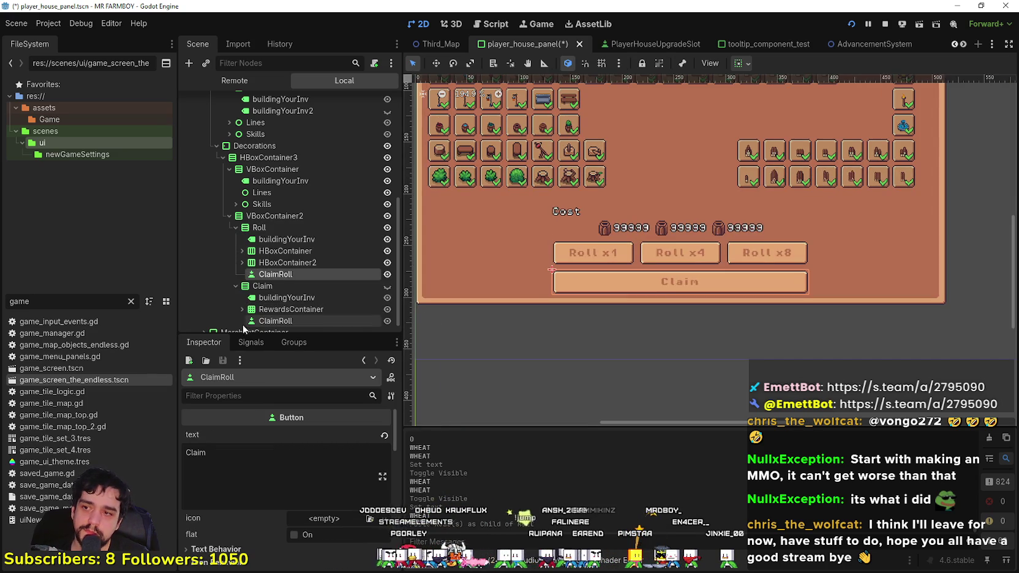
{"action": "double_click", "coordinate": [197, 453]}
{"action": "type", "text": "Ro"}
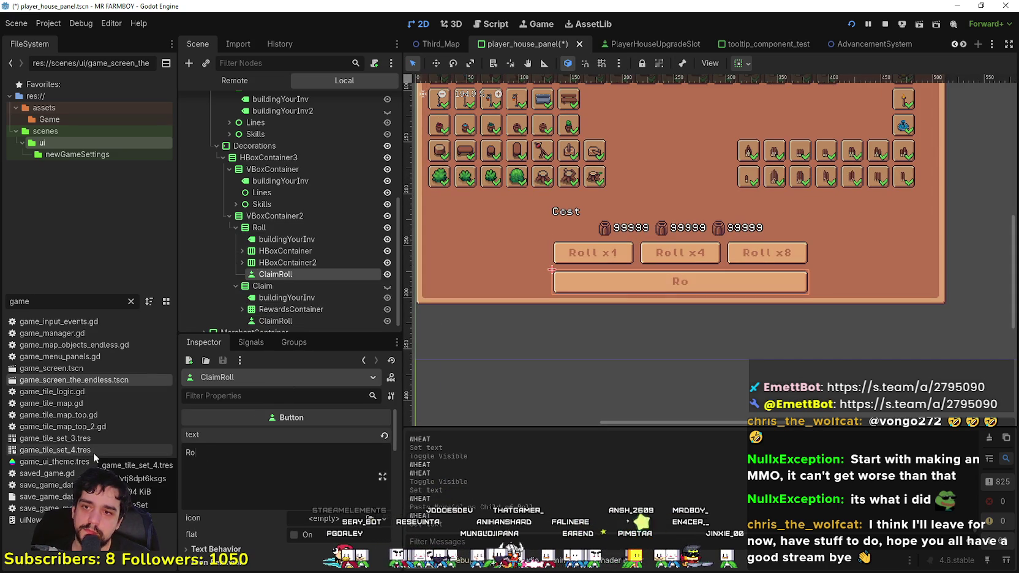
{"action": "type", "text": "ll Choice"}
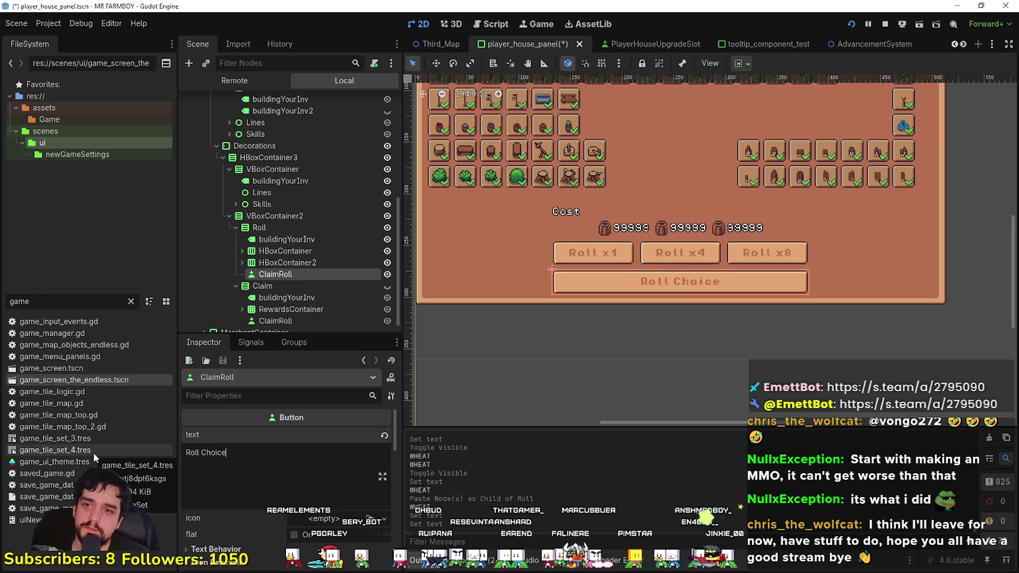
{"action": "scroll", "coordinate": [722, 86], "scroll_direction": "up", "scroll_amount": 2}
{"action": "scroll", "coordinate": [515, 247], "scroll_direction": "down", "scroll_amount": 6}
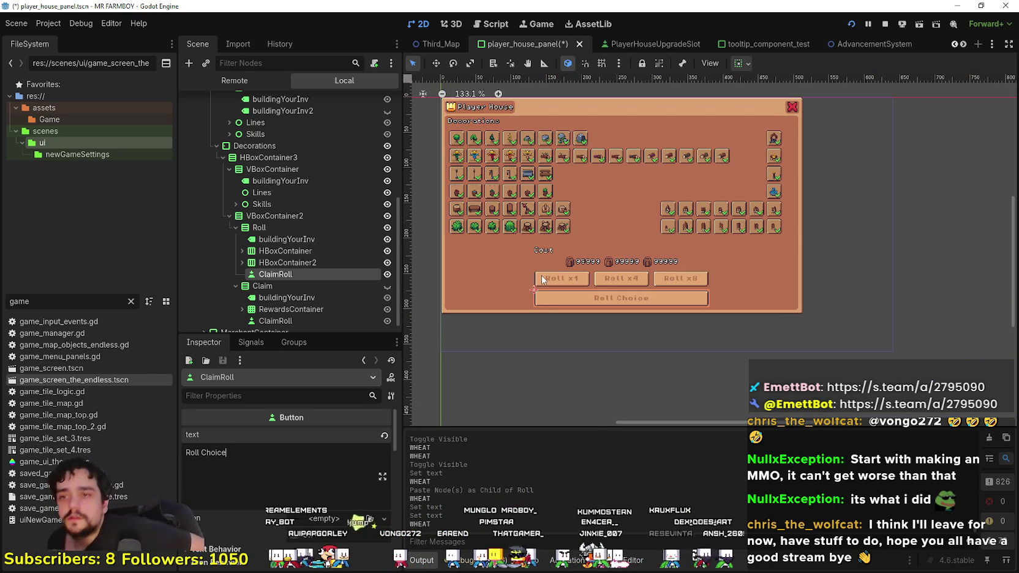
{"action": "scroll", "coordinate": [667, 269], "scroll_direction": "up", "scroll_amount": 4}
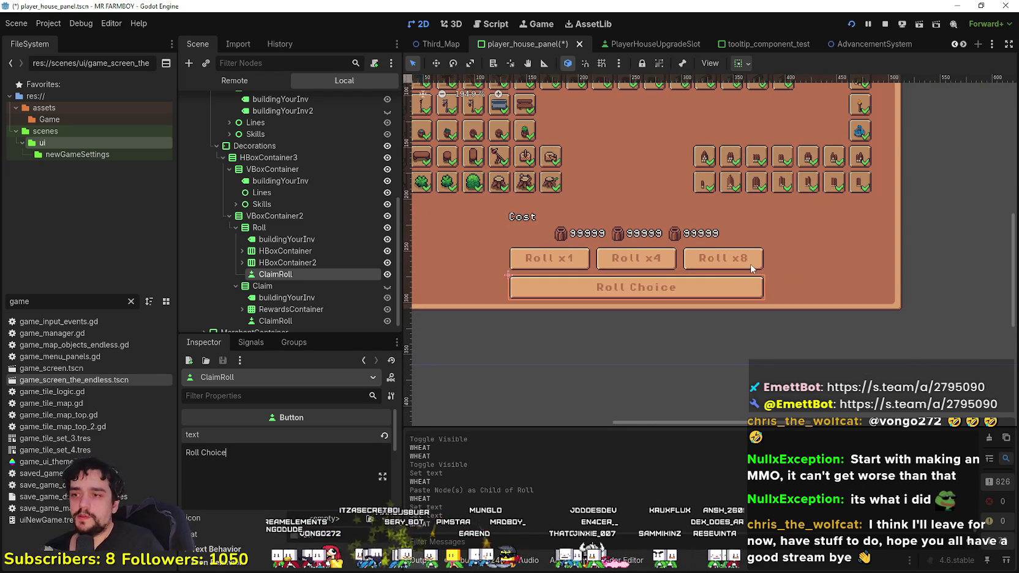
{"action": "scroll", "coordinate": [740, 253], "scroll_direction": "up", "scroll_amount": 1}
{"action": "scroll", "coordinate": [723, 255], "scroll_direction": "down", "scroll_amount": 2}
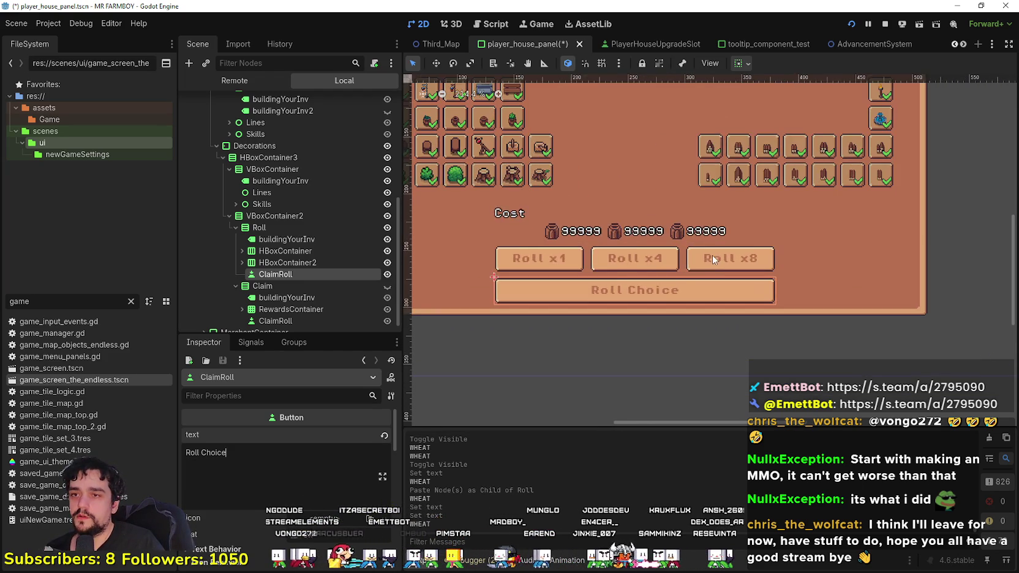
{"action": "scroll", "coordinate": [710, 251], "scroll_direction": "down", "scroll_amount": 3}
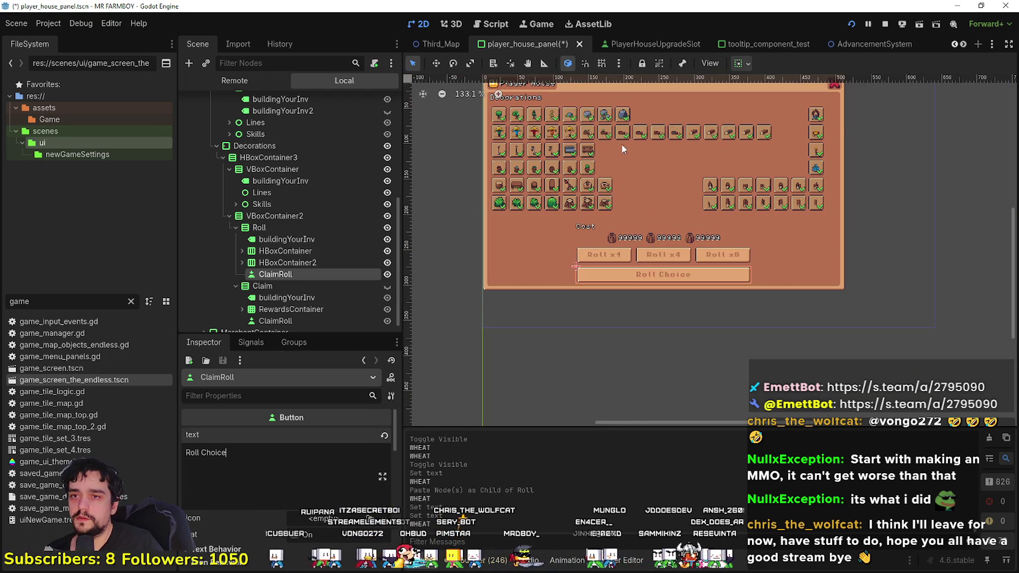
{"action": "scroll", "coordinate": [665, 252], "scroll_direction": "up", "scroll_amount": 3}
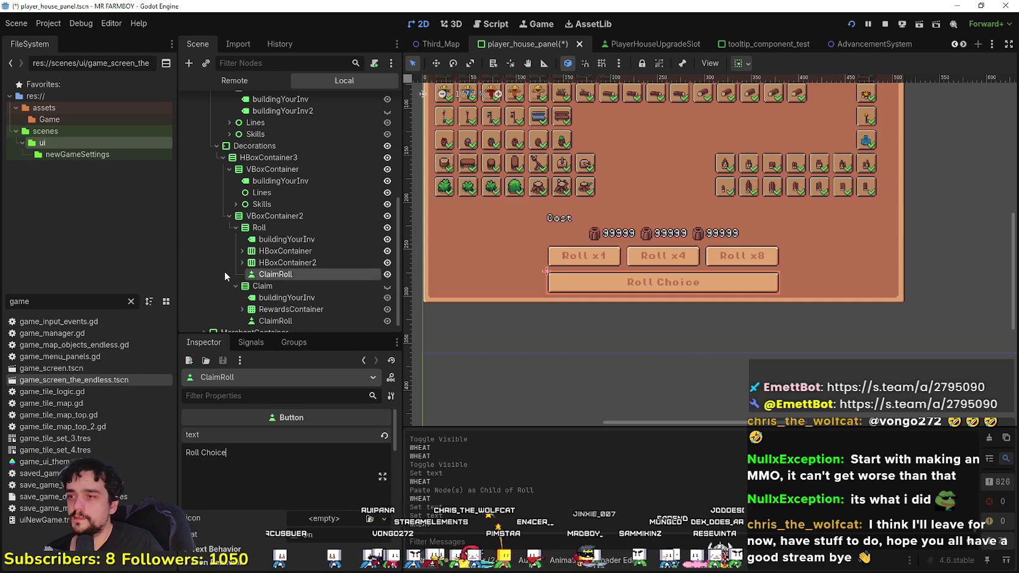
{"action": "scroll", "coordinate": [220, 269], "scroll_direction": "down", "scroll_amount": 1}
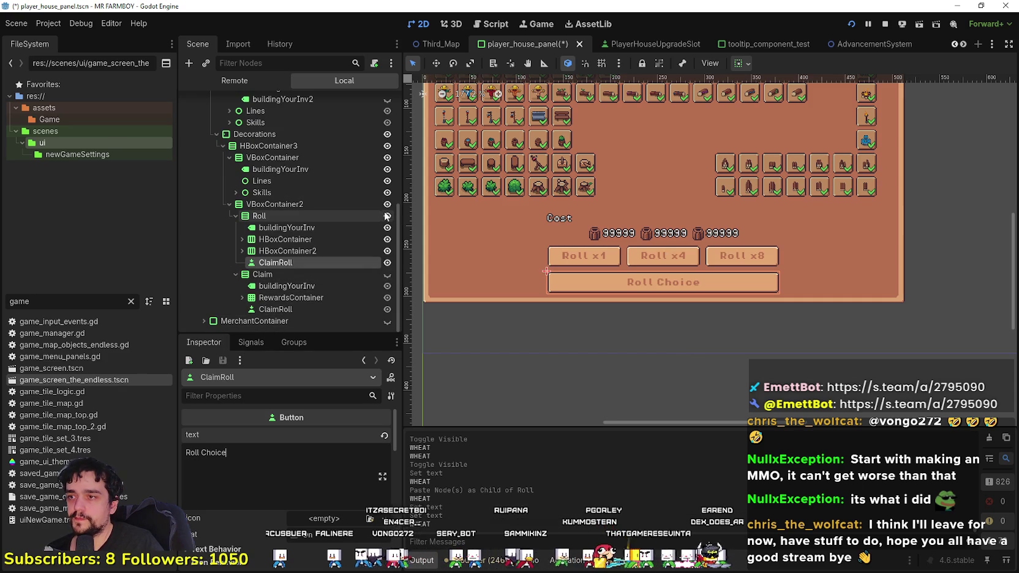
{"action": "left_click", "coordinate": [276, 215]}
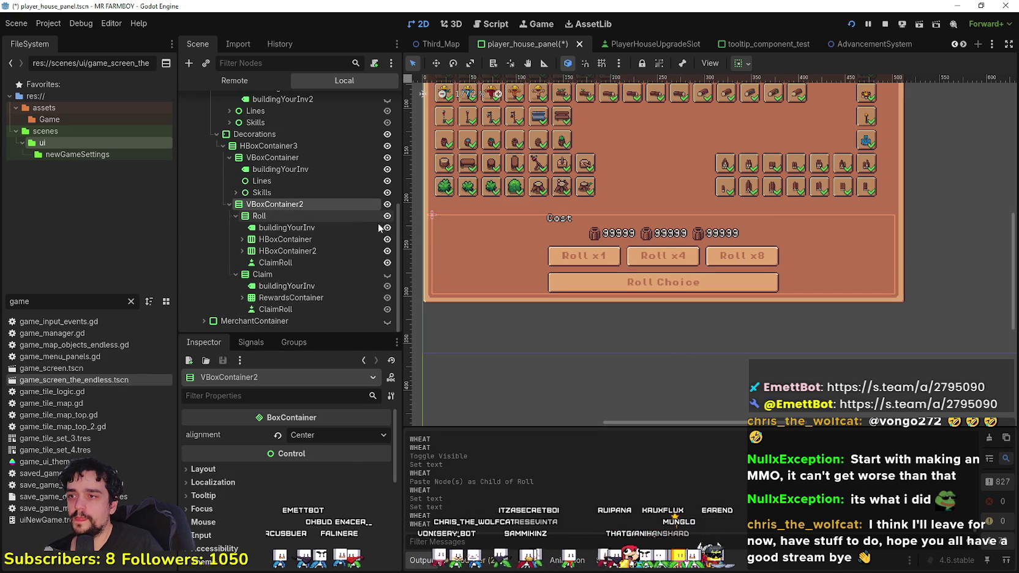
- Hide the Roll section, show Claim, and duplicate reward slot PanelContainer2
{"action": "left_click", "coordinate": [236, 215]}
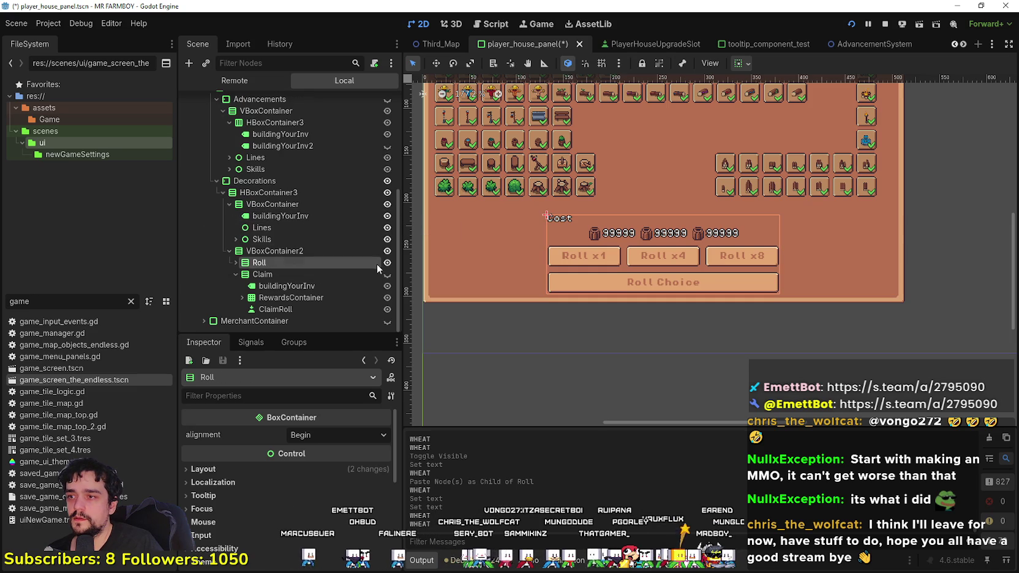
{"action": "left_click", "coordinate": [388, 262]}
{"action": "left_click", "coordinate": [388, 275]}
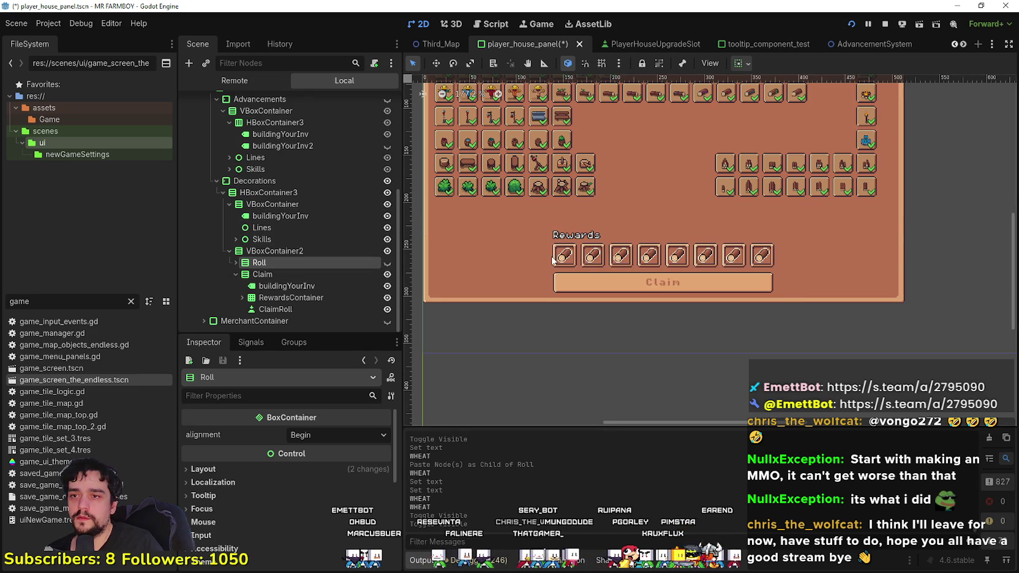
{"action": "left_click", "coordinate": [243, 298]}
{"action": "left_click", "coordinate": [293, 285]}
{"action": "left_click", "coordinate": [298, 205]}
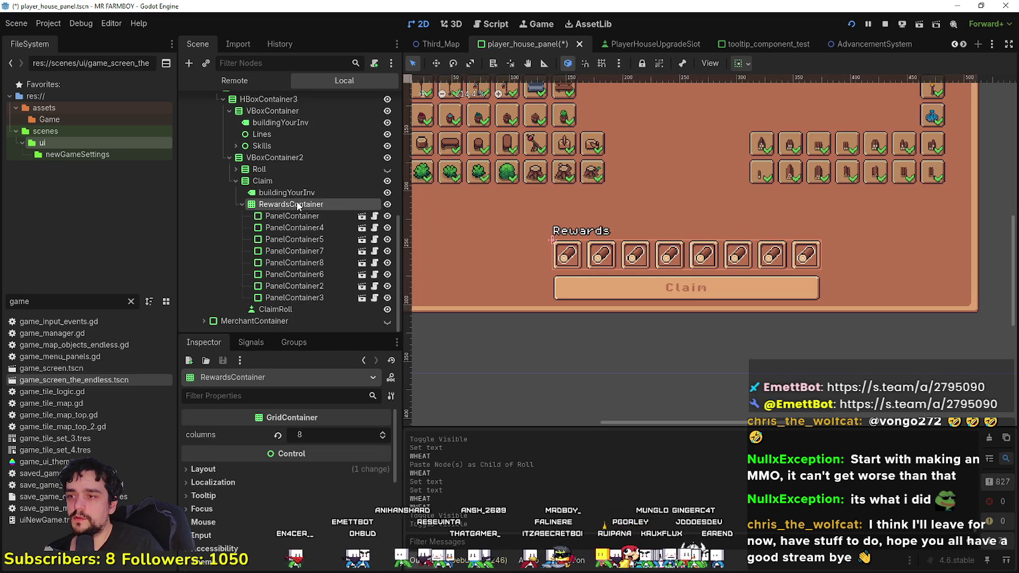
{"action": "left_click", "coordinate": [294, 286]}
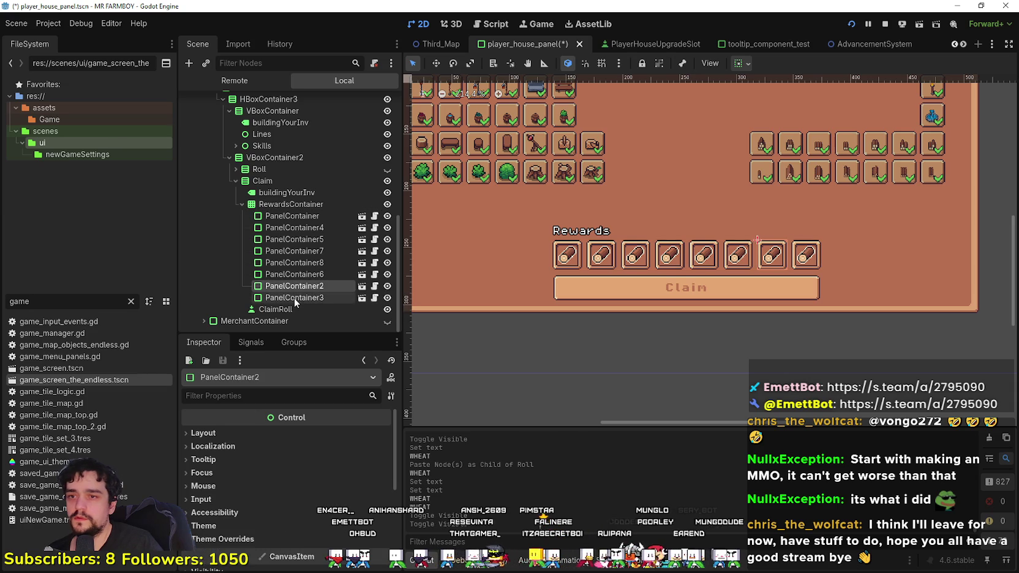
{"action": "key", "text": "ctrl+d"}
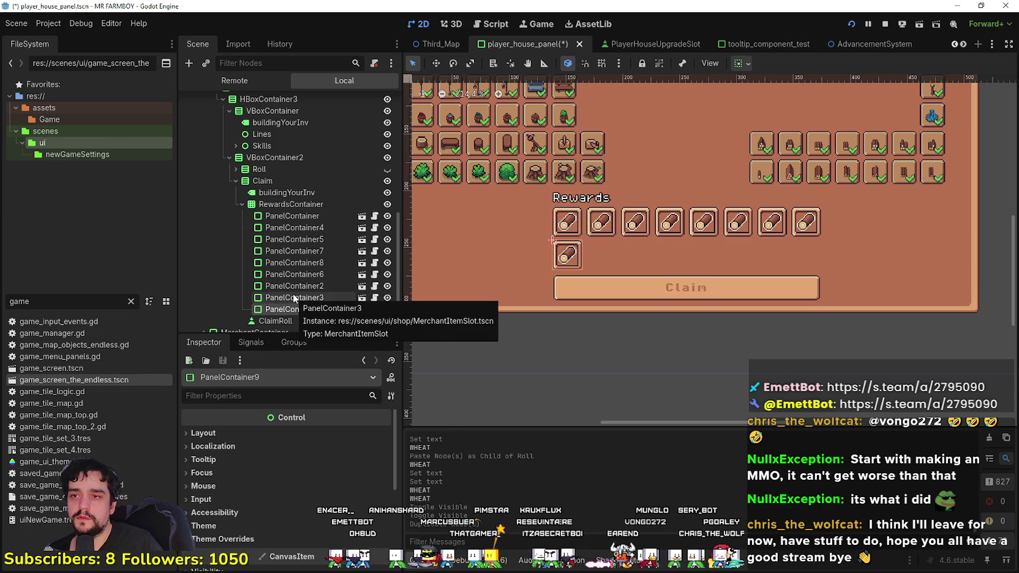
{"action": "scroll", "coordinate": [704, 242], "scroll_direction": "down", "scroll_amount": 3}
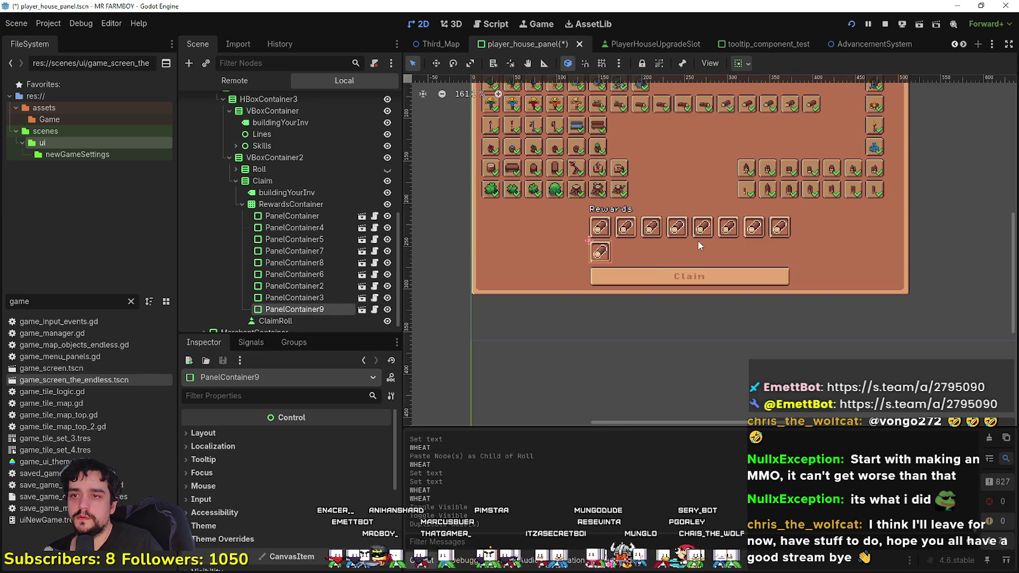
- Raise the Rewards grid's column count and duplicate the last reward slot twice
{"action": "left_click", "coordinate": [311, 206]}
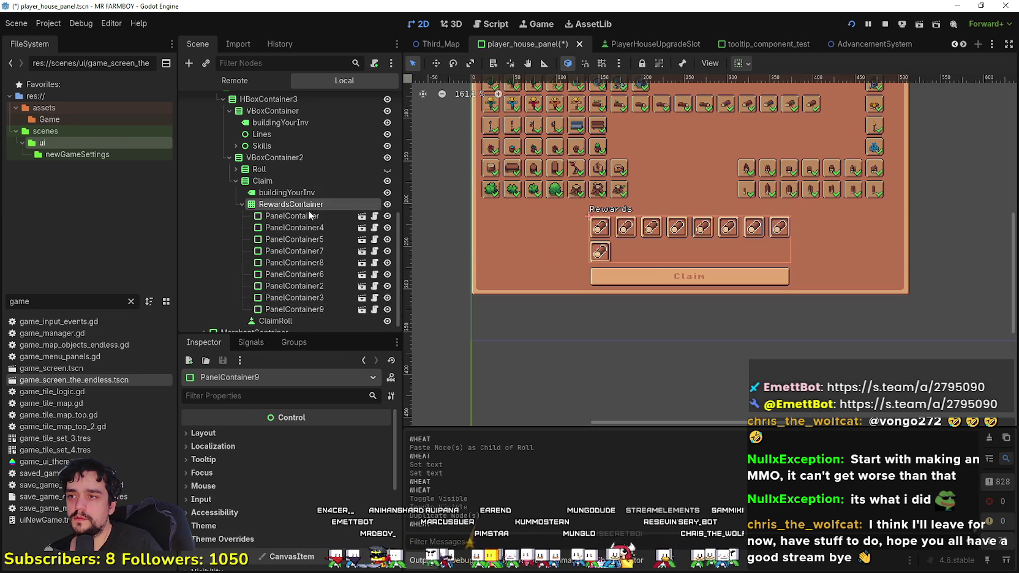
{"action": "left_click", "coordinate": [381, 435]}
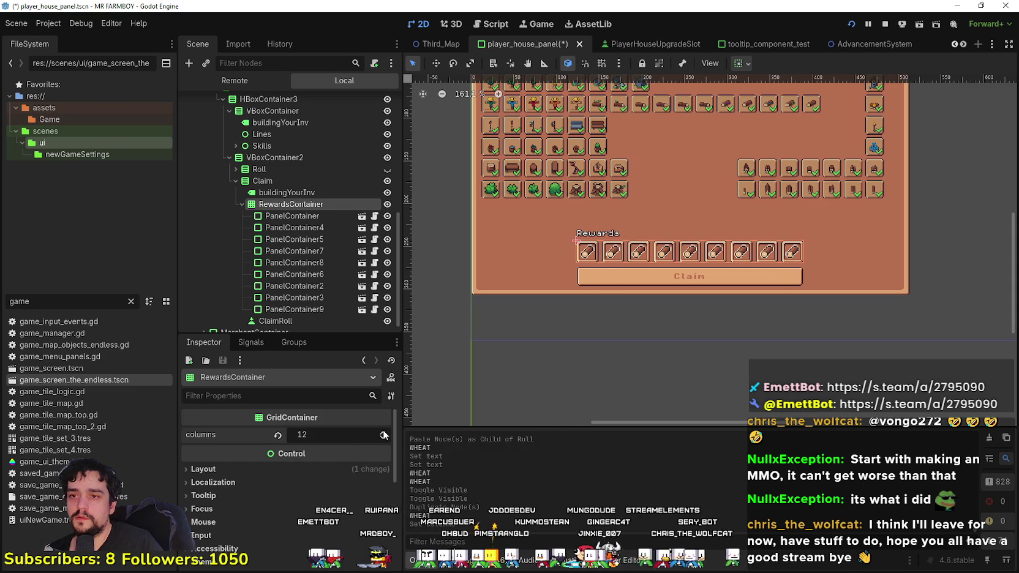
{"action": "left_click", "coordinate": [316, 310]}
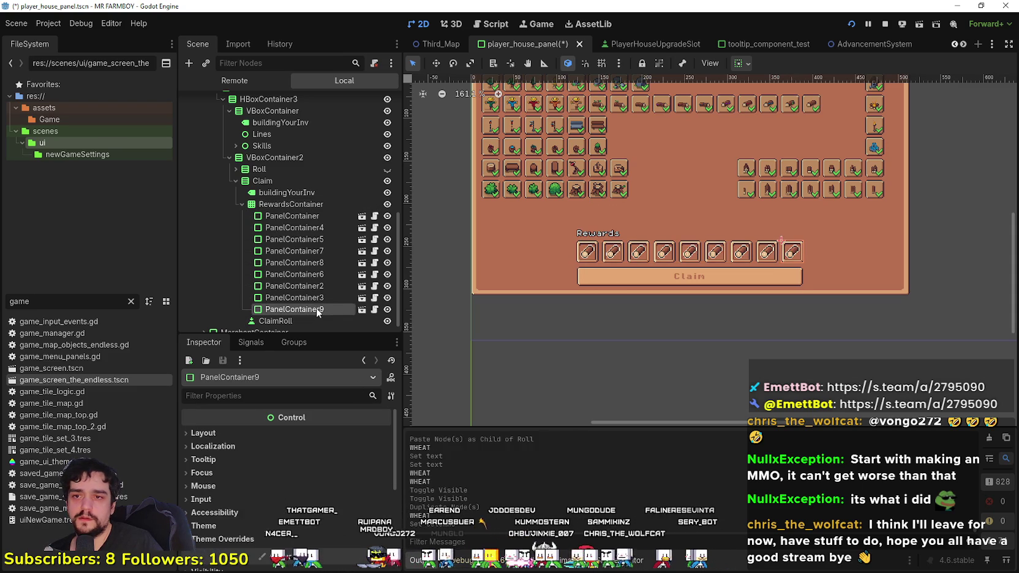
{"action": "key", "text": "ctrl+d"}
{"action": "key", "text": "ctrl+d"}
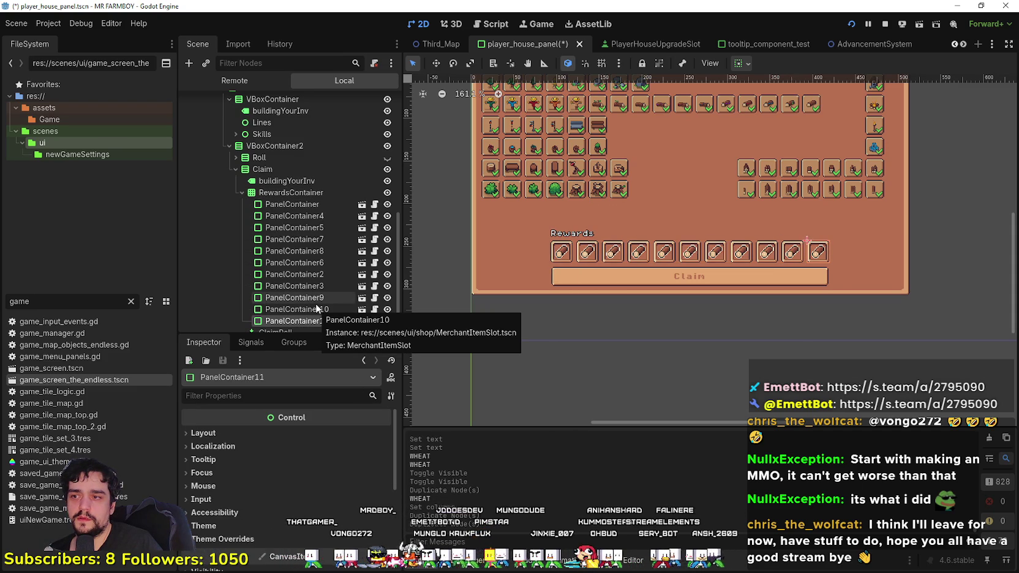
{"action": "key", "text": "ctrl+d"}
{"action": "key", "text": "ctrl+d"}
{"action": "key", "text": "ctrl+d"}
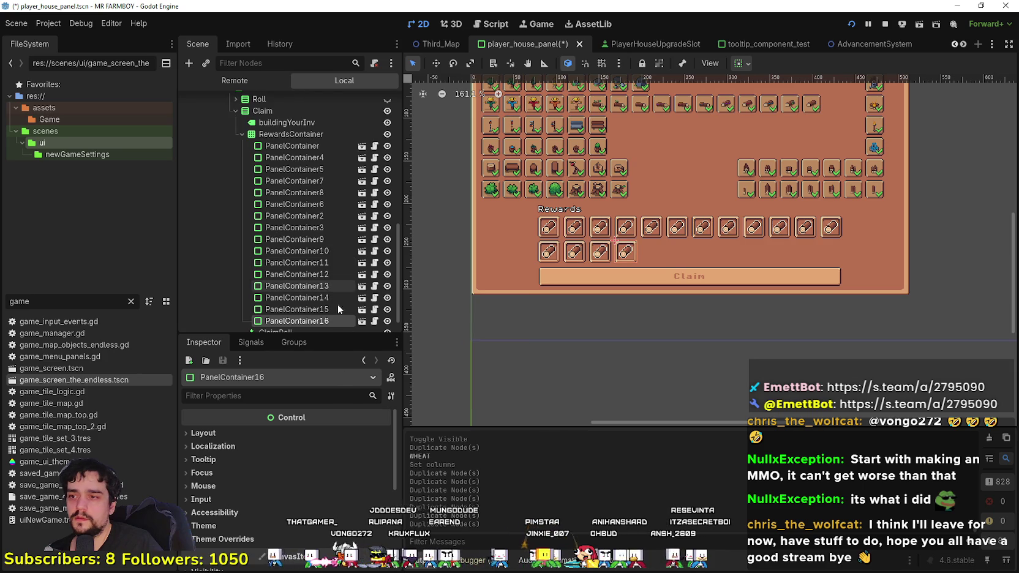
{"action": "scroll", "coordinate": [334, 205], "scroll_direction": "up", "scroll_amount": 3}
- Set RewardsContainer to 16 columns and duplicate PanelContainer16 as a 17th slot
{"action": "left_click", "coordinate": [306, 221]}
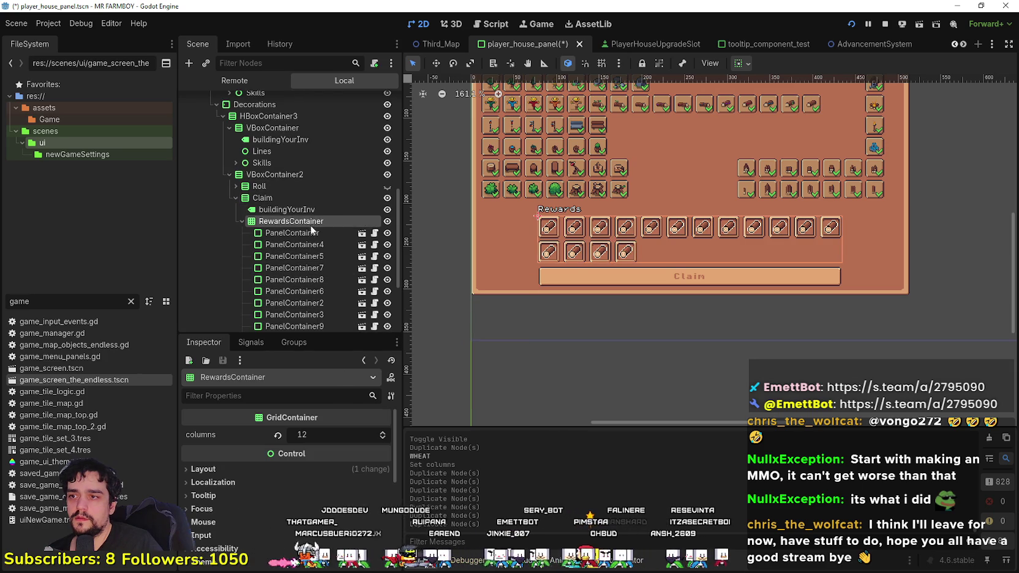
{"action": "left_click", "coordinate": [381, 433]}
{"action": "left_click", "coordinate": [382, 433]}
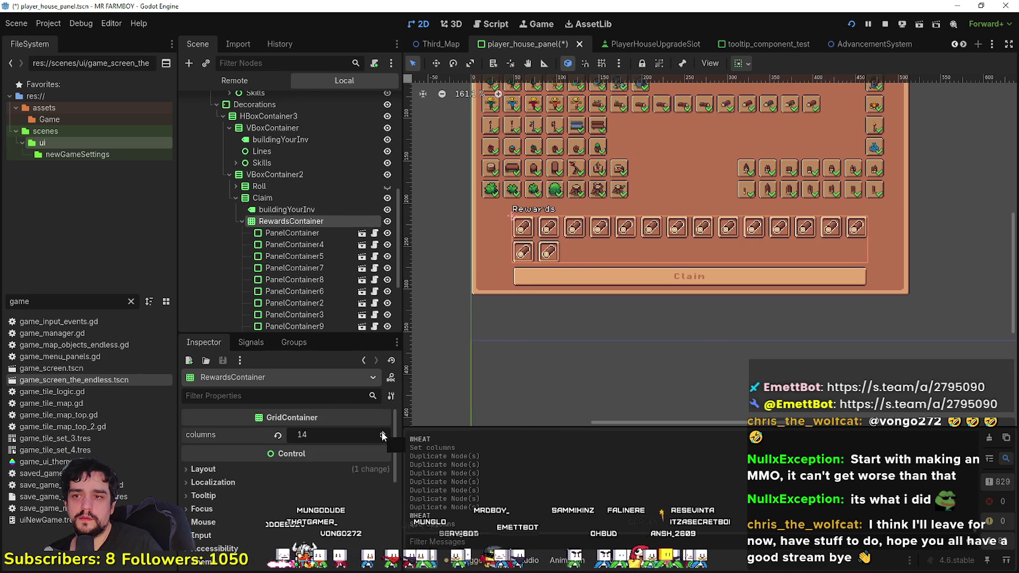
{"action": "left_click", "coordinate": [382, 433]}
{"action": "left_click", "coordinate": [382, 433]}
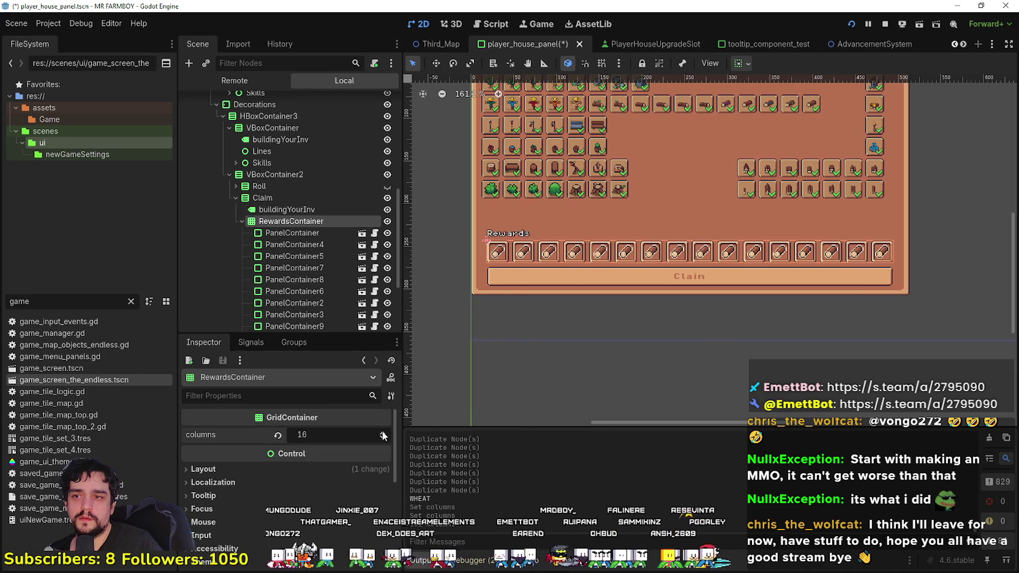
{"action": "scroll", "coordinate": [342, 299], "scroll_direction": "down", "scroll_amount": 5}
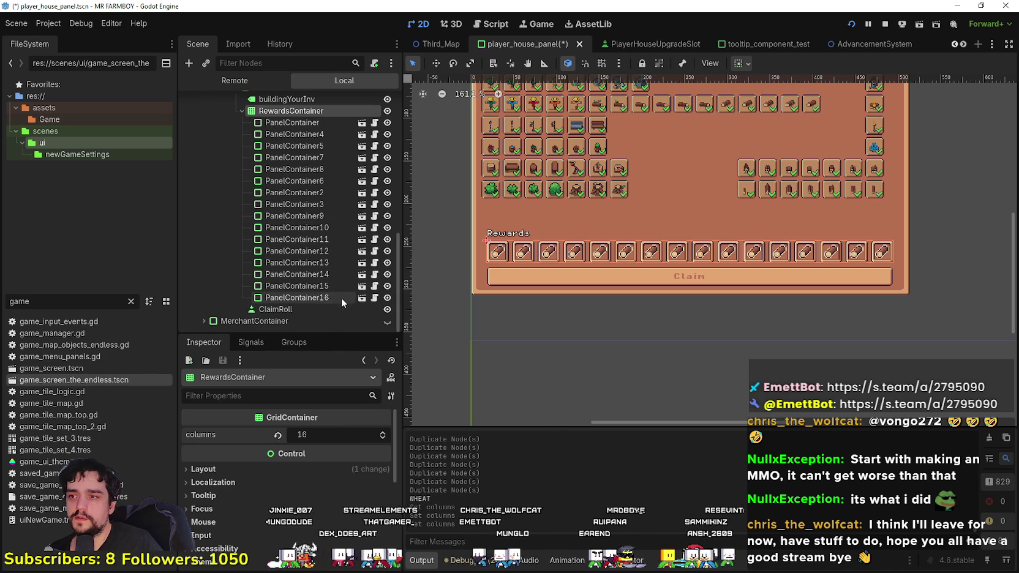
{"action": "left_click", "coordinate": [317, 297]}
{"action": "key", "text": "ctrl+d"}
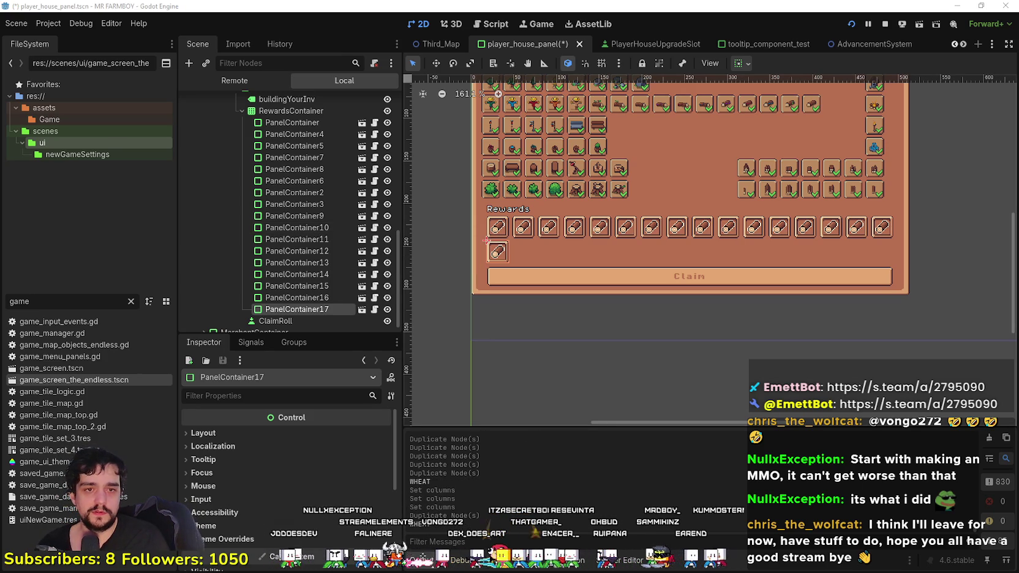
- Work out 16 × 2 in the Calculator, then close it
{"action": "key", "text": "XF86Calculator"}
{"action": "type", "text": "16"}
{"action": "left_click", "coordinate": [559, 283]}
{"action": "type", "text": "2"}
{"action": "left_click", "coordinate": [557, 359]}
{"action": "left_click", "coordinate": [578, 100]}
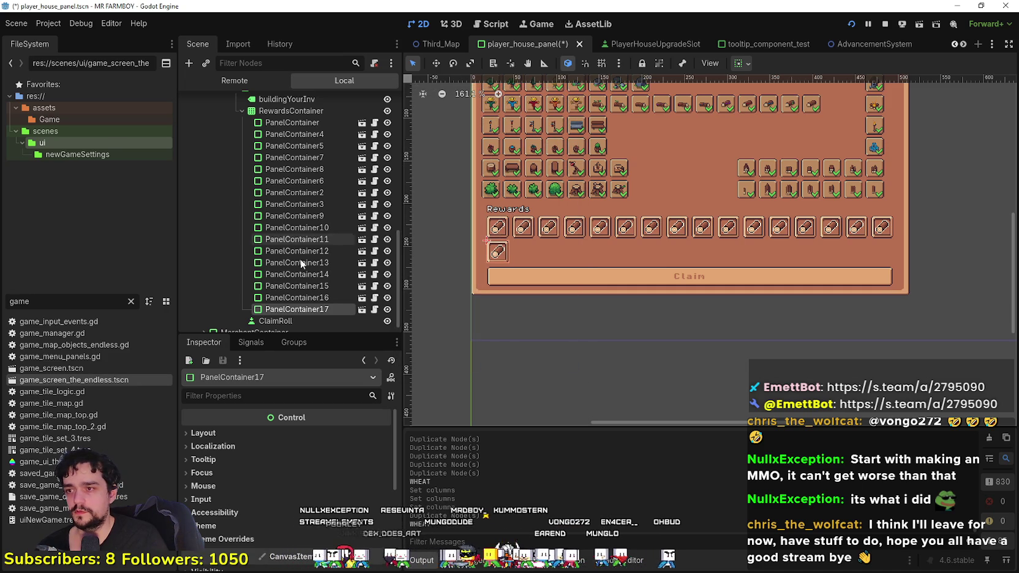
- Collapse RewardsContainer, hide the Claim section and show the Roll section
{"action": "scroll", "coordinate": [299, 264], "scroll_direction": "up", "scroll_amount": 3}
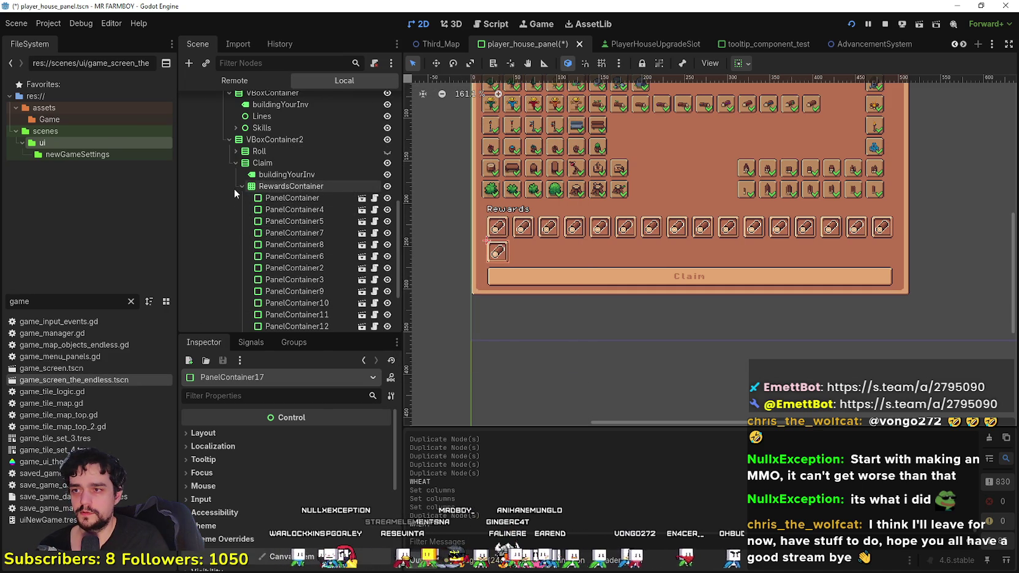
{"action": "left_click", "coordinate": [237, 188]}
{"action": "scroll", "coordinate": [643, 218], "scroll_direction": "up", "scroll_amount": 1}
{"action": "scroll", "coordinate": [643, 218], "scroll_direction": "down", "scroll_amount": 1}
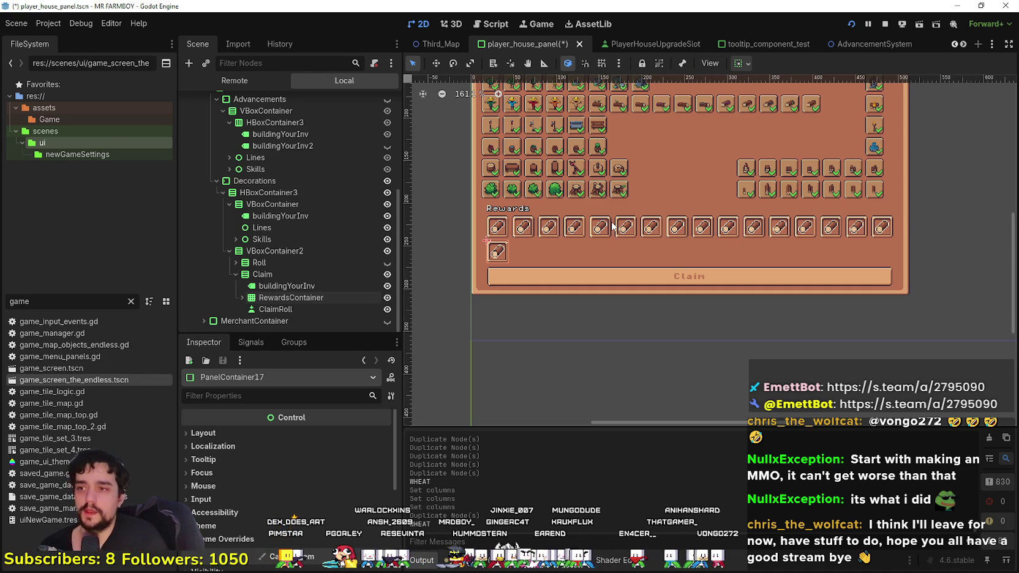
{"action": "scroll", "coordinate": [711, 177], "scroll_direction": "up", "scroll_amount": 3}
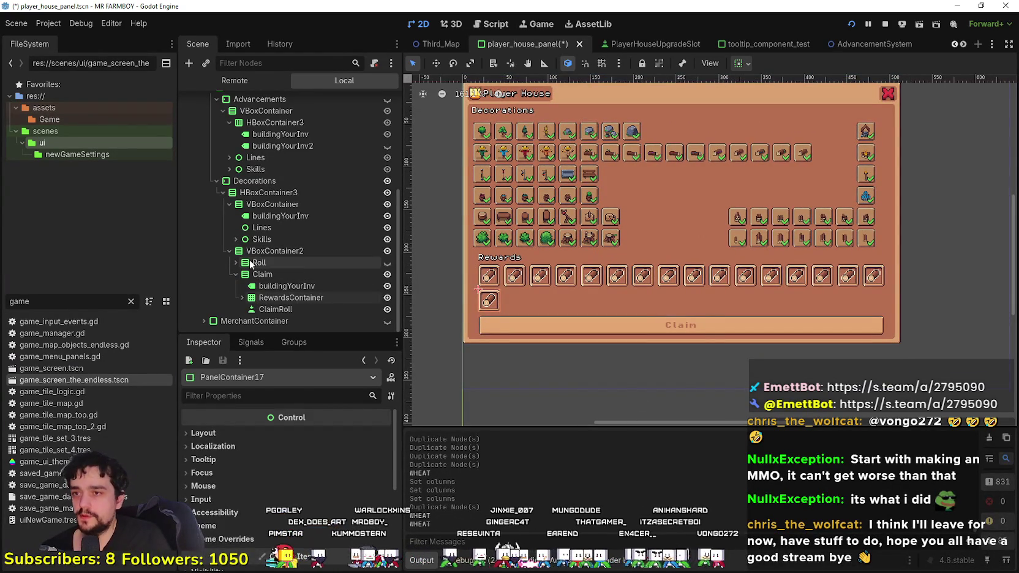
{"action": "left_click", "coordinate": [302, 309]}
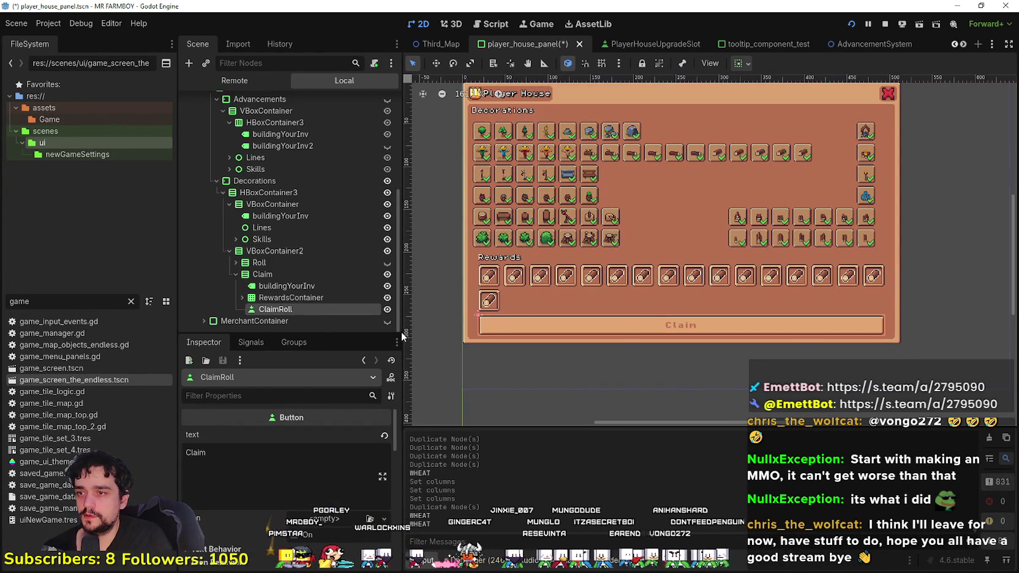
{"action": "scroll", "coordinate": [789, 333], "scroll_direction": "up", "scroll_amount": 1}
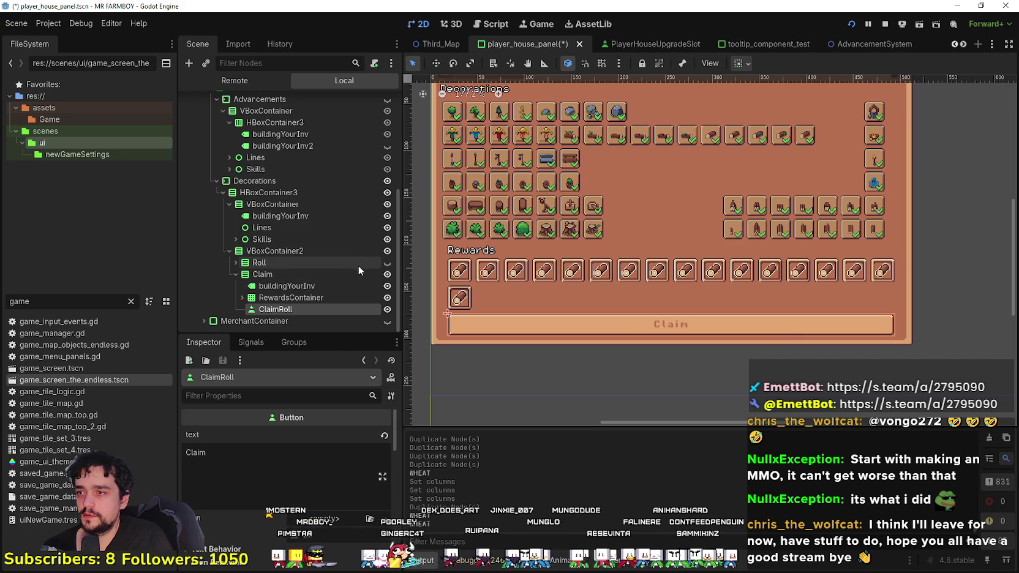
{"action": "left_click", "coordinate": [374, 274]}
{"action": "left_click", "coordinate": [387, 274]}
{"action": "left_click", "coordinate": [387, 262]}
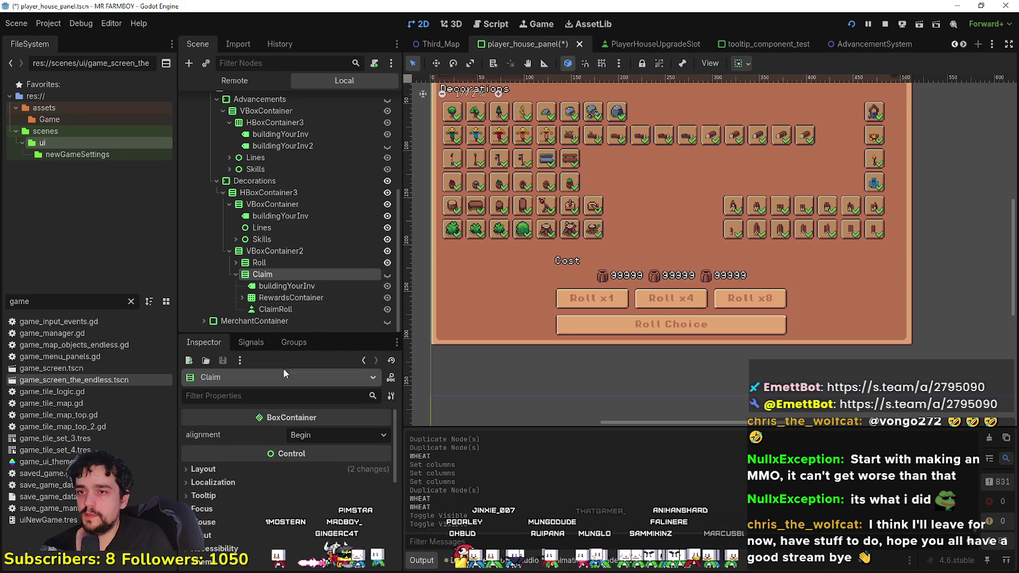
- Expand Roll's HBoxContainer2 and check the Roll2 and Roll3 button labels
{"action": "left_click", "coordinate": [243, 298]}
{"action": "scroll", "coordinate": [294, 281], "scroll_direction": "down", "scroll_amount": 3}
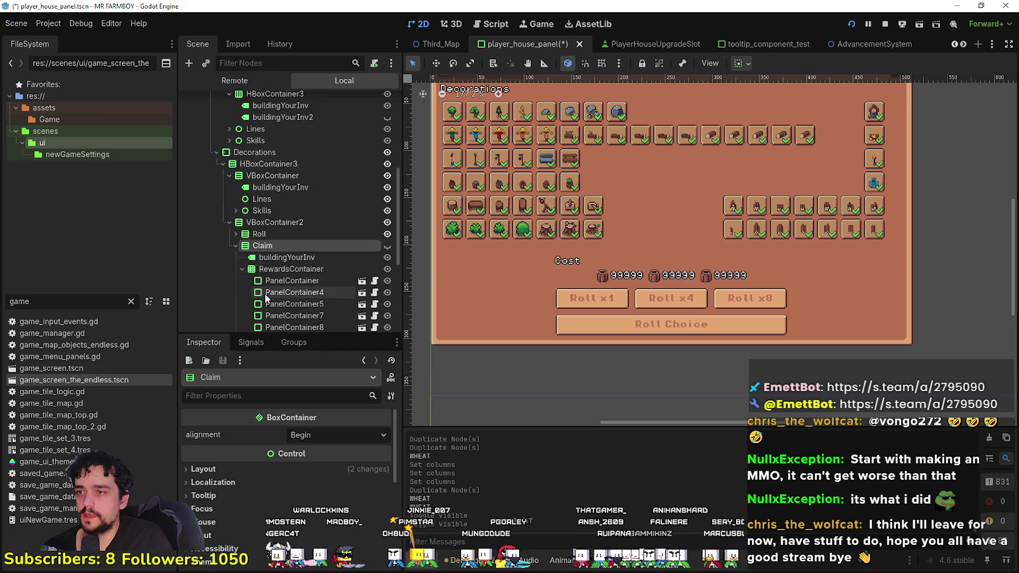
{"action": "left_click", "coordinate": [293, 281]}
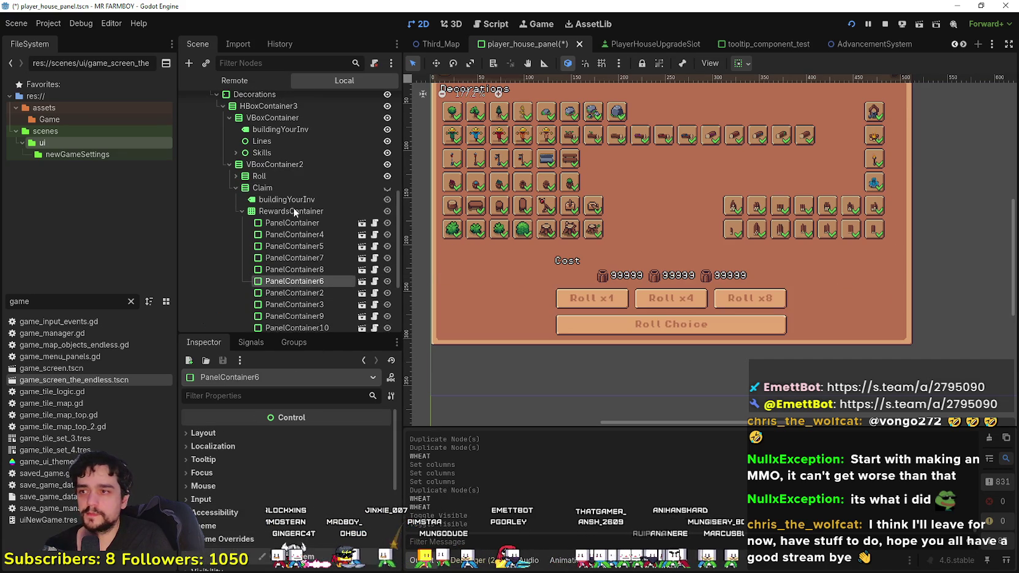
{"action": "left_click", "coordinate": [242, 211]}
{"action": "left_click", "coordinate": [238, 263]}
{"action": "left_click", "coordinate": [242, 298]}
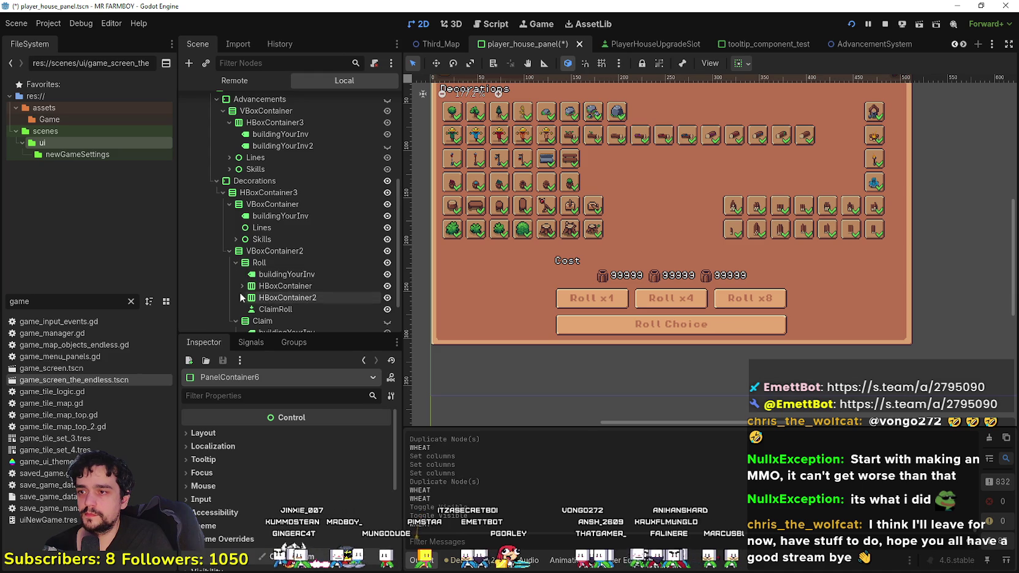
{"action": "scroll", "coordinate": [276, 290], "scroll_direction": "down", "scroll_amount": 3}
{"action": "left_click", "coordinate": [289, 251]}
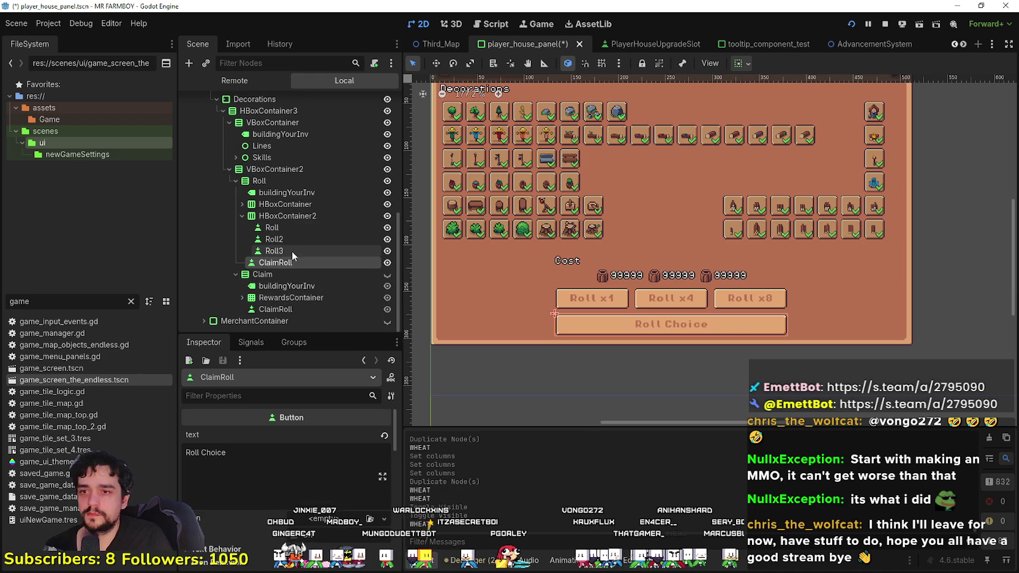
{"action": "left_click", "coordinate": [252, 464]}
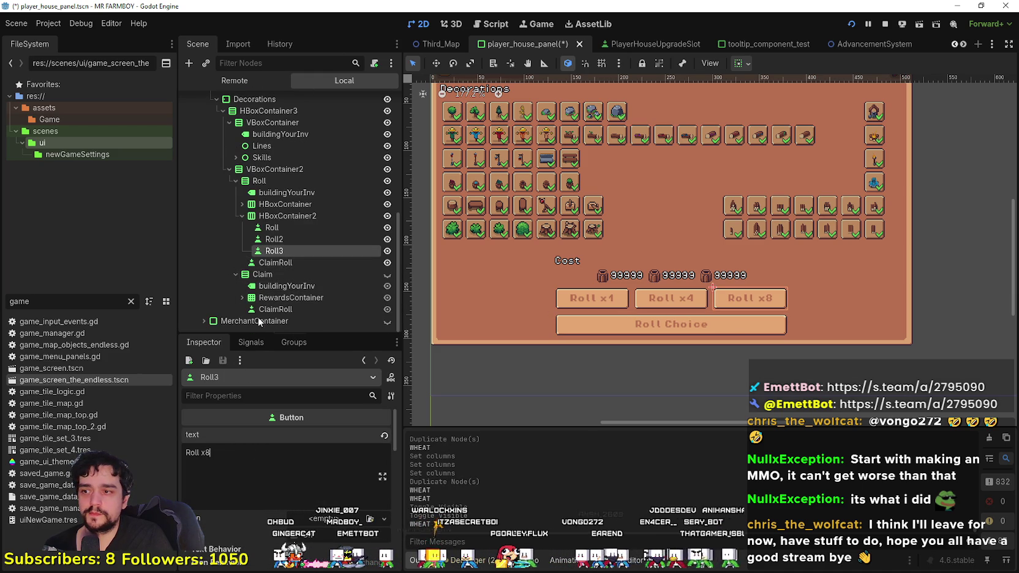
{"action": "left_click", "coordinate": [284, 241]}
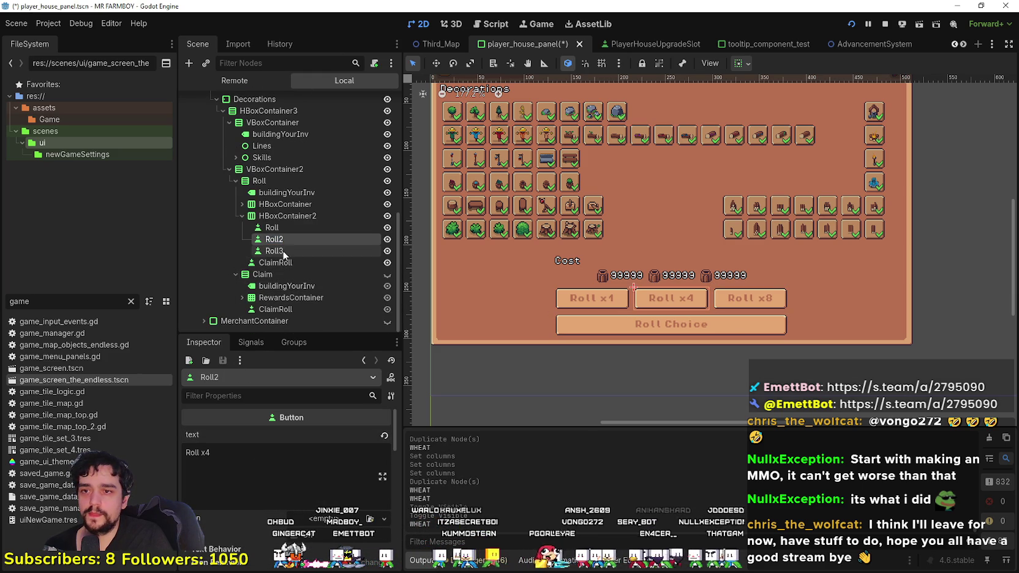
{"action": "left_click", "coordinate": [286, 252]}
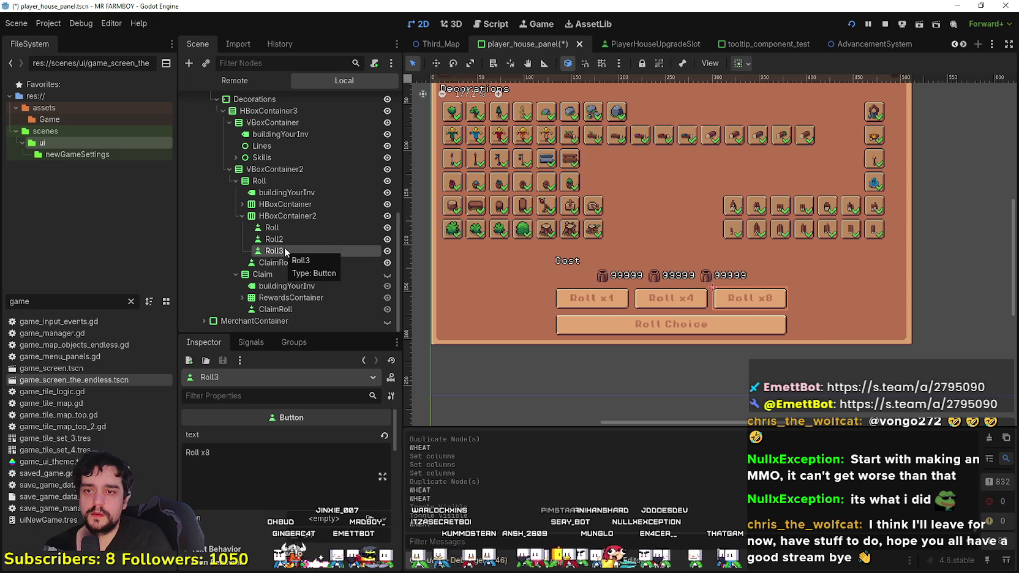
- Duplicate Roll x8 into new 'Roll x16' and 'Roll x32' buttons
{"action": "key", "text": "ctrl+d"}
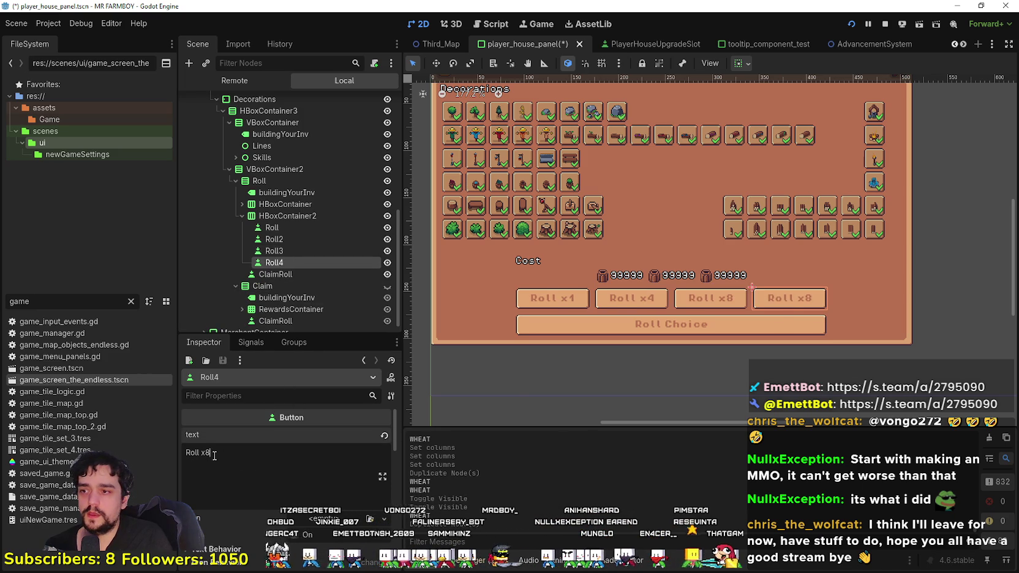
{"action": "key", "text": "shift+Left"}
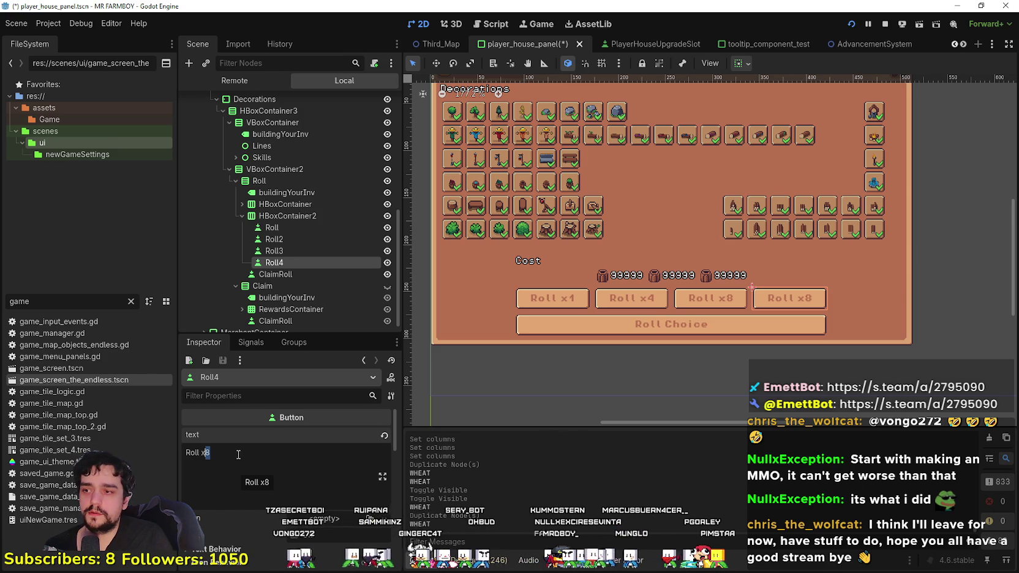
{"action": "type", "text": "16"}
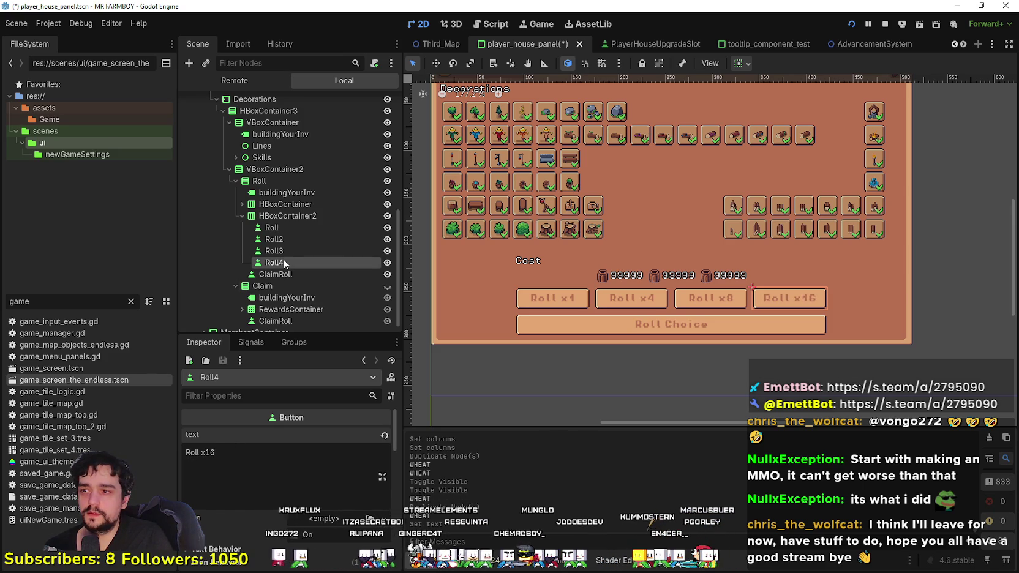
{"action": "key", "text": "ctrl+d"}
{"action": "left_click", "coordinate": [231, 462]}
{"action": "key", "text": "BackSpace"}
{"action": "key", "text": "BackSpace"}
{"action": "type", "text": "32"}
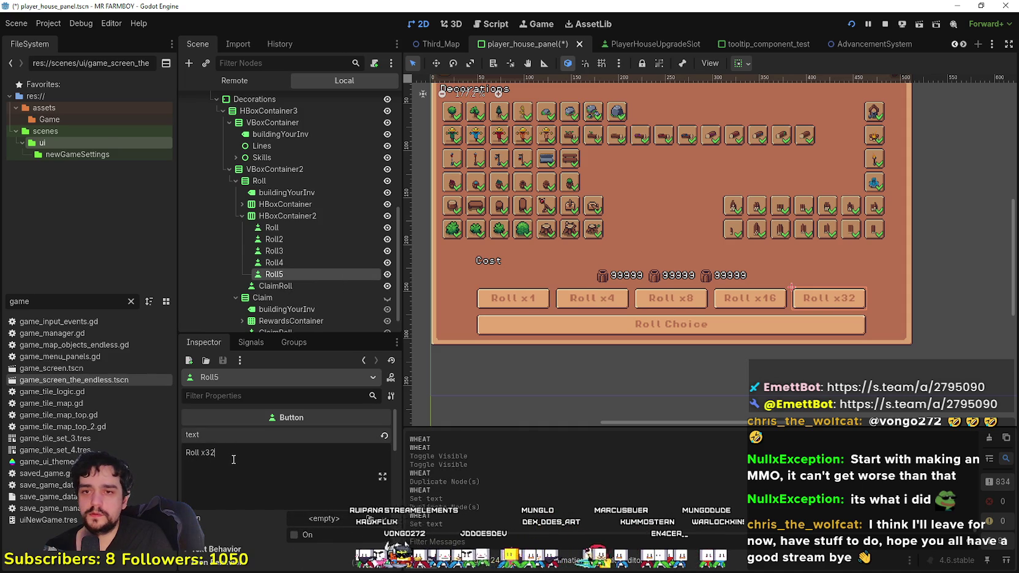
{"action": "left_click_drag", "start_coordinate": [674, 380], "coordinate": [665, 368]}
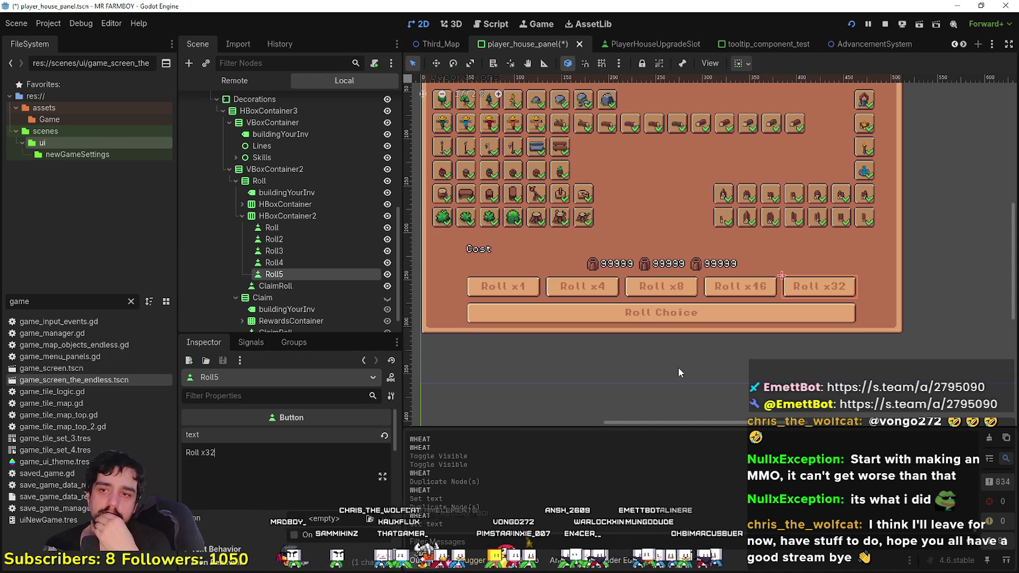
- Move the roll buttons row (HBoxContainer2) above the Cost label in the Scene dock
{"action": "left_click", "coordinate": [243, 216]}
{"action": "left_click", "coordinate": [264, 250]}
{"action": "mouse_move", "coordinate": [264, 250]}
{"action": "left_mouse_down"}
{"action": "mouse_move", "coordinate": [286, 256]}
{"action": "mouse_move", "coordinate": [288, 222]}
{"action": "left_mouse_up"}
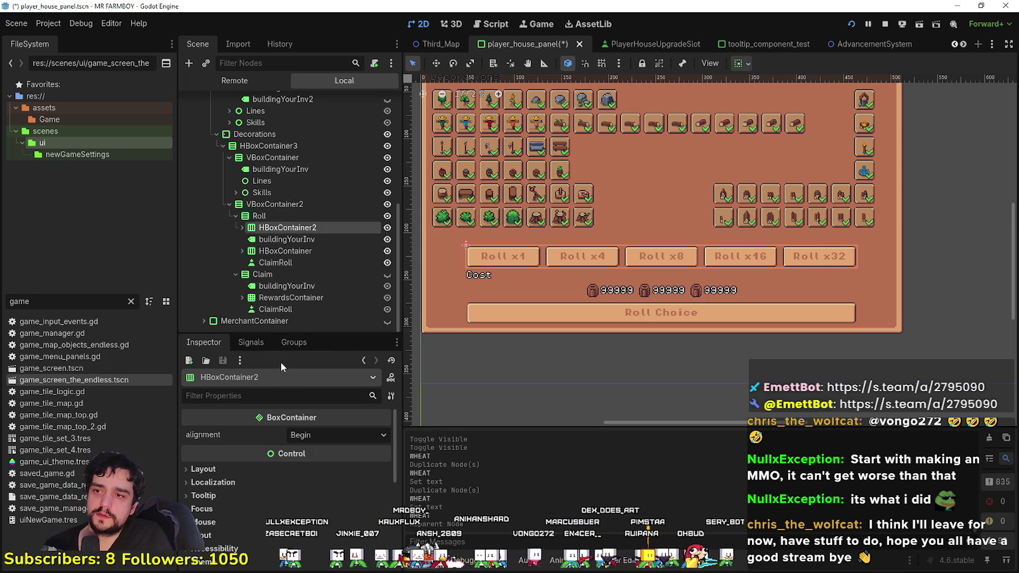
{"action": "scroll", "coordinate": [571, 289], "scroll_direction": "up", "scroll_amount": 1}
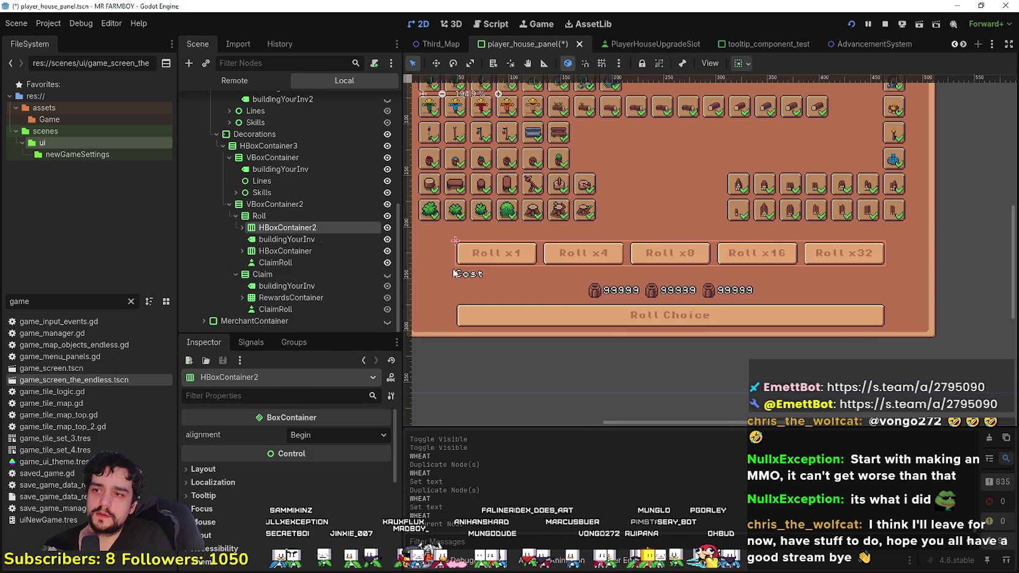
{"action": "scroll", "coordinate": [681, 310], "scroll_direction": "up", "scroll_amount": 2}
{"action": "scroll", "coordinate": [677, 308], "scroll_direction": "down", "scroll_amount": 2}
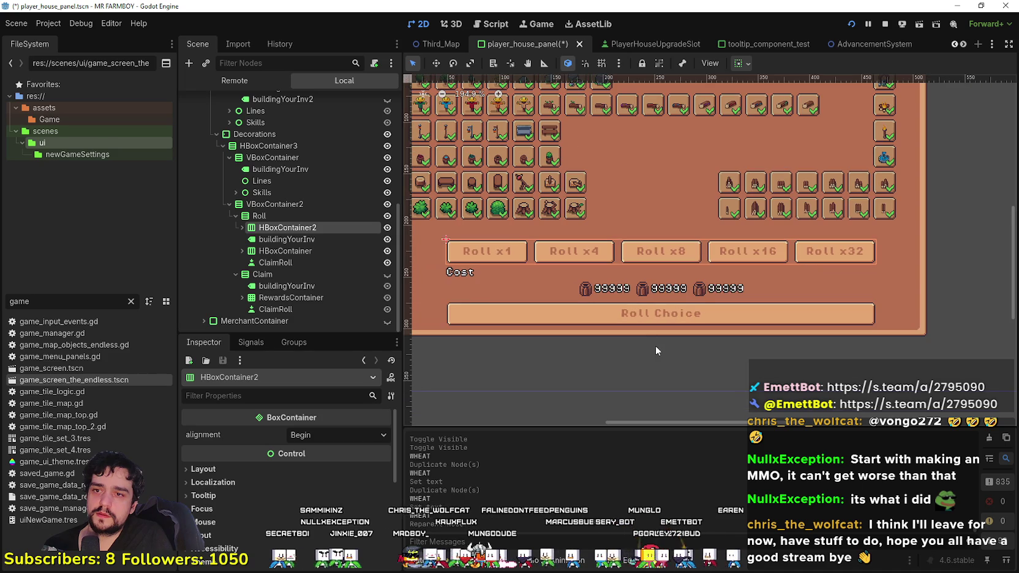
{"action": "scroll", "coordinate": [635, 277], "scroll_direction": "down", "scroll_amount": 2}
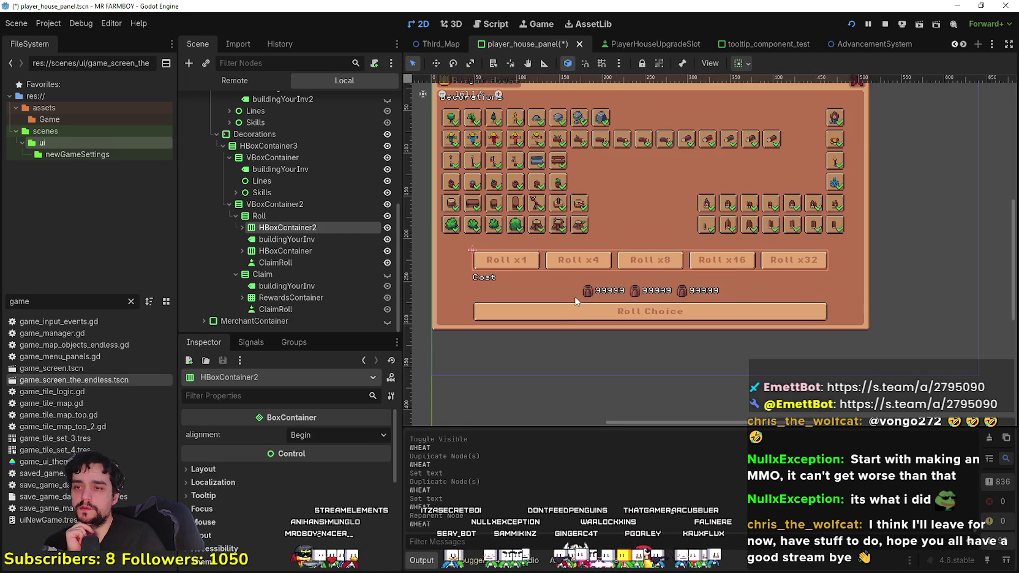
{"action": "scroll", "coordinate": [575, 301], "scroll_direction": "down", "scroll_amount": 1}
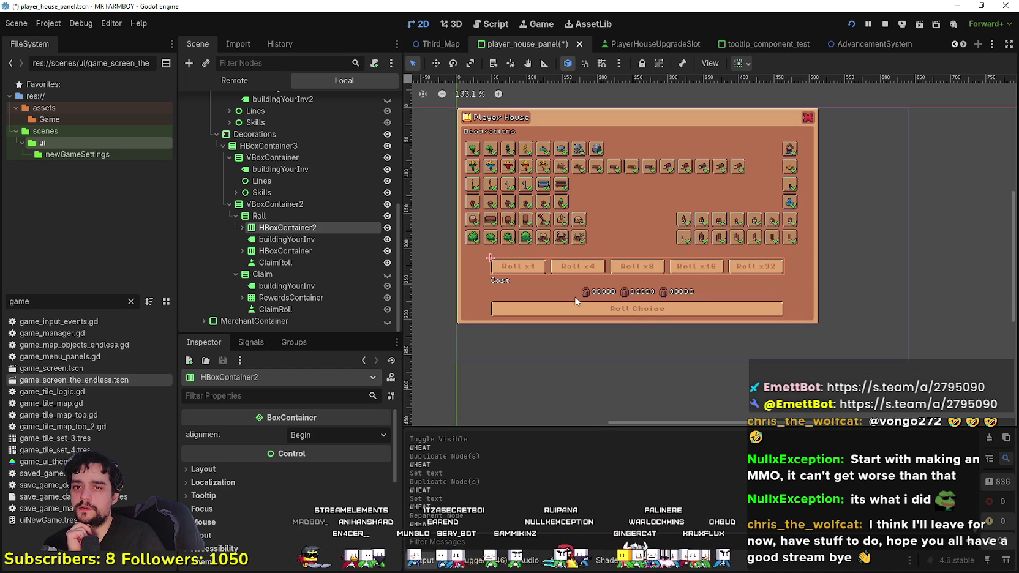
{"action": "scroll", "coordinate": [575, 301], "scroll_direction": "up", "scroll_amount": 1}
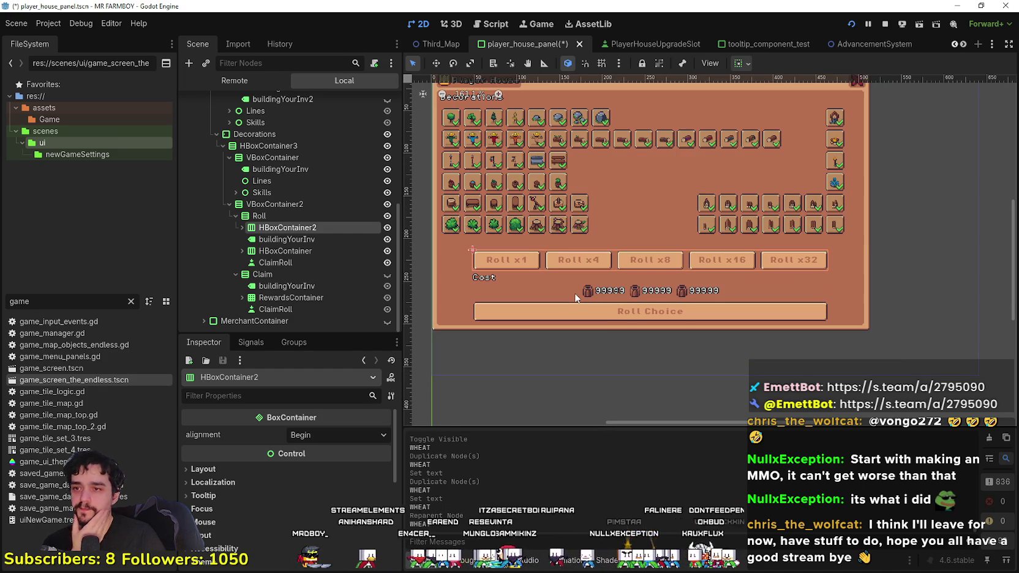
{"action": "scroll", "coordinate": [576, 290], "scroll_direction": "down", "scroll_amount": 2}
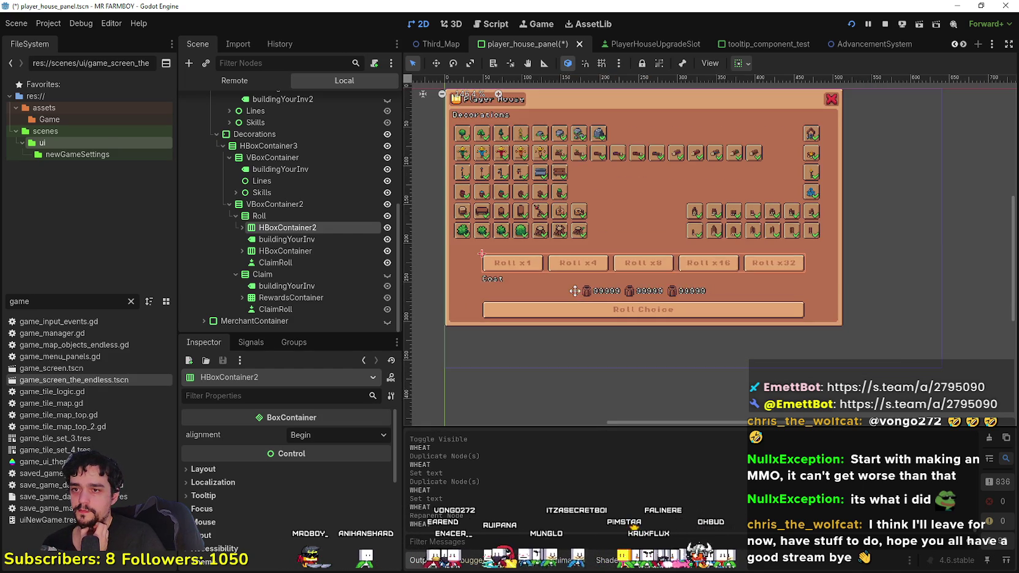
{"action": "scroll", "coordinate": [587, 315], "scroll_direction": "up", "scroll_amount": 2}
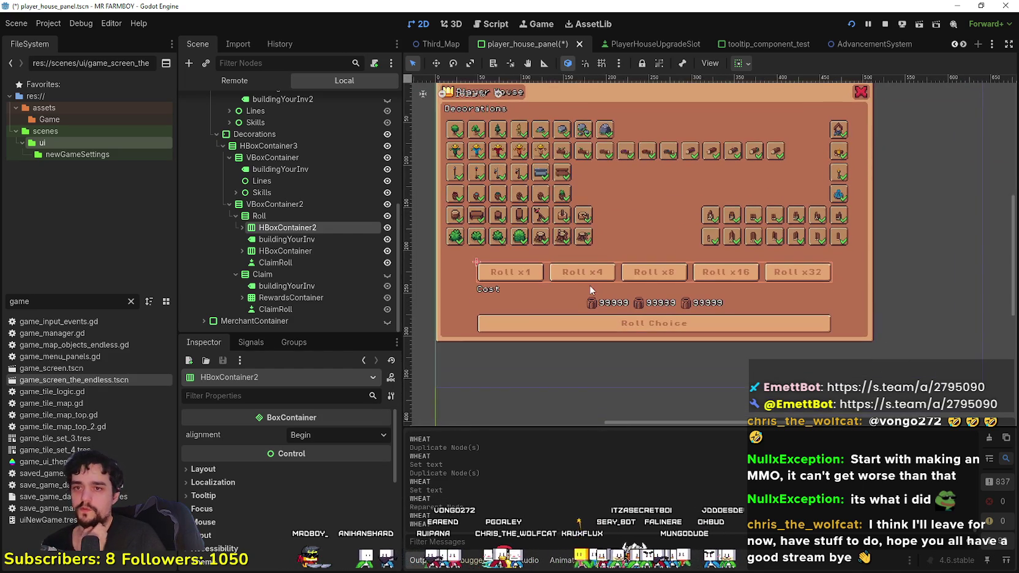
- Save the Player House panel scene and run the project with F5
{"action": "key", "text": "ctrl+s"}
{"action": "scroll", "coordinate": [724, 317], "scroll_direction": "up", "scroll_amount": 1}
{"action": "scroll", "coordinate": [724, 317], "scroll_direction": "down", "scroll_amount": 2}
{"action": "key", "text": "F5"}
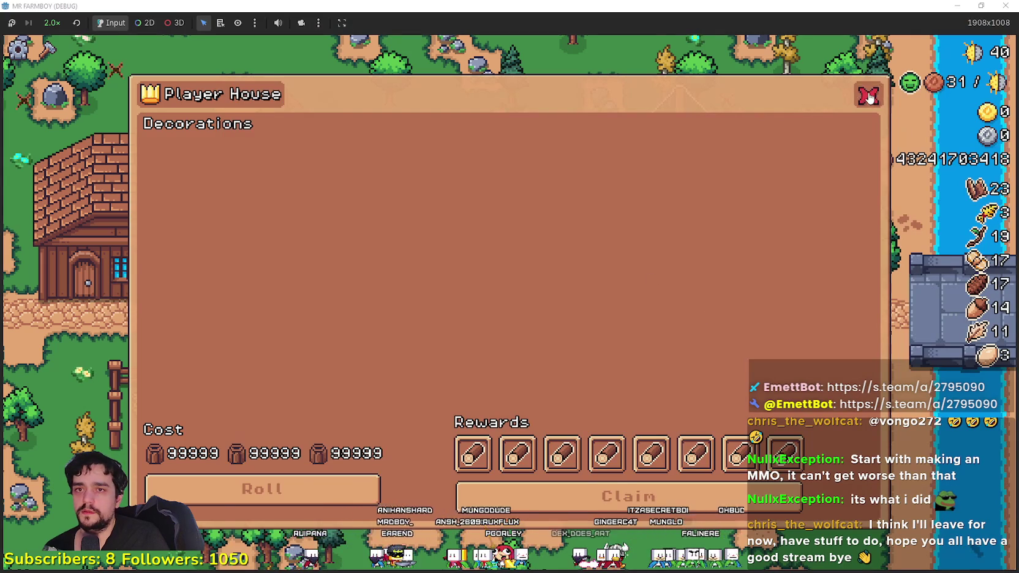
- Shrink and move the game window aside, close the game, then relaunch it to the title screen
{"action": "left_click", "coordinate": [867, 93]}
{"action": "left_click_drag", "start_coordinate": [694, 7], "coordinate": [694, 61]}
{"action": "key", "text": "Escape"}
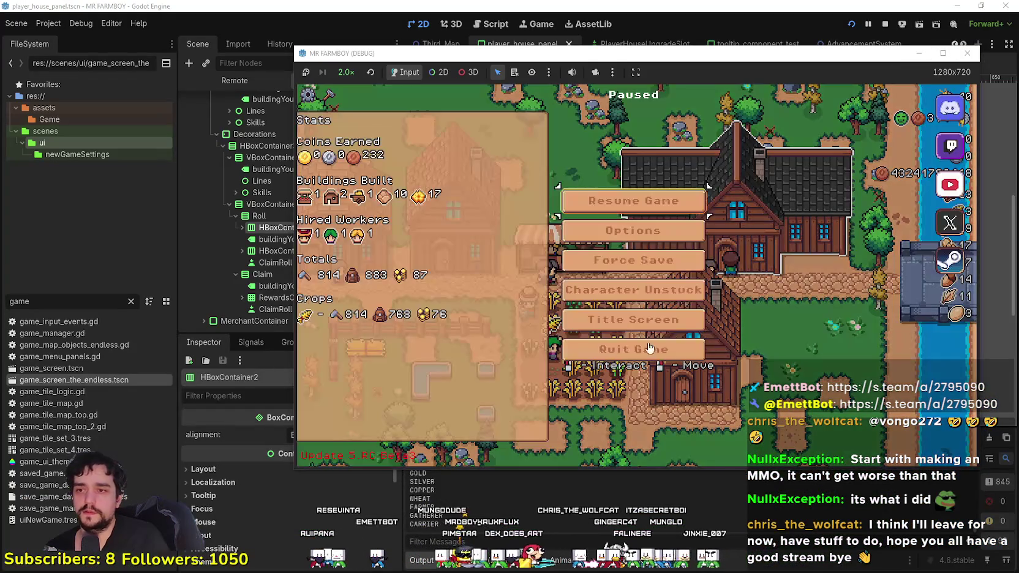
{"action": "key", "text": "Escape"}
{"action": "left_click", "coordinate": [885, 23]}
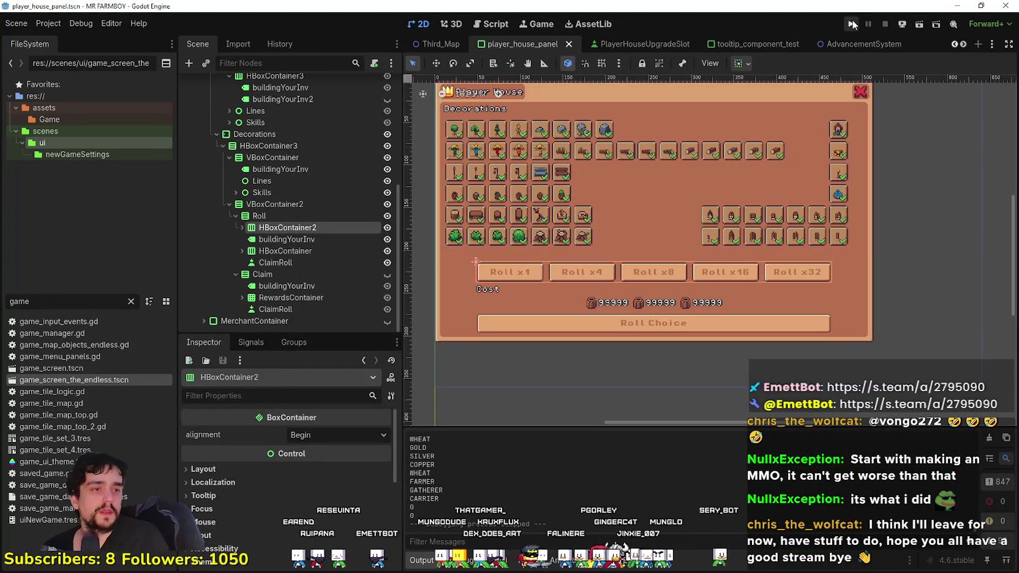
{"action": "left_click", "coordinate": [853, 24]}
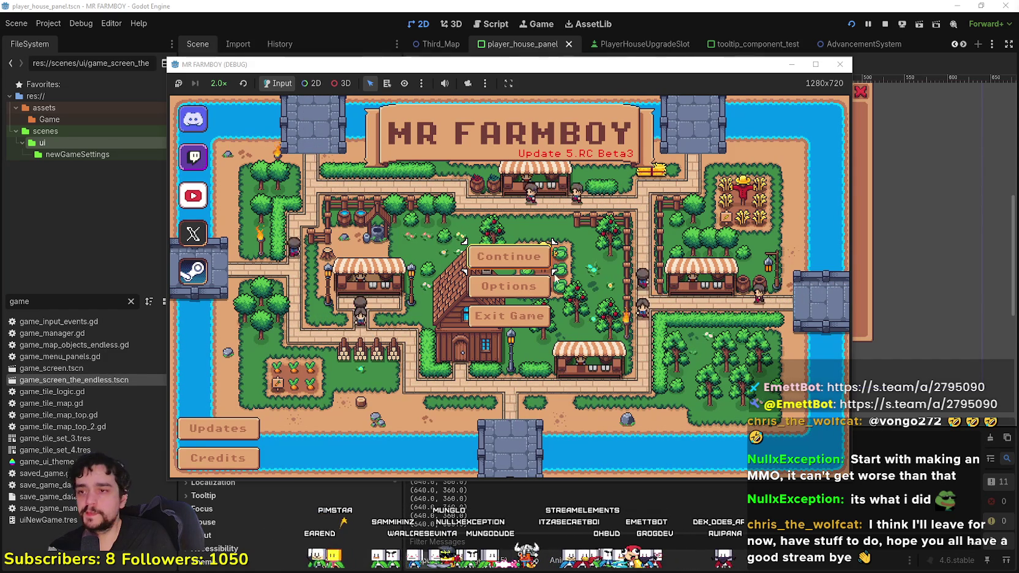
- Load Save 3 from the Continue save list
{"action": "left_click", "coordinate": [515, 256]}
{"action": "left_click", "coordinate": [504, 255]}
{"action": "left_click", "coordinate": [466, 265]}
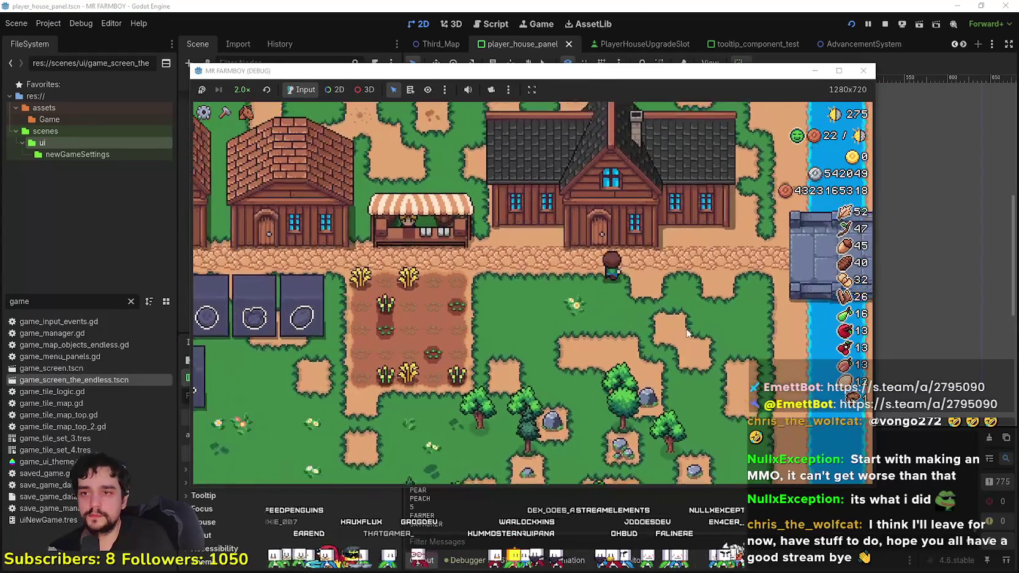
- View the Player House panel full screen, restore the window to 1280x720, and return to the editor
{"action": "left_click", "coordinate": [828, 70]}
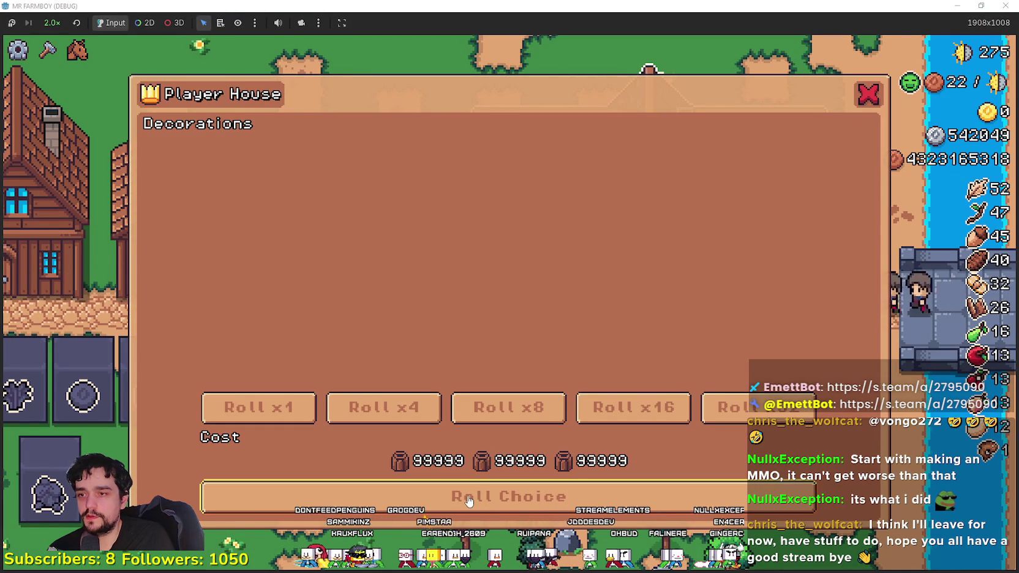
{"action": "left_click_drag", "start_coordinate": [509, 6], "coordinate": [612, 85]}
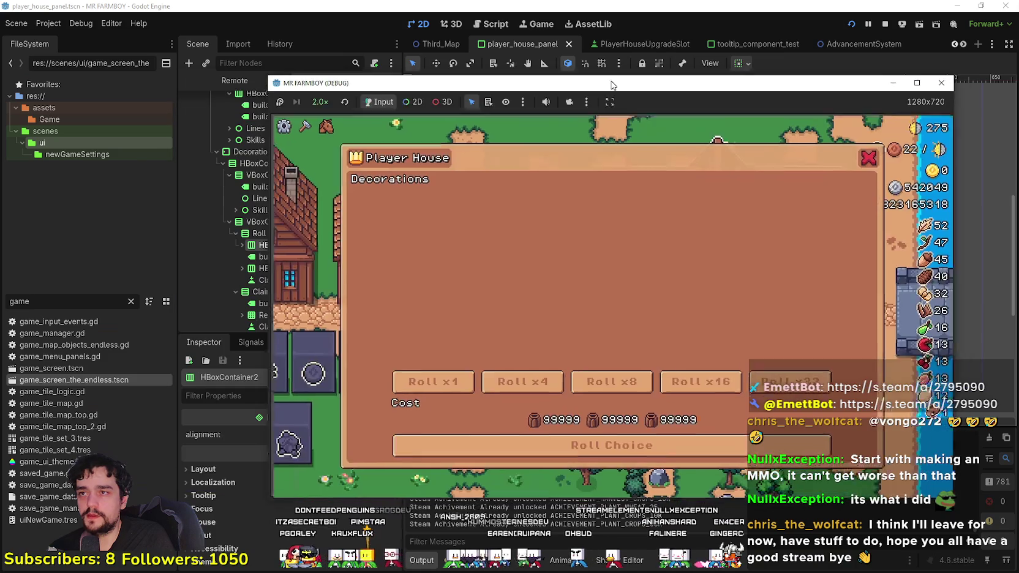
{"action": "left_click", "coordinate": [264, 244]}
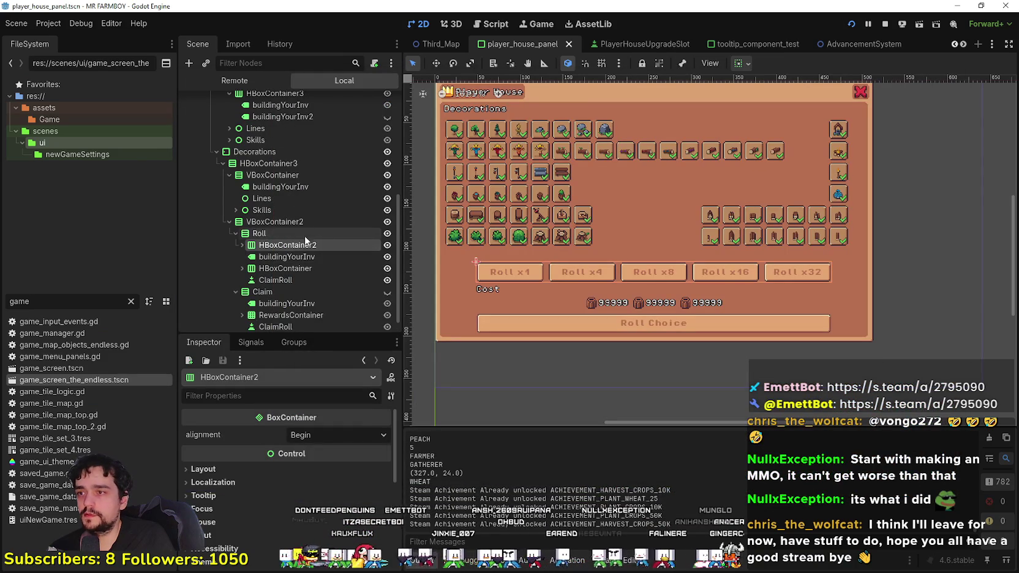
- Collapse and hide the Roll node, show the Claim node, and preview the Rewards grid in game
{"action": "left_click", "coordinate": [235, 233]}
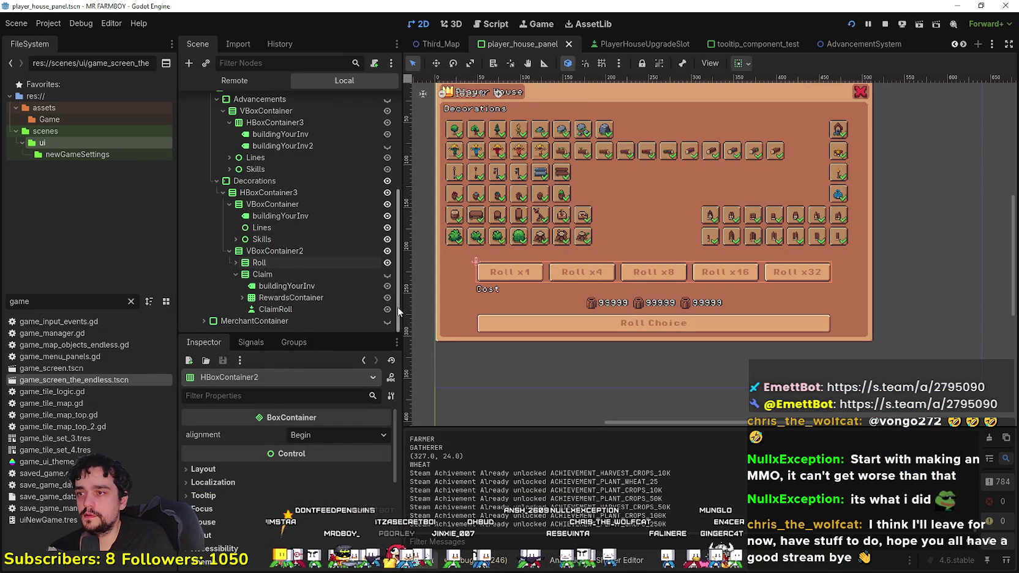
{"action": "left_click", "coordinate": [388, 262]}
{"action": "left_click", "coordinate": [387, 273]}
{"action": "key", "text": "alt+Tab"}
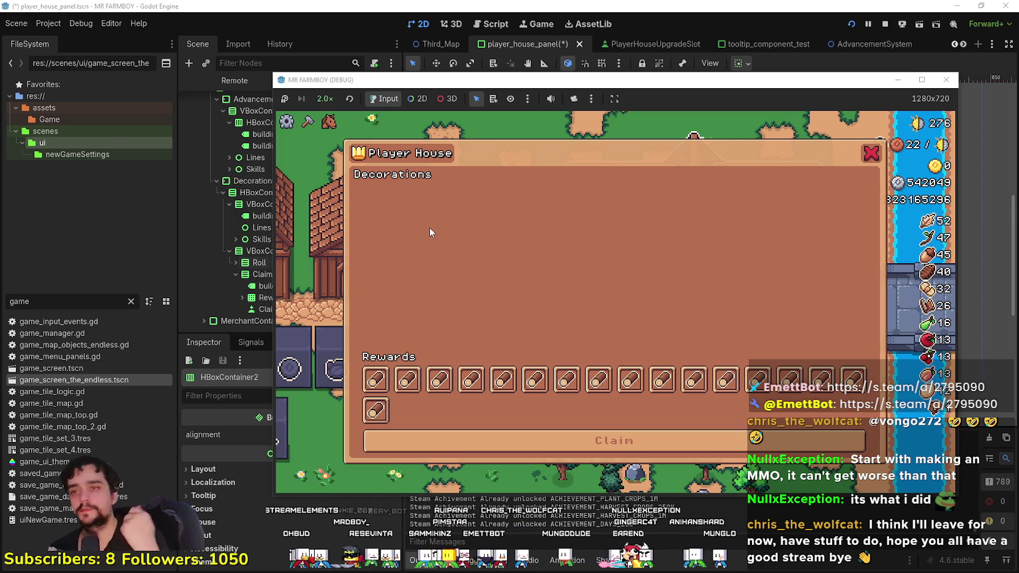
- Stop the game, select the Roll node, and rerun the game twice to recheck the Claim rewards panel
{"action": "key", "text": "F8"}
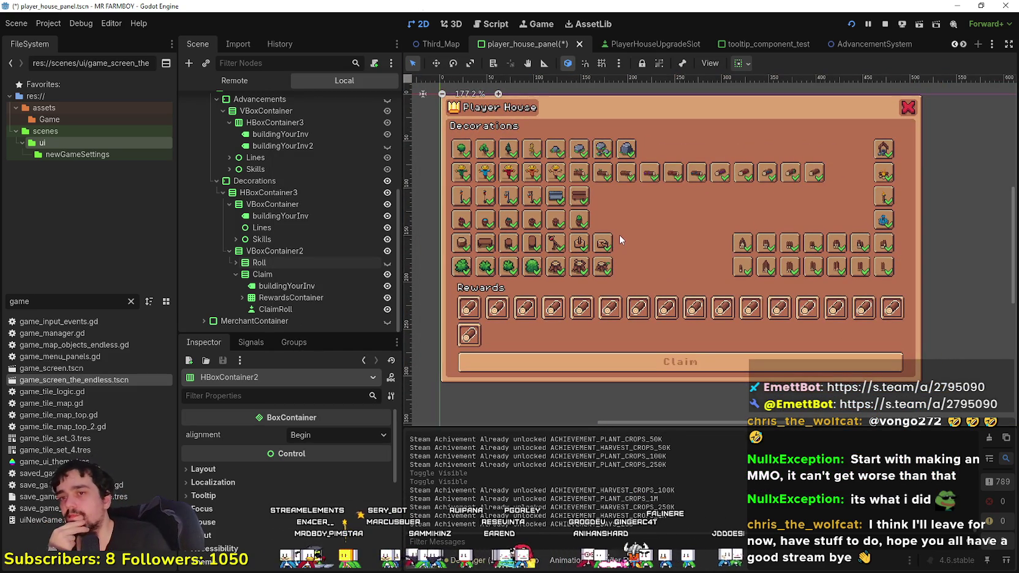
{"action": "scroll", "coordinate": [603, 229], "scroll_direction": "up", "scroll_amount": 1}
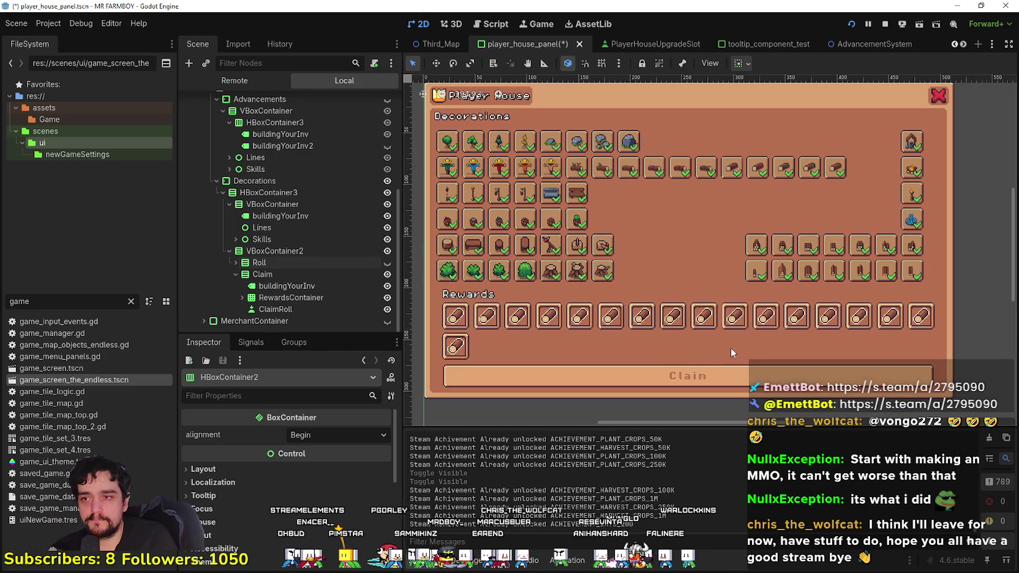
{"action": "scroll", "coordinate": [621, 325], "scroll_direction": "down", "scroll_amount": 1}
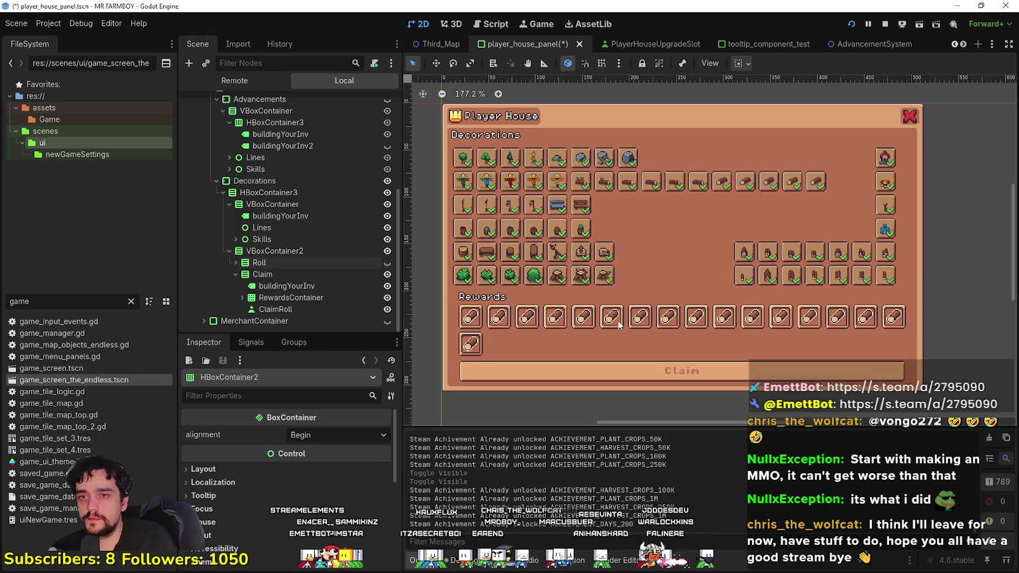
{"action": "left_click", "coordinate": [260, 264]}
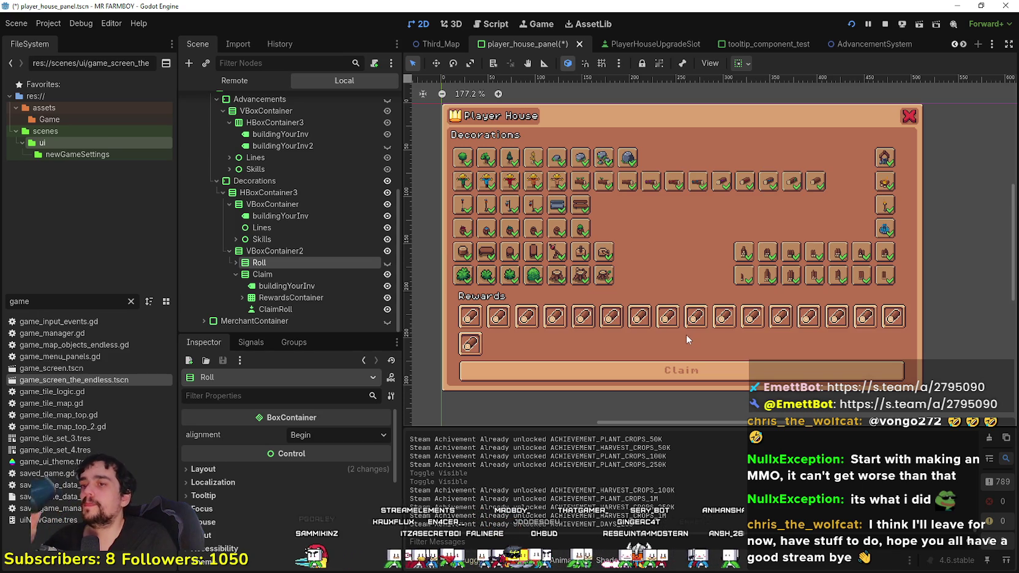
{"action": "scroll", "coordinate": [660, 326], "scroll_direction": "up", "scroll_amount": 1}
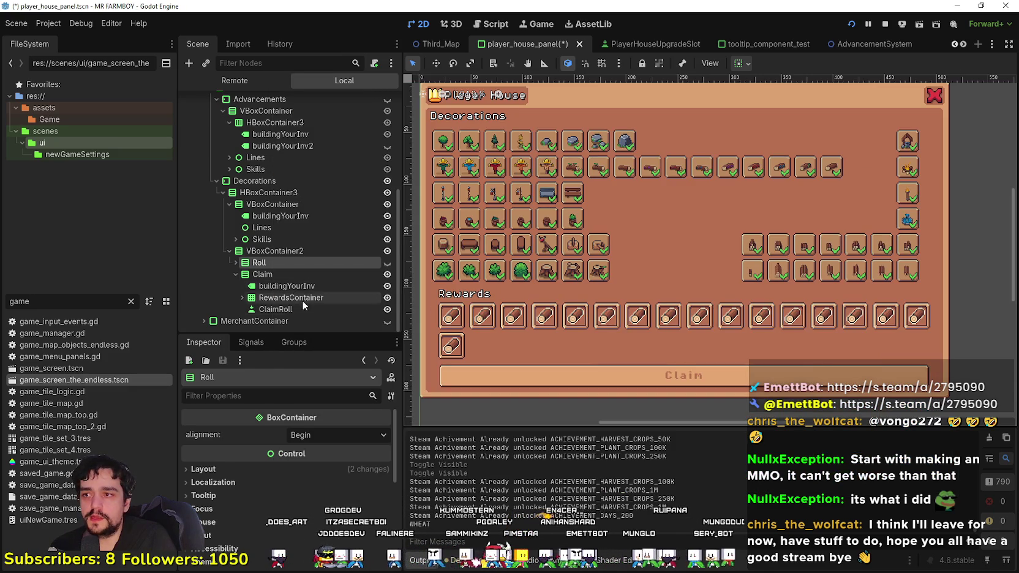
{"action": "left_click", "coordinate": [387, 309]}
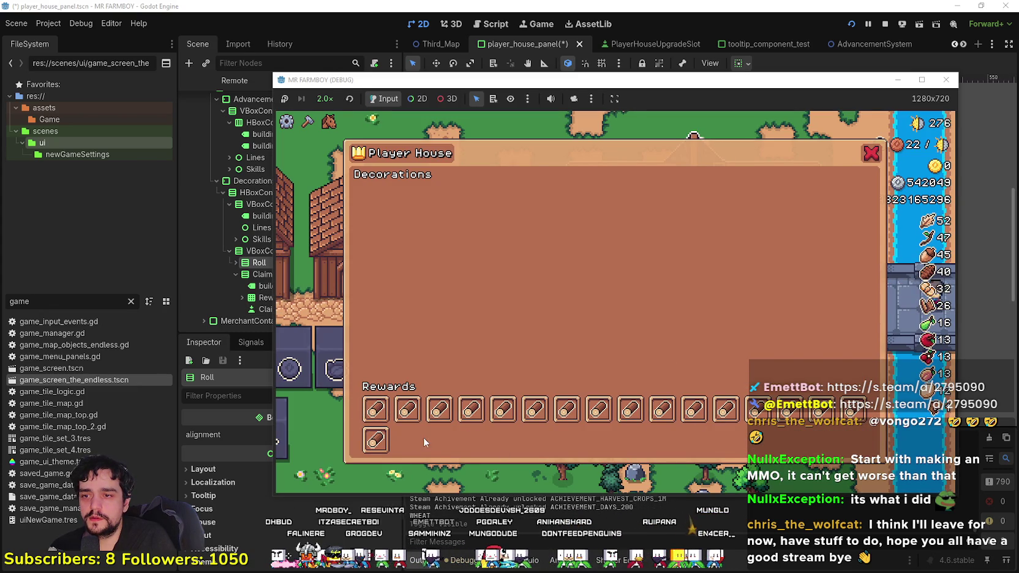
{"action": "key", "text": "F8"}
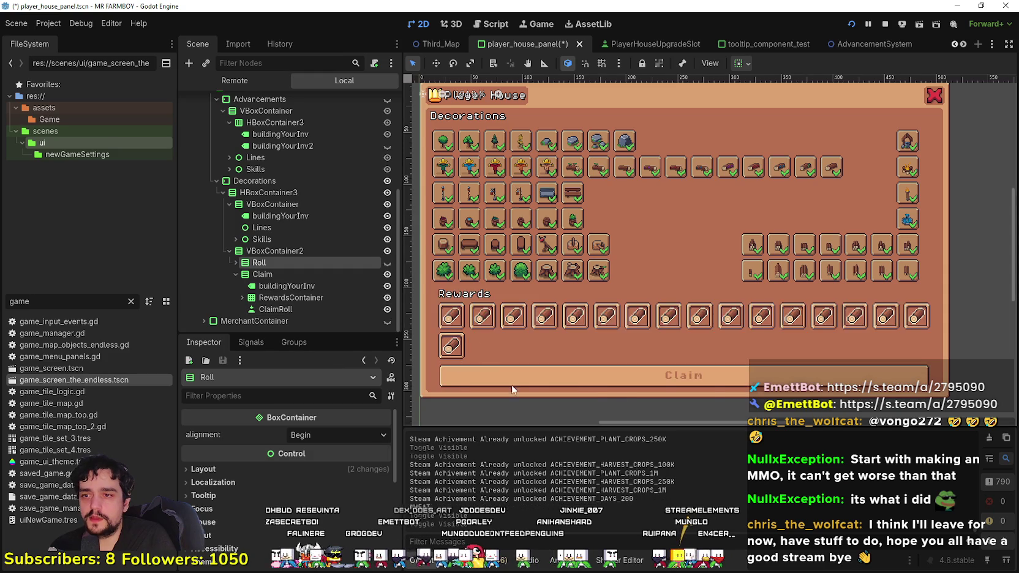
{"action": "key", "text": "F5"}
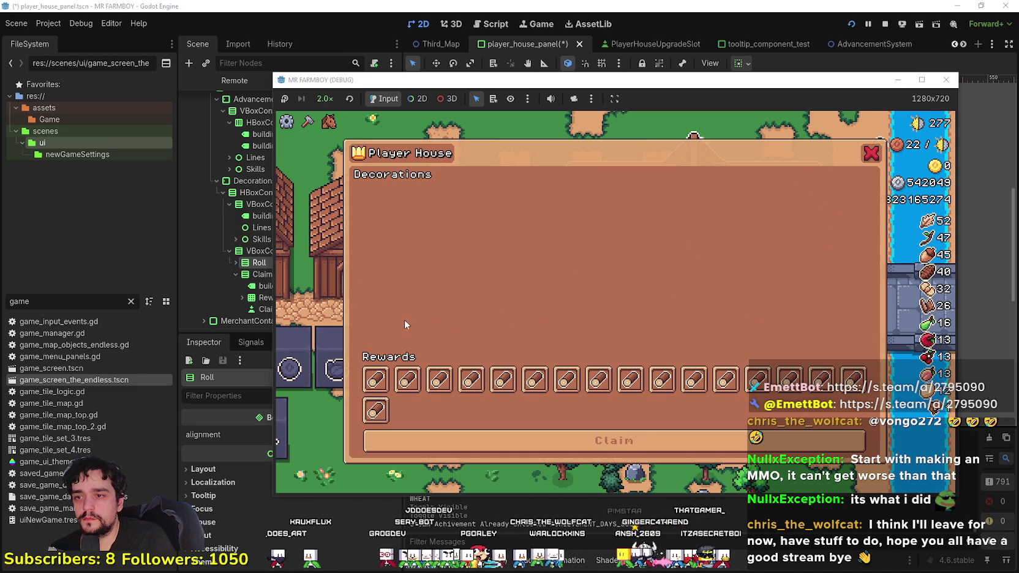
{"action": "key", "text": "F8"}
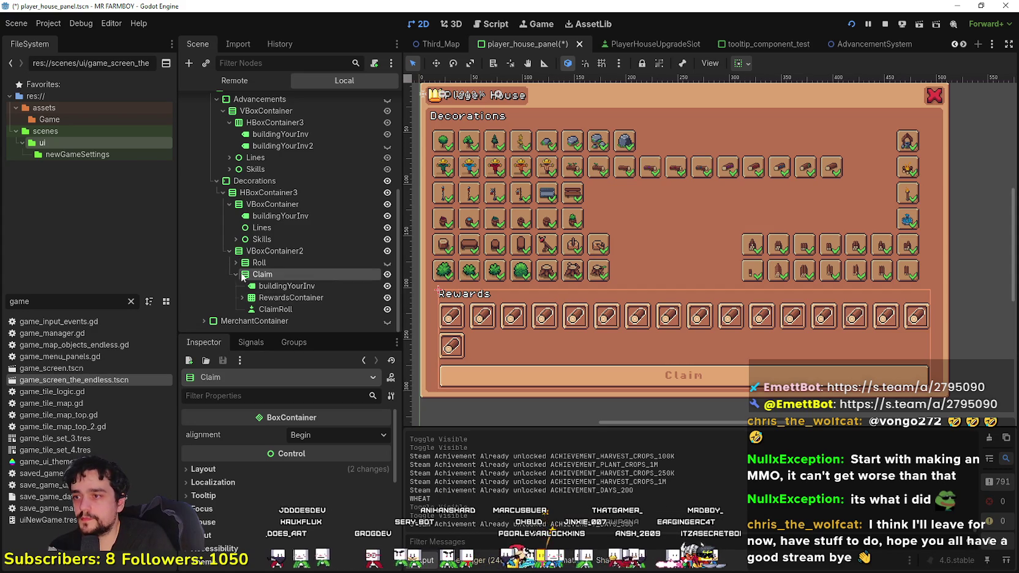
- Expand RewardsContainer and delete all 17 PanelContainer reward slots, confirming the deletion
{"action": "left_click", "coordinate": [321, 287]}
{"action": "key", "text": "Down"}
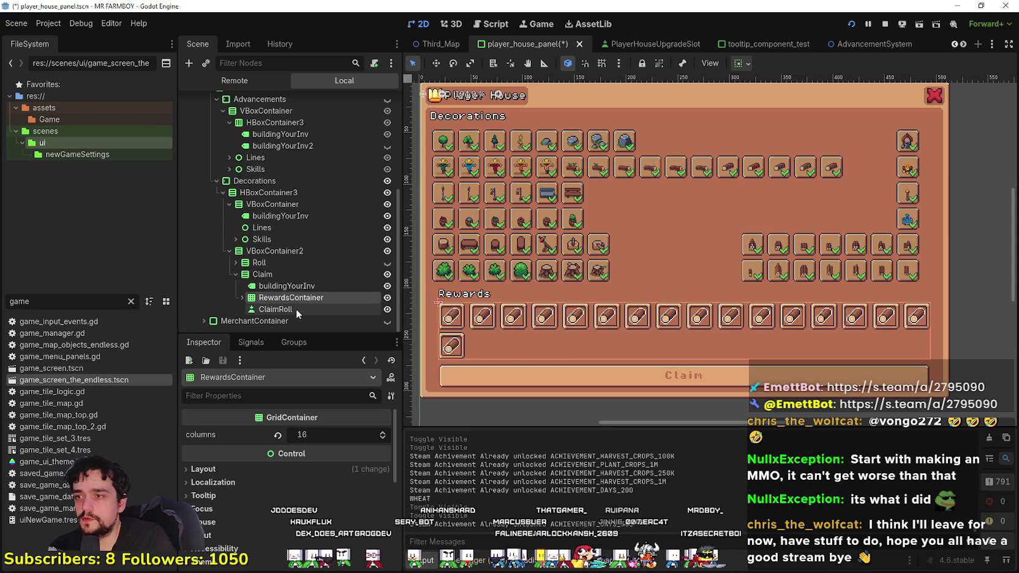
{"action": "left_click", "coordinate": [296, 311]}
{"action": "left_click", "coordinate": [242, 298]}
{"action": "scroll", "coordinate": [300, 245], "scroll_direction": "down", "scroll_amount": 3}
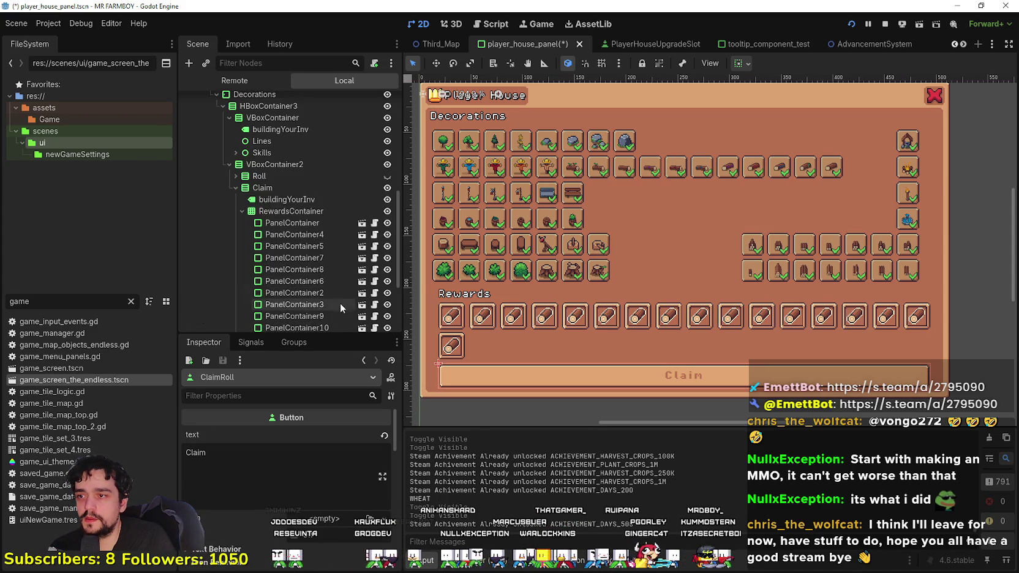
{"action": "left_click", "coordinate": [299, 197]}
{"action": "scroll", "coordinate": [303, 276], "scroll_direction": "down", "scroll_amount": 3}
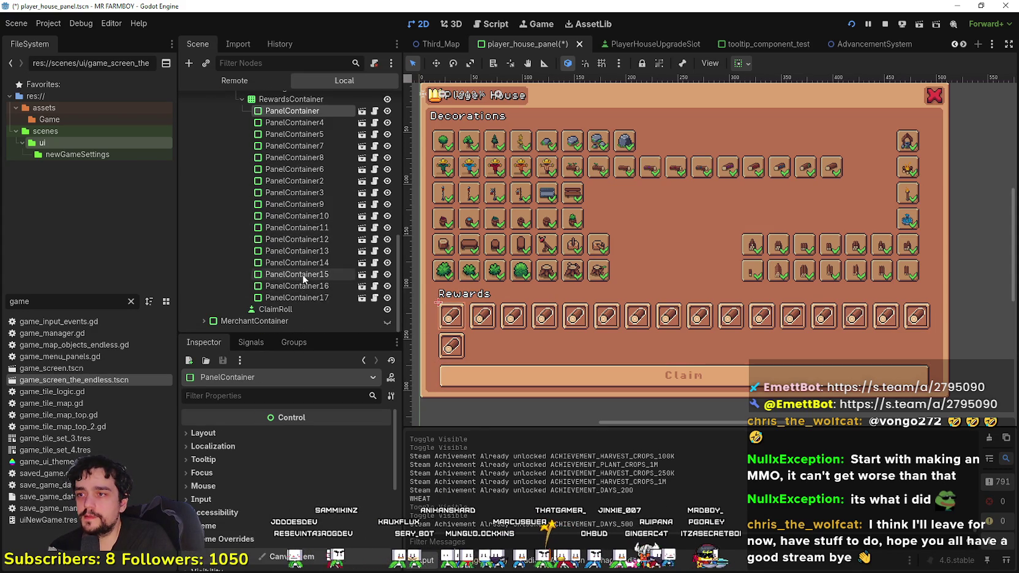
{"action": "left_click", "coordinate": [288, 297], "text": "shift"}
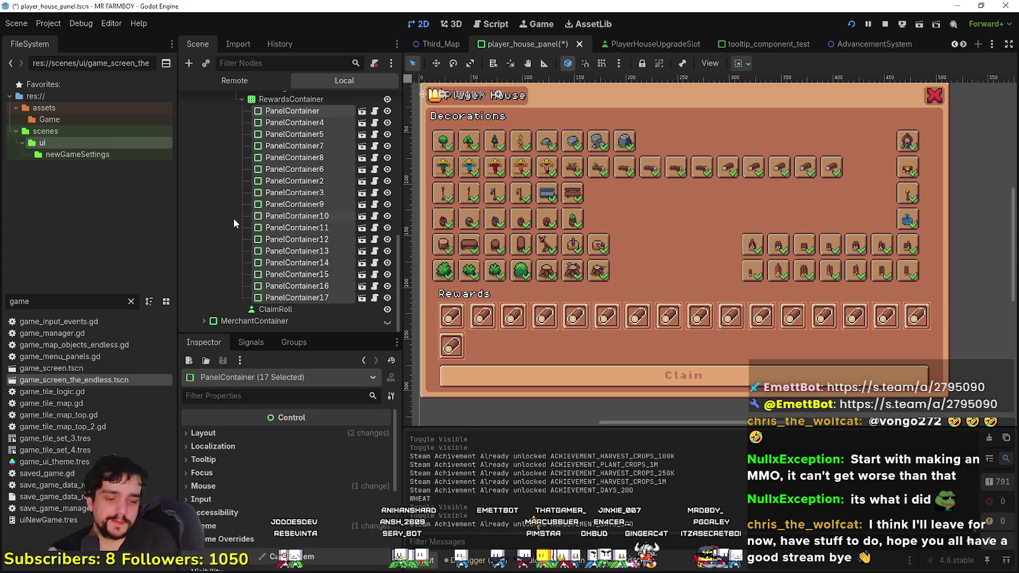
{"action": "key", "text": "Delete"}
{"action": "key", "text": "Return"}
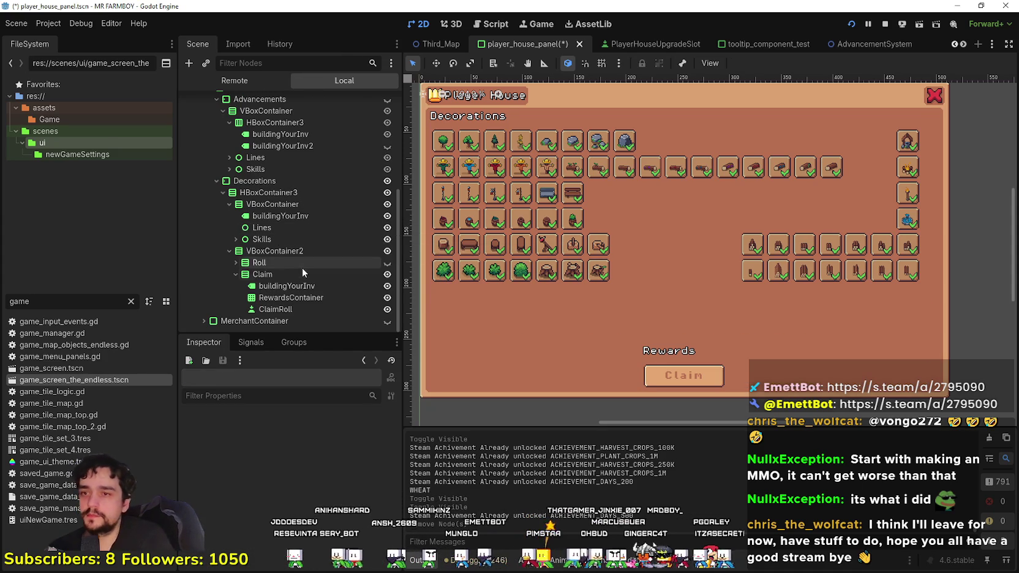
- Hide the Claim section and make the expanded Roll section visible again
{"action": "scroll", "coordinate": [229, 282], "scroll_direction": "up", "scroll_amount": 2}
{"action": "scroll", "coordinate": [228, 313], "scroll_direction": "down", "scroll_amount": 2}
{"action": "left_click", "coordinate": [288, 297]}
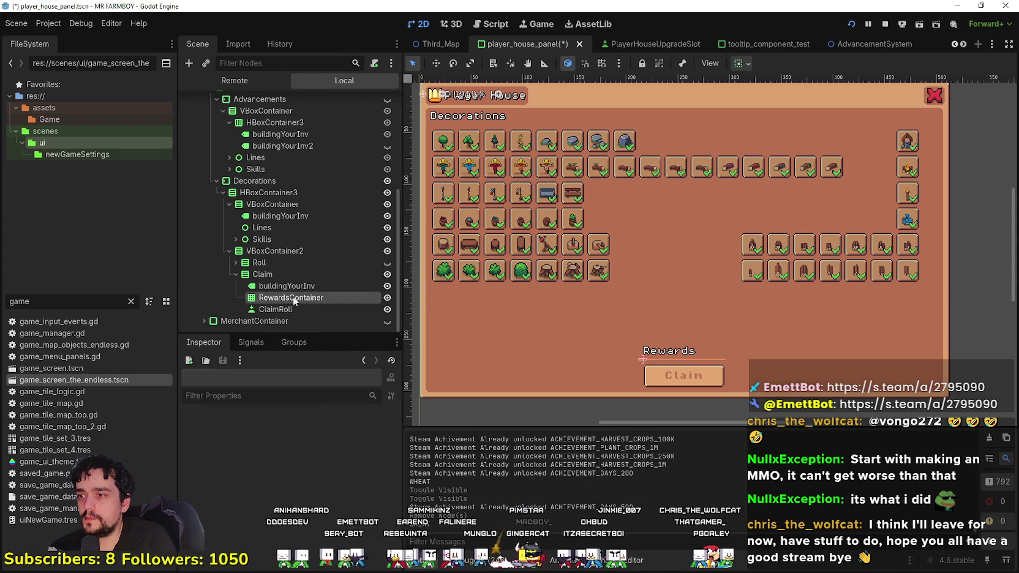
{"action": "left_click", "coordinate": [275, 288]}
{"action": "left_click", "coordinate": [284, 299]}
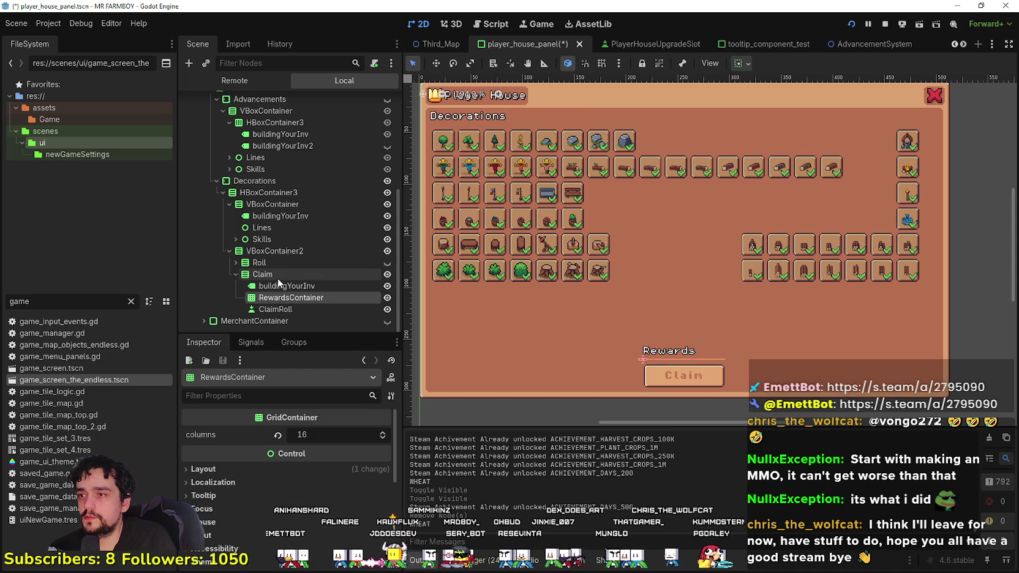
{"action": "left_click", "coordinate": [268, 262]}
{"action": "left_click", "coordinate": [236, 263]}
{"action": "scroll", "coordinate": [368, 294], "scroll_direction": "down", "scroll_amount": 2}
{"action": "left_click", "coordinate": [387, 275]}
{"action": "left_click", "coordinate": [387, 216]}
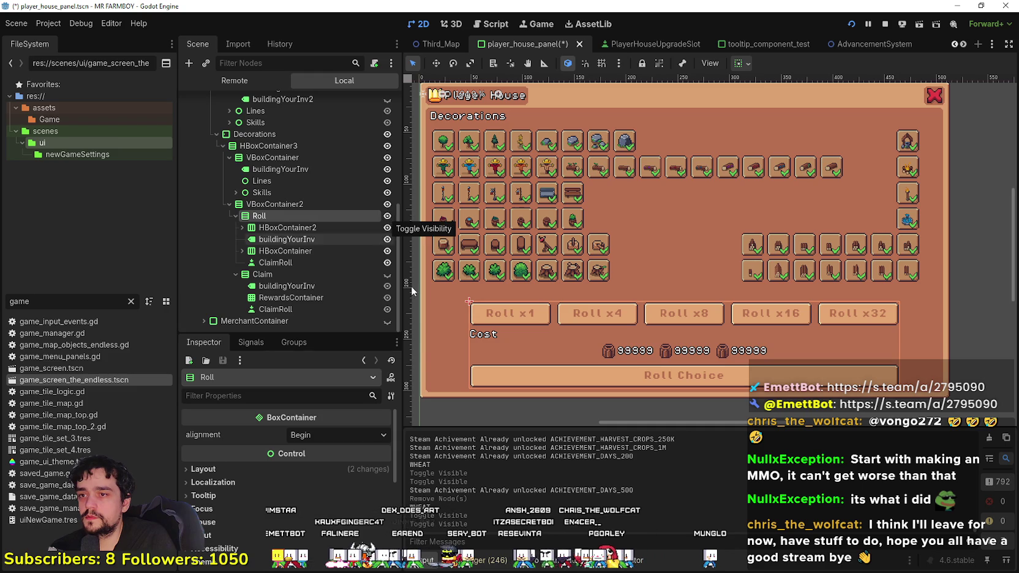
- Check the gold and copper cost entries, then rename the buildingYourInv Cost label to CostLabel
{"action": "left_click", "coordinate": [240, 252]}
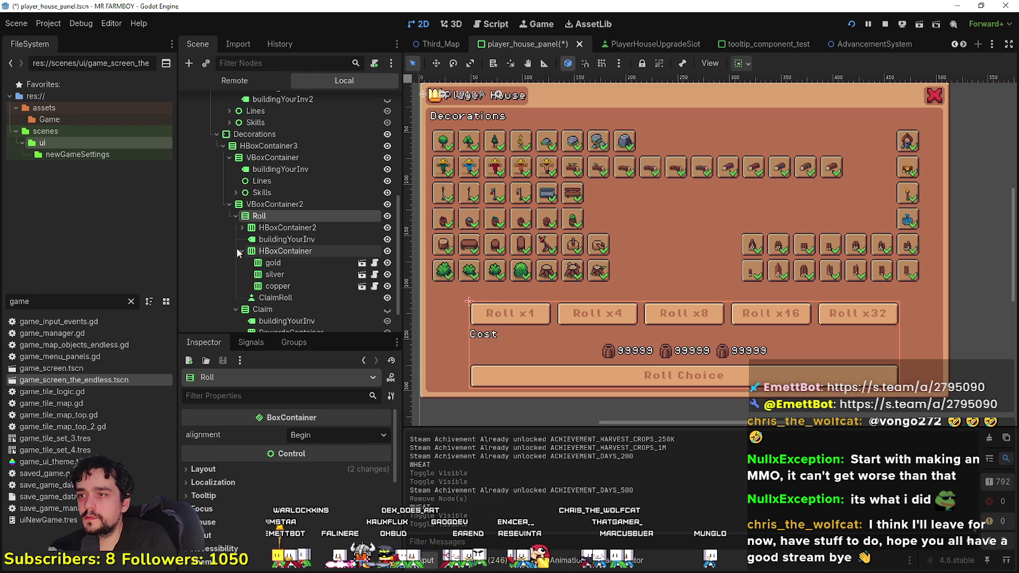
{"action": "left_click", "coordinate": [299, 264]}
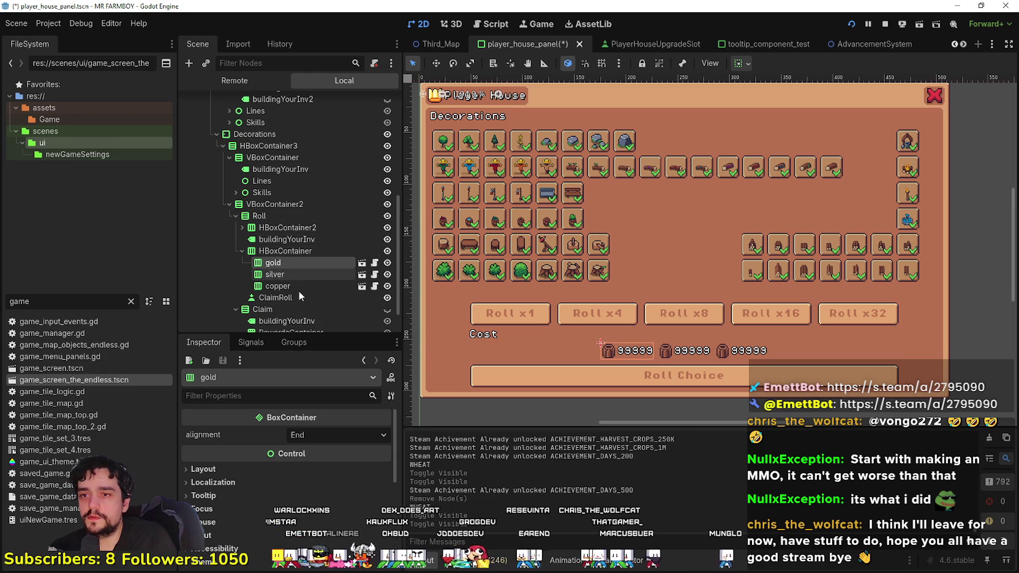
{"action": "left_click", "coordinate": [293, 285]}
{"action": "left_click", "coordinate": [262, 241]}
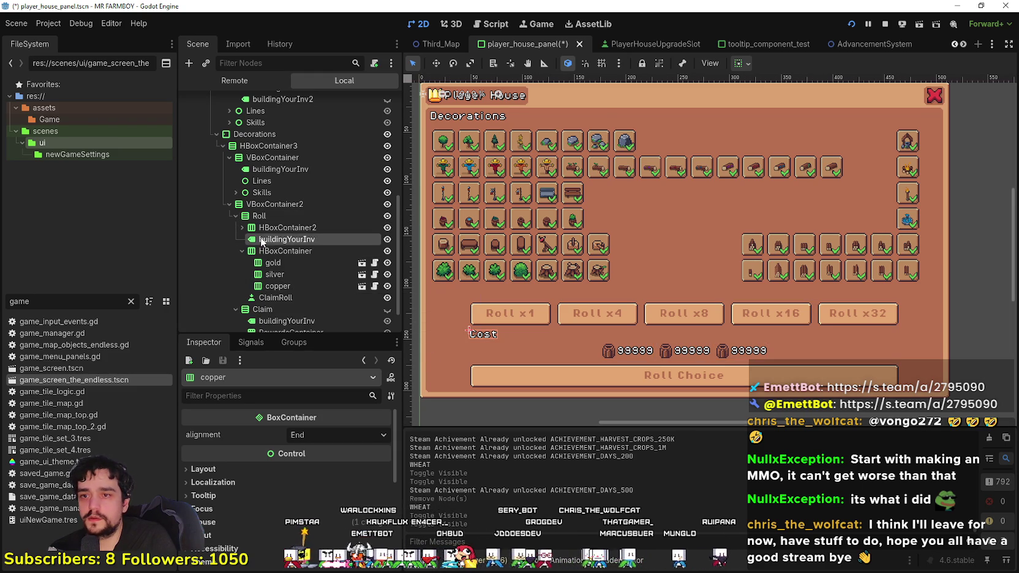
{"action": "double_click", "coordinate": [294, 239]}
{"action": "key", "text": "F2"}
{"action": "type", "text": "CostLa"}
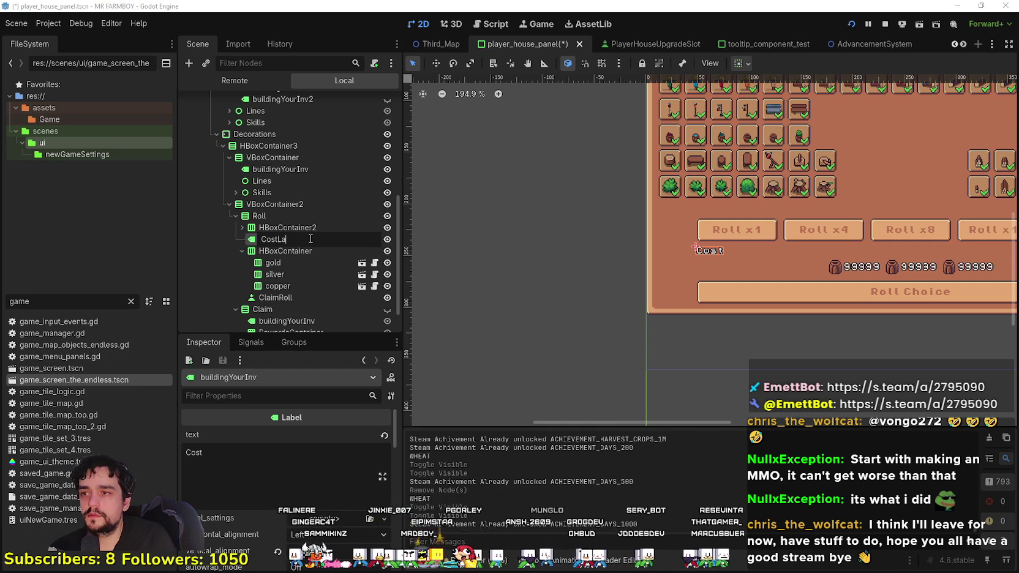
{"action": "type", "text": "bel"}
{"action": "key", "text": "Return"}
- Expand HBoxContainer2 to list the Roll buttons
{"action": "left_click", "coordinate": [242, 227]}
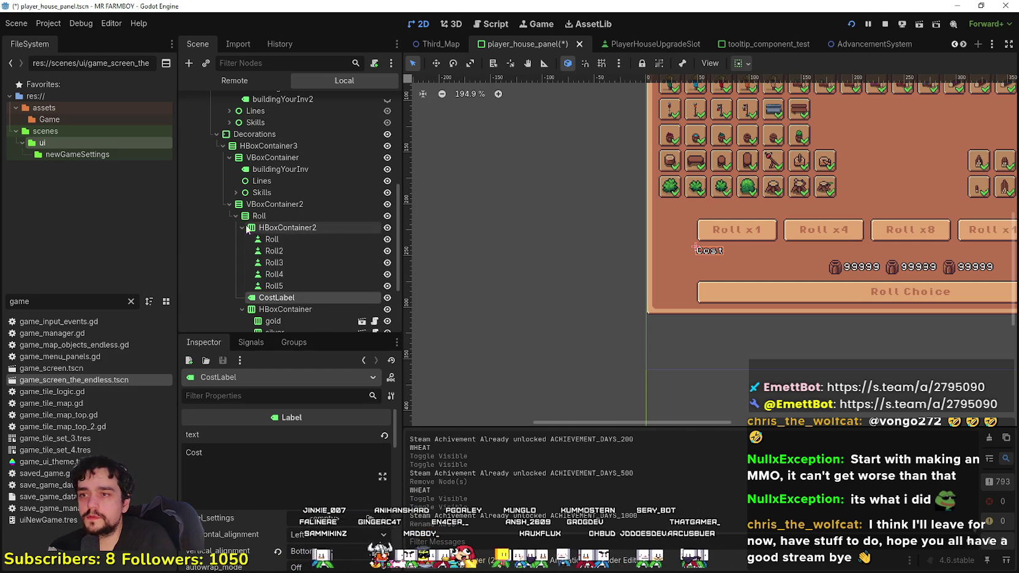
{"action": "scroll", "coordinate": [294, 247], "scroll_direction": "down", "scroll_amount": 2}
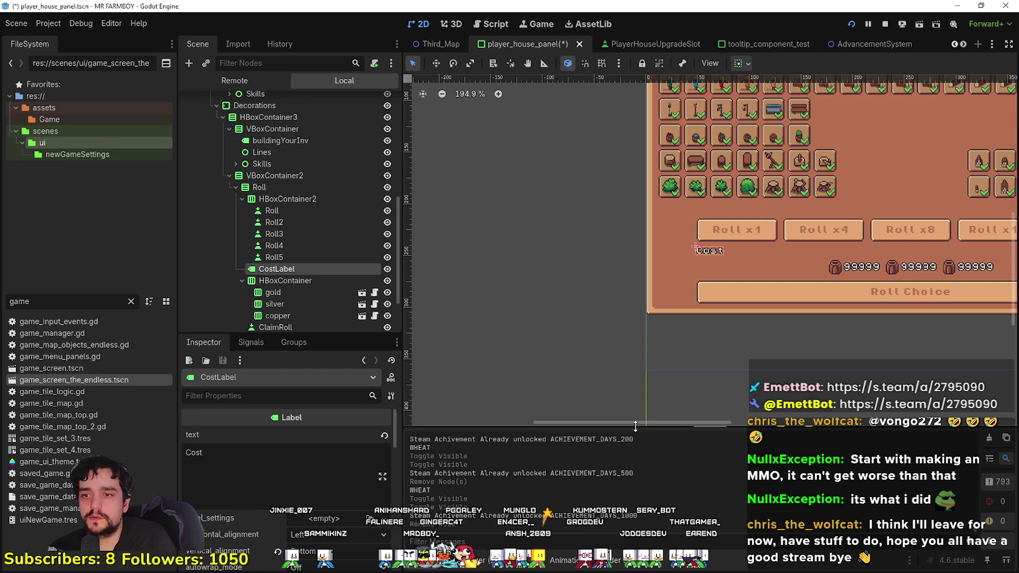
{"action": "left_click_drag", "start_coordinate": [637, 425], "coordinate": [741, 428]}
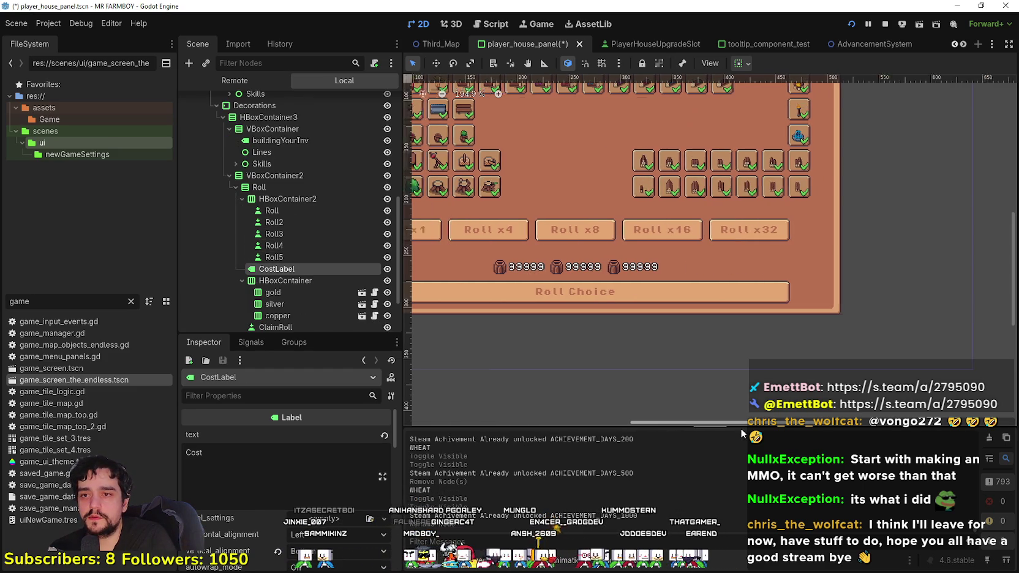
- Select the Roll x1 button and browse its Inspector, reverting an icon alignment change
{"action": "left_click", "coordinate": [297, 211]}
{"action": "left_click_drag", "start_coordinate": [298, 330], "coordinate": [297, 265]}
{"action": "scroll", "coordinate": [694, 381], "scroll_direction": "down", "scroll_amount": 2}
{"action": "scroll", "coordinate": [290, 479], "scroll_direction": "down", "scroll_amount": 10}
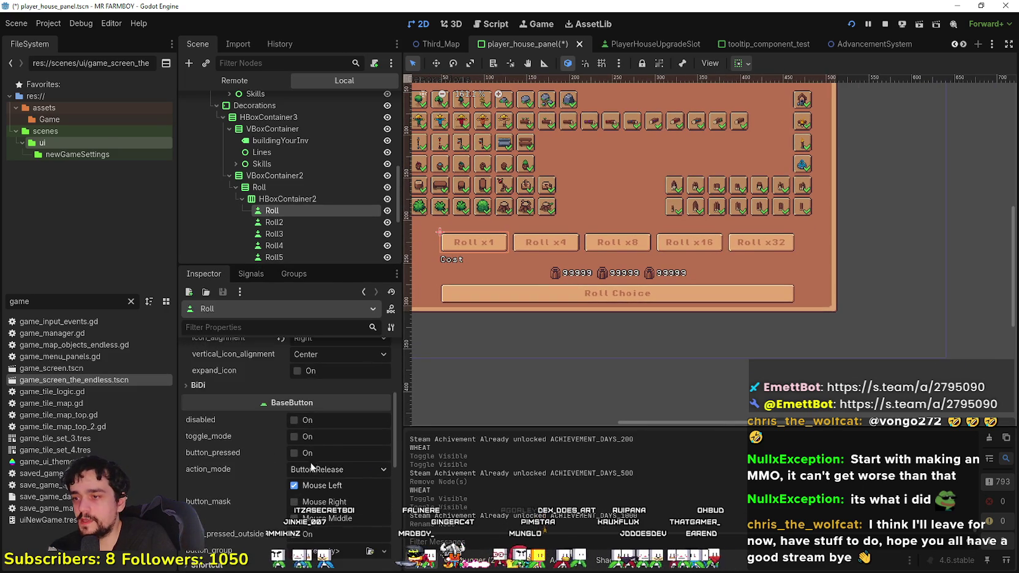
{"action": "scroll", "coordinate": [340, 490], "scroll_direction": "up", "scroll_amount": 3}
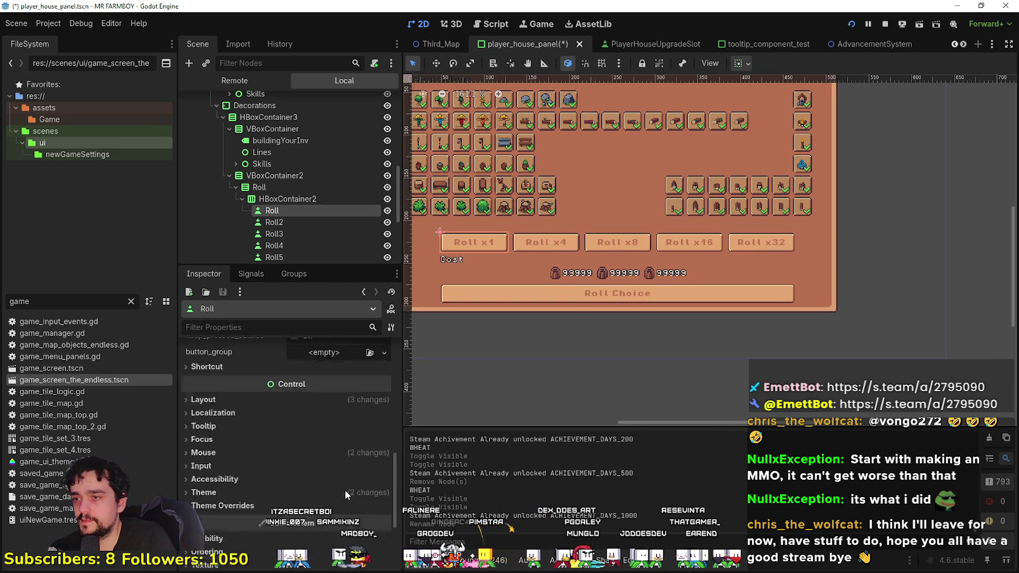
{"action": "left_click_drag", "start_coordinate": [563, 336], "coordinate": [617, 362]}
{"action": "scroll", "coordinate": [340, 436], "scroll_direction": "up", "scroll_amount": 2}
{"action": "scroll", "coordinate": [363, 448], "scroll_direction": "down", "scroll_amount": 3}
{"action": "scroll", "coordinate": [331, 503], "scroll_direction": "up", "scroll_amount": 4}
{"action": "scroll", "coordinate": [334, 496], "scroll_direction": "up", "scroll_amount": 1}
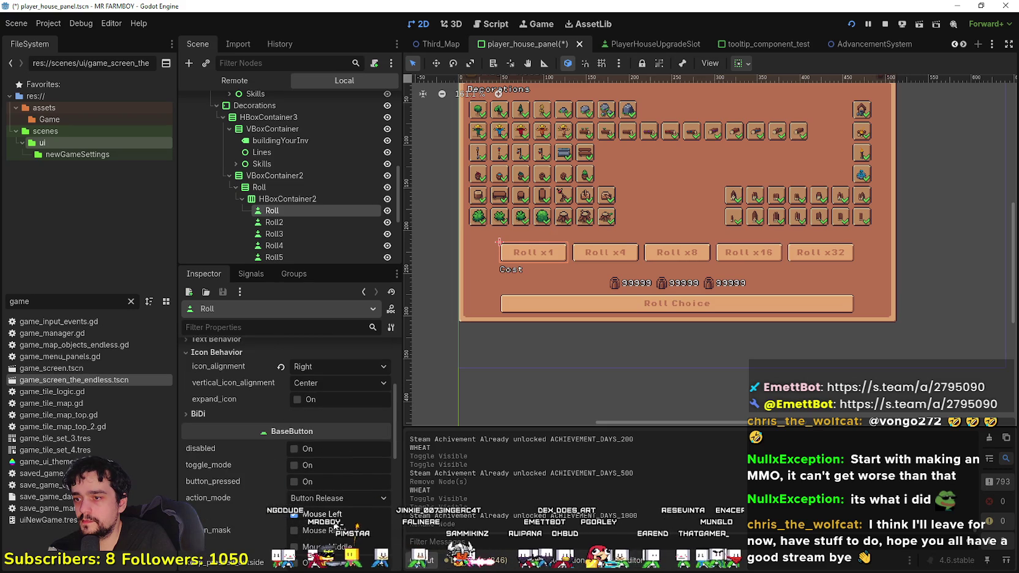
{"action": "scroll", "coordinate": [345, 489], "scroll_direction": "up", "scroll_amount": 3}
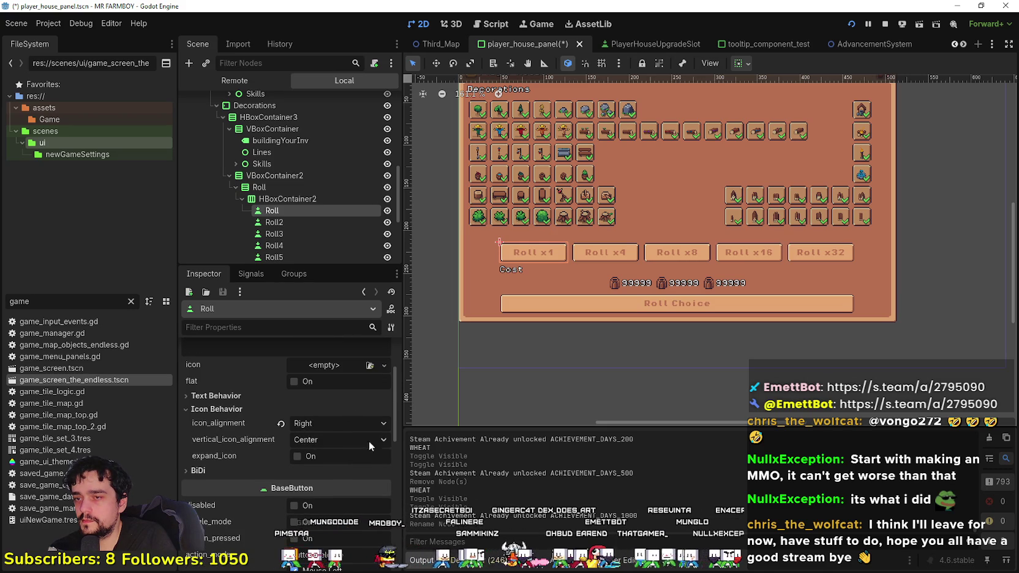
{"action": "scroll", "coordinate": [344, 436], "scroll_direction": "down", "scroll_amount": 4}
{"action": "scroll", "coordinate": [311, 457], "scroll_direction": "up", "scroll_amount": 4}
{"action": "key", "text": "ctrl+z"}
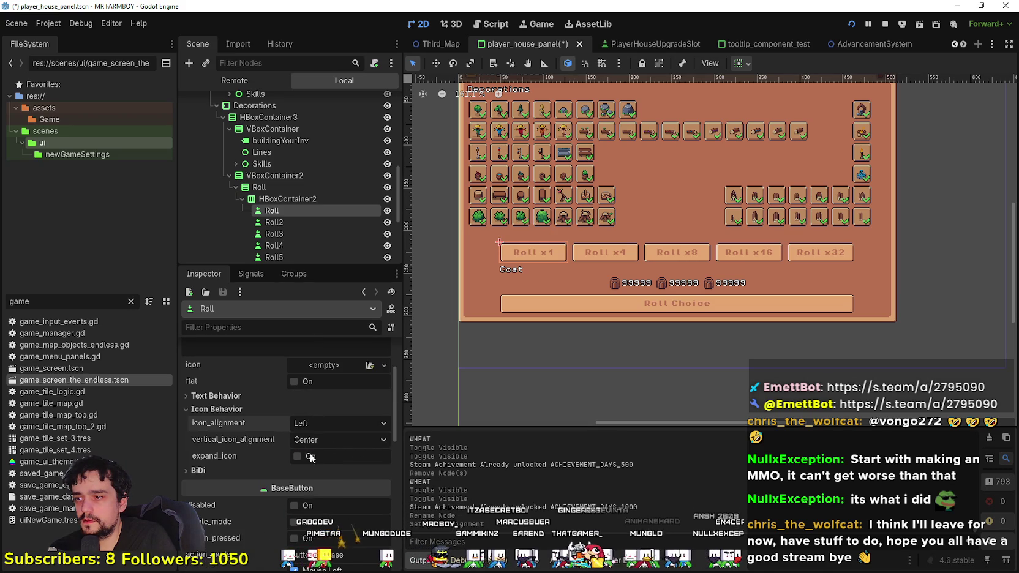
{"action": "scroll", "coordinate": [316, 462], "scroll_direction": "down", "scroll_amount": 8}
{"action": "scroll", "coordinate": [315, 458], "scroll_direction": "down", "scroll_amount": 3}
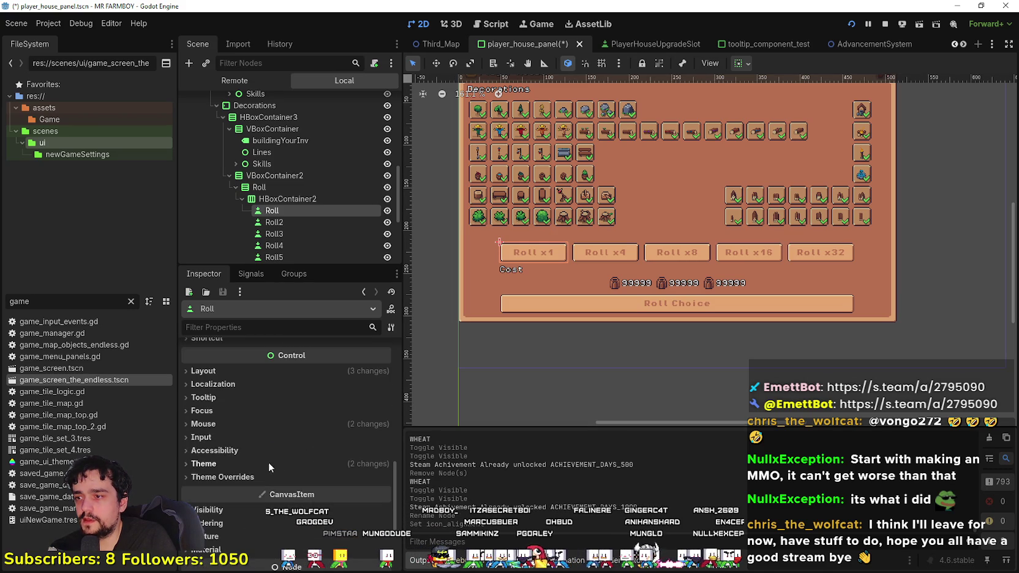
{"action": "left_click", "coordinate": [255, 424]}
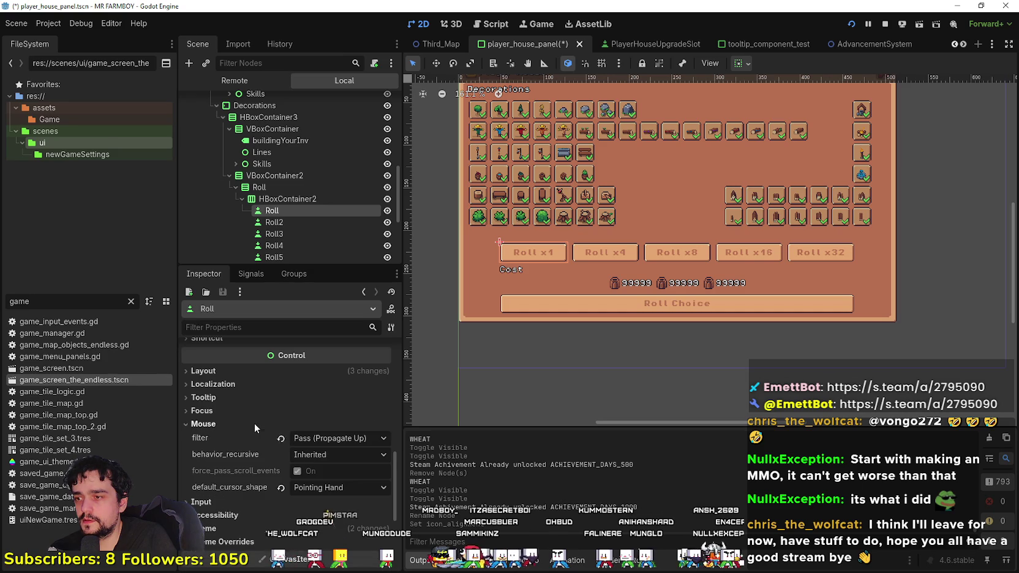
{"action": "left_click", "coordinate": [255, 424]}
{"action": "left_click", "coordinate": [257, 466]}
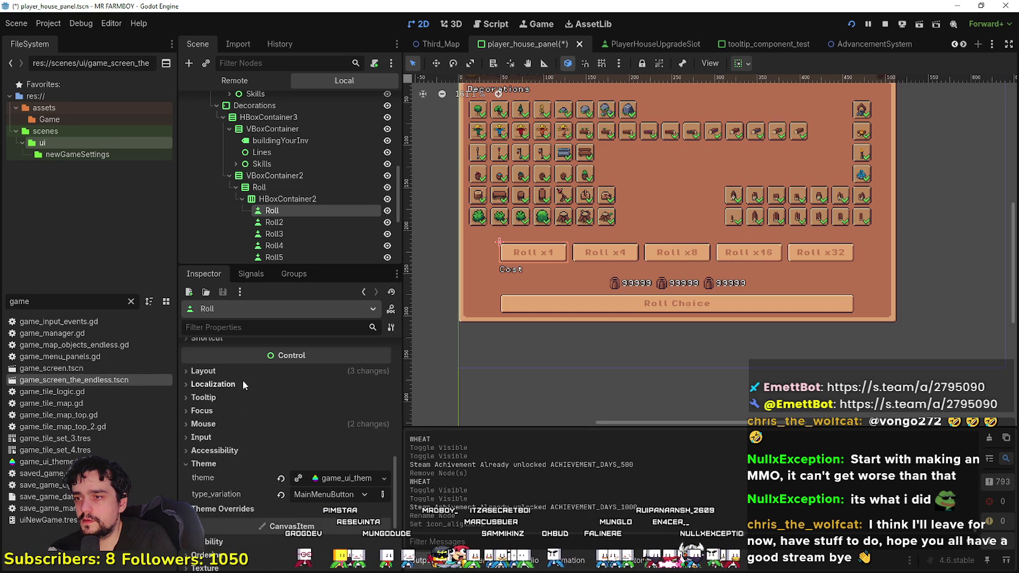
{"action": "scroll", "coordinate": [252, 456], "scroll_direction": "down", "scroll_amount": 3}
{"action": "scroll", "coordinate": [224, 397], "scroll_direction": "up", "scroll_amount": 6}
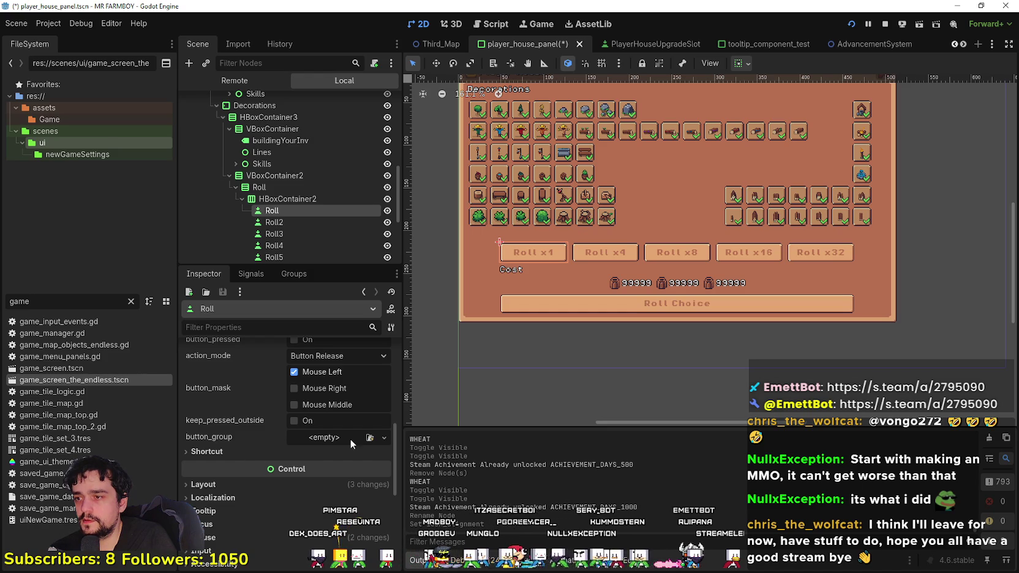
- Assign a New ButtonGroup to button_group, uncheck local_to_scene, and choose Save As
{"action": "left_click", "coordinate": [340, 438]}
{"action": "left_click", "coordinate": [372, 461]}
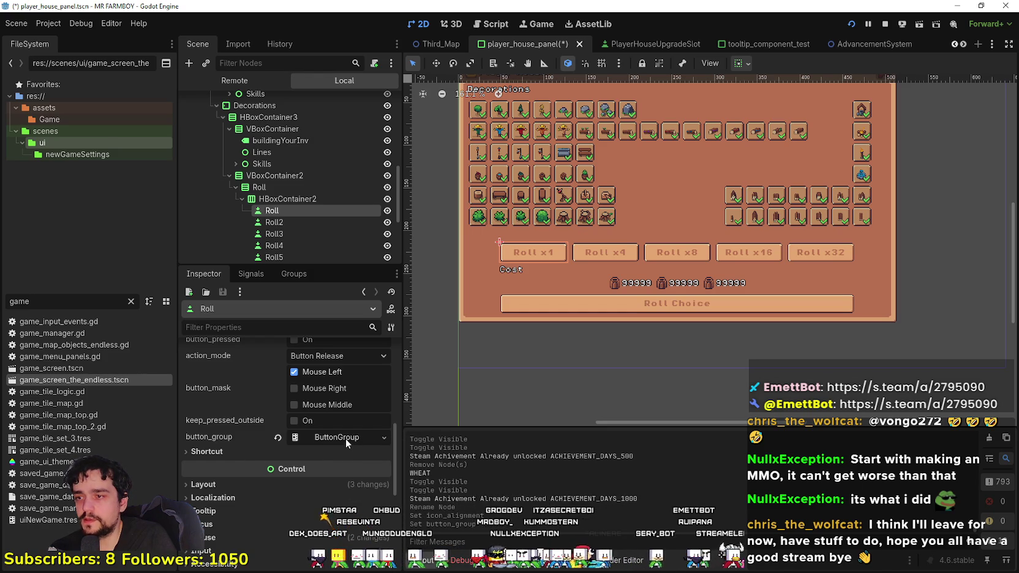
{"action": "left_click", "coordinate": [344, 438]}
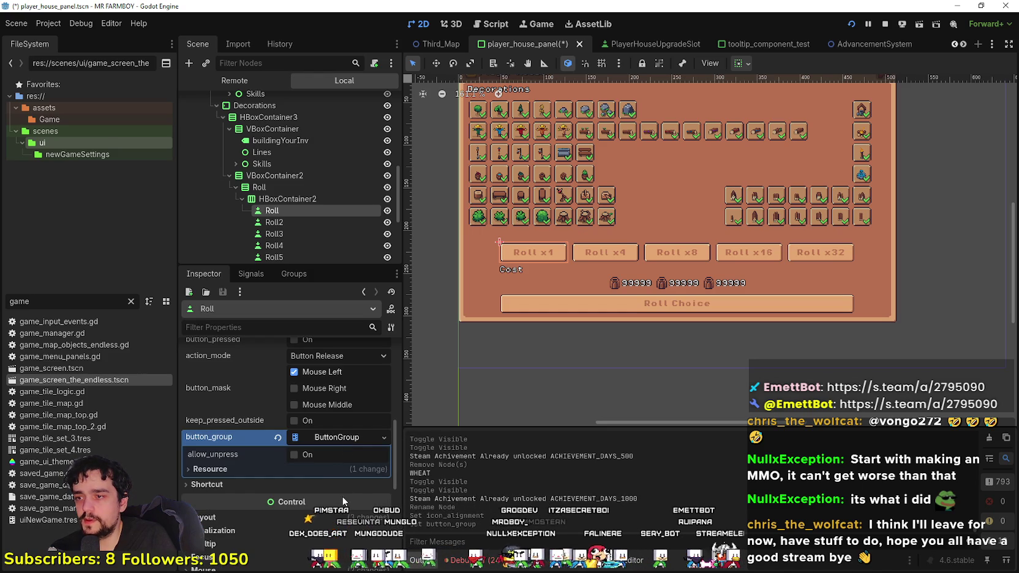
{"action": "left_click", "coordinate": [308, 467]}
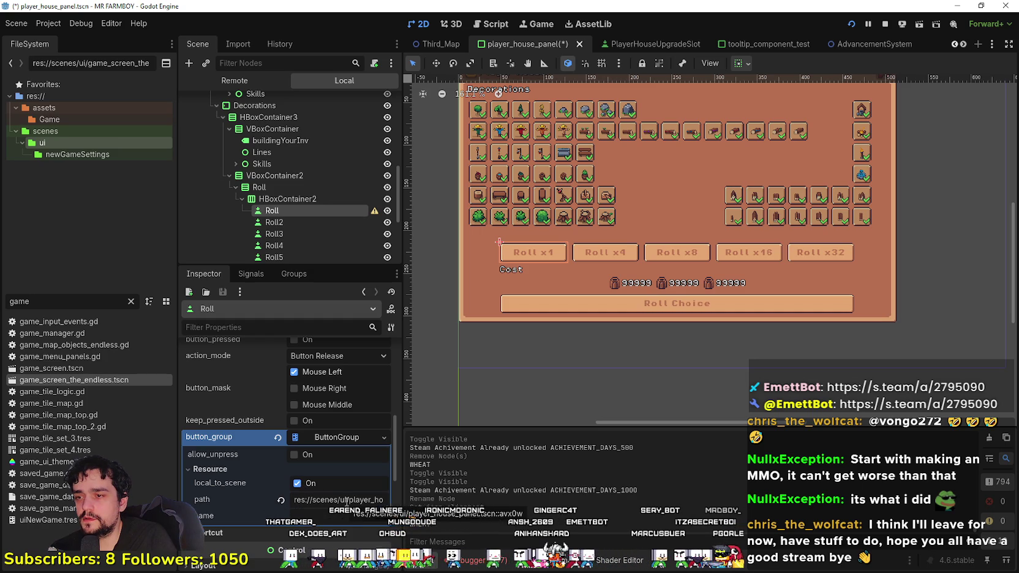
{"action": "left_click", "coordinate": [297, 484]}
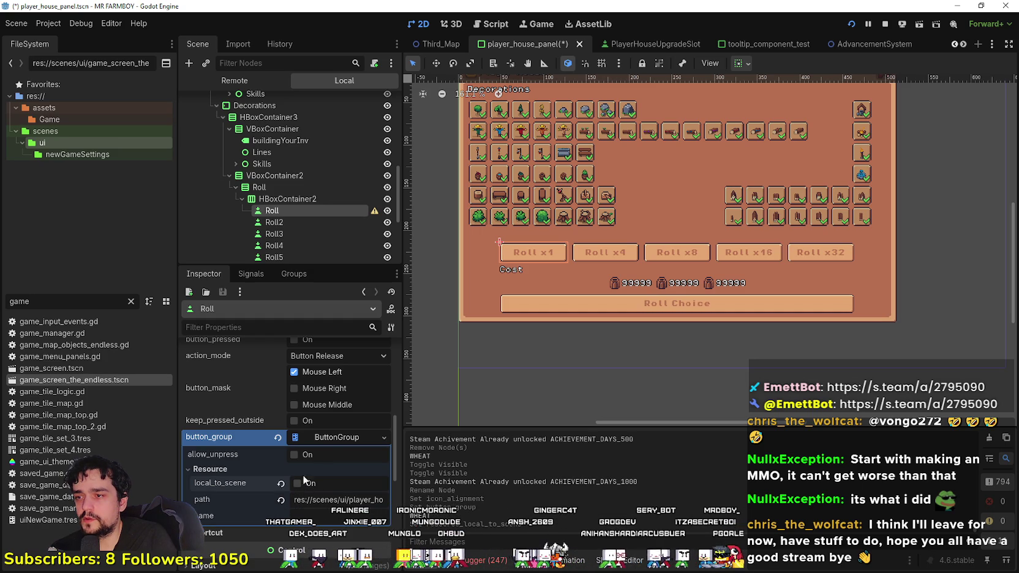
{"action": "left_click", "coordinate": [326, 437]}
{"action": "left_click", "coordinate": [363, 545]}
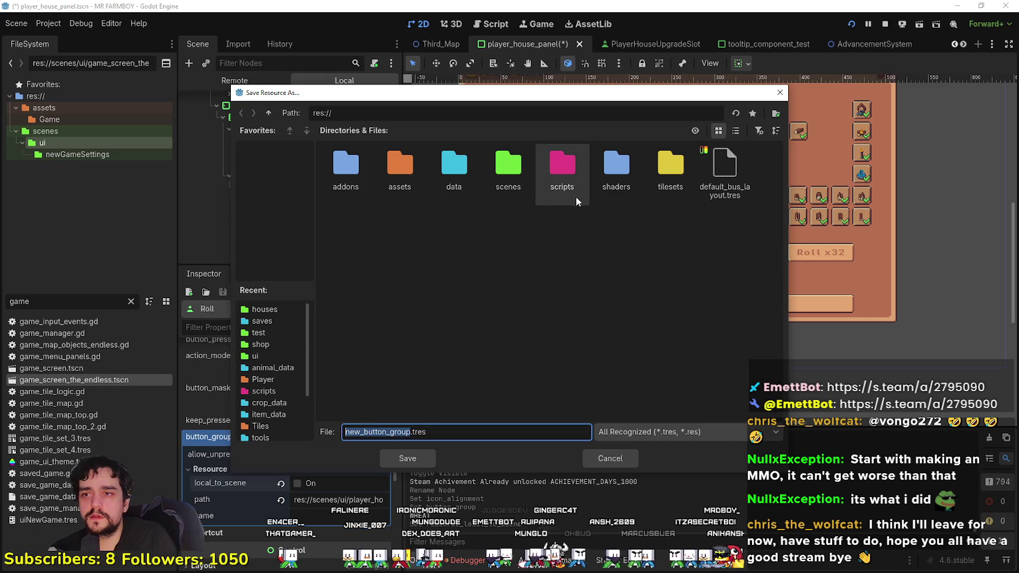
- Open the res://scripts folder as the location for new_button_group.tres
{"action": "left_click", "coordinate": [601, 461]}
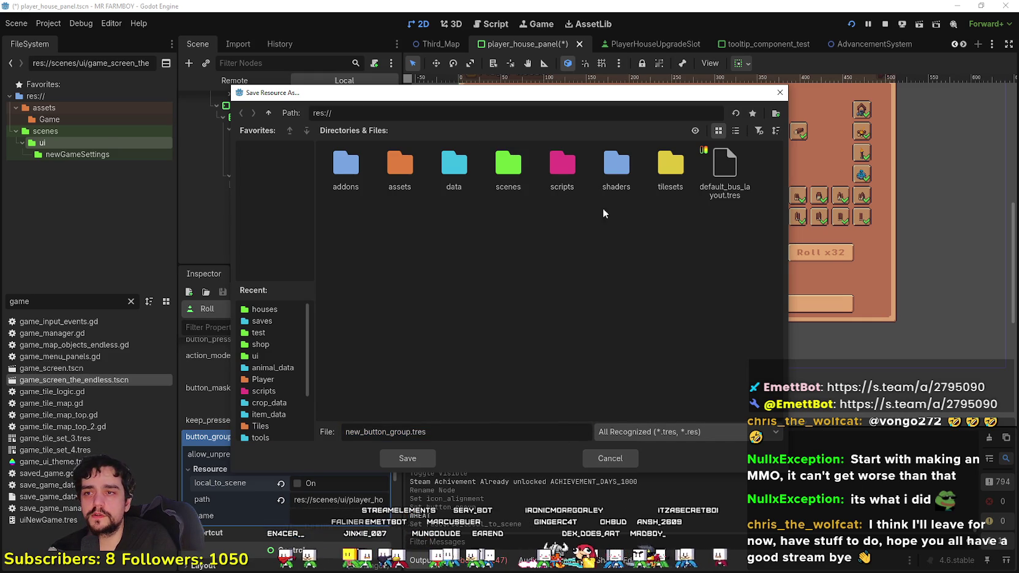
{"action": "double_click", "coordinate": [567, 179]}
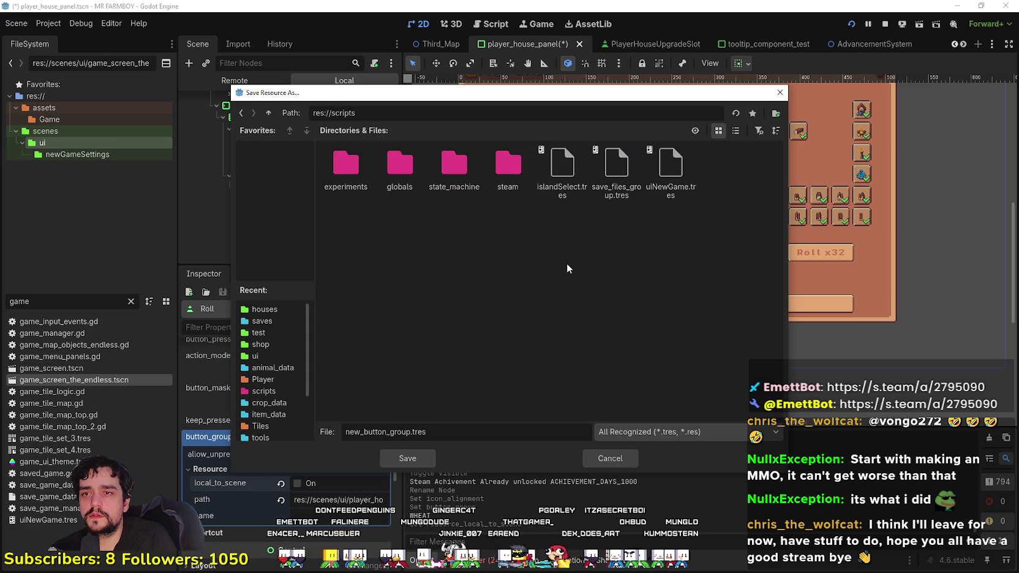
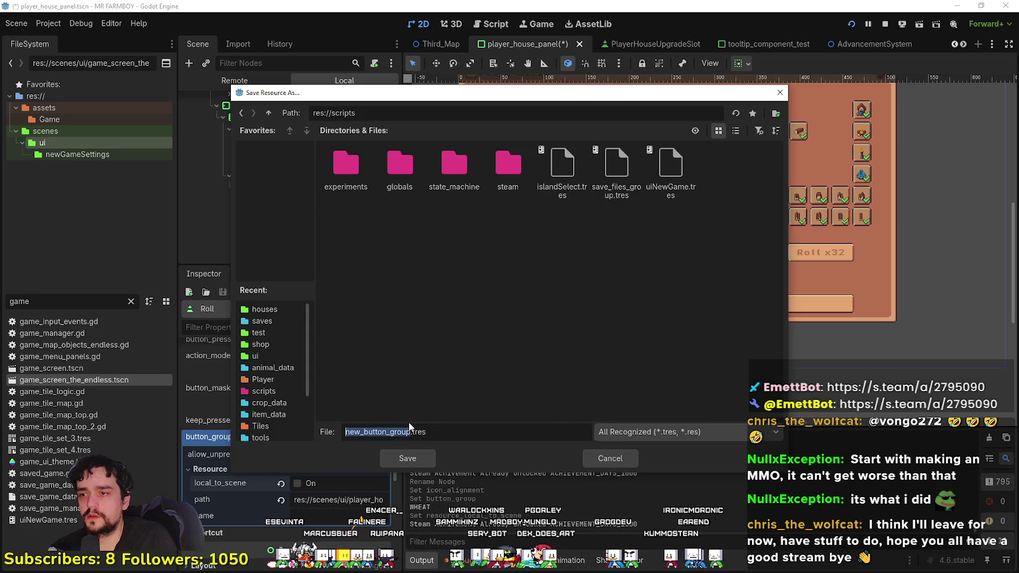
- Name the button group resource rollDecorGamba.tres in res://scripts and save it
{"action": "type", "text": "rollSe"}
{"action": "key", "text": "BackSpace"}
{"action": "key", "text": "BackSpace"}
{"action": "type", "text": "Decorga"}
{"action": "key", "text": "BackSpace"}
{"action": "key", "text": "BackSpace"}
{"action": "type", "text": "Gamba"}
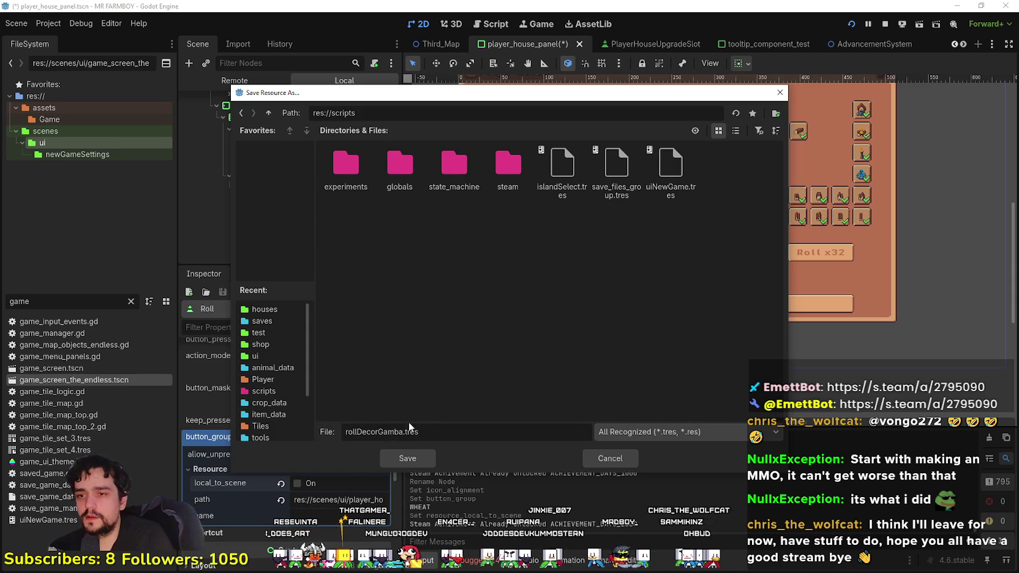
{"action": "left_click", "coordinate": [409, 459]}
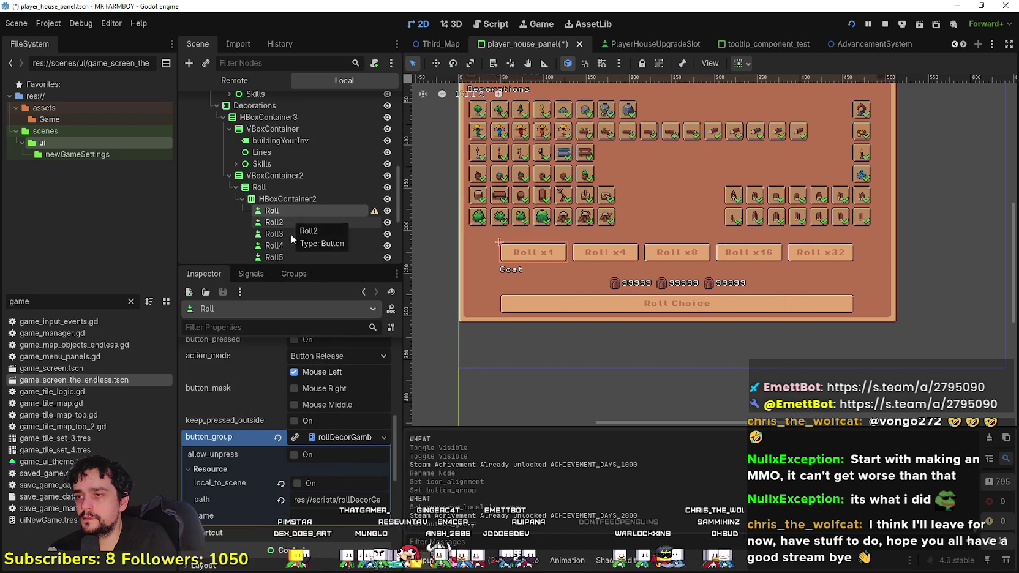
- Turn on toggle_mode for the Roll x1 button and test button_pressed on, then off
{"action": "scroll", "coordinate": [330, 423], "scroll_direction": "up", "scroll_amount": 3}
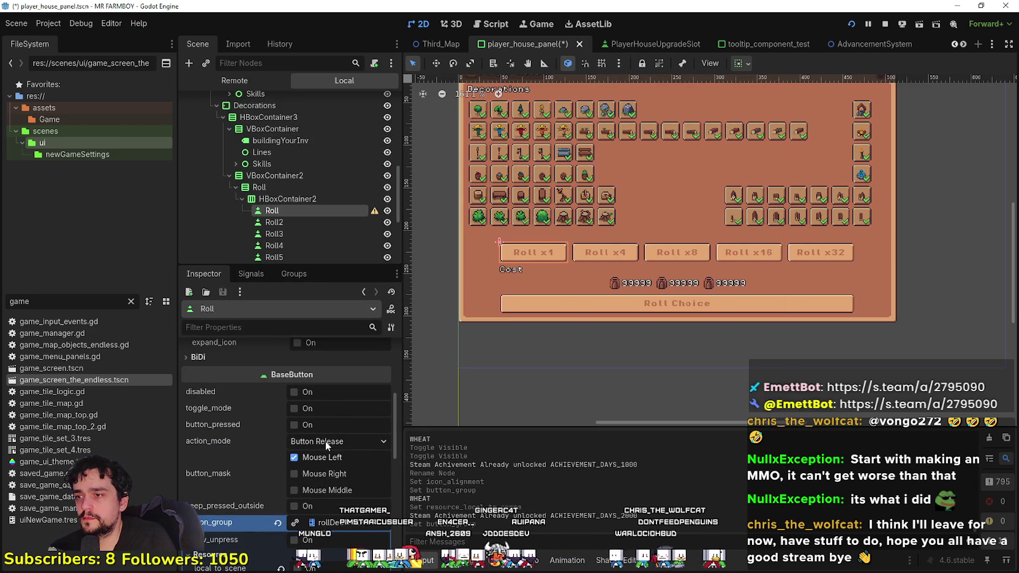
{"action": "scroll", "coordinate": [326, 438], "scroll_direction": "up", "scroll_amount": 3}
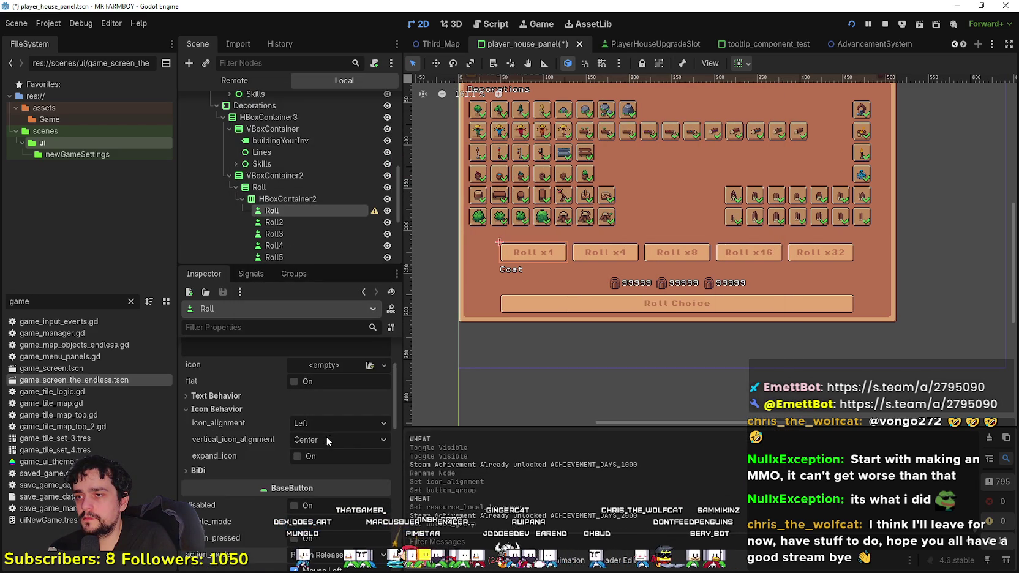
{"action": "scroll", "coordinate": [307, 435], "scroll_direction": "up", "scroll_amount": 2}
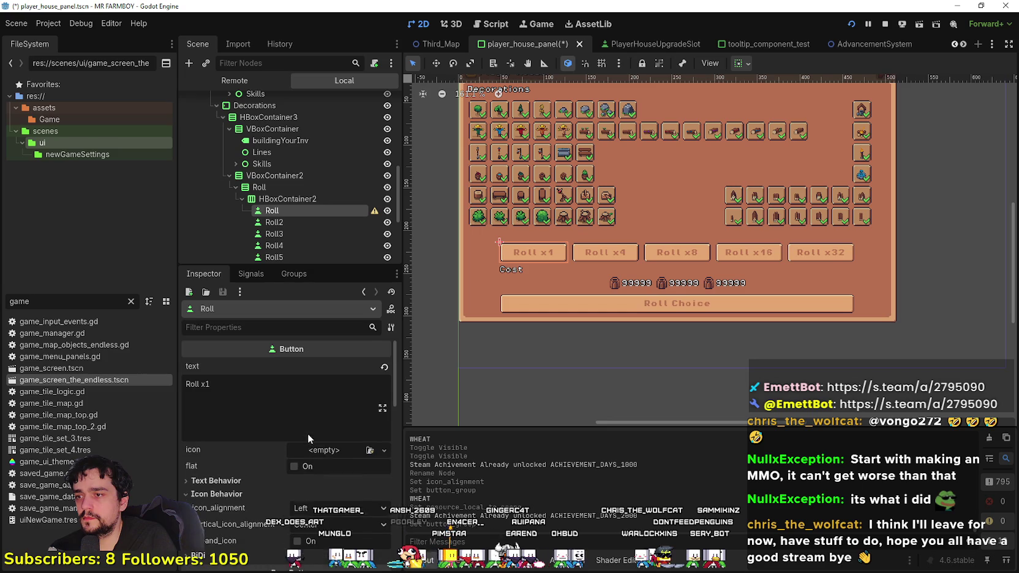
{"action": "scroll", "coordinate": [261, 444], "scroll_direction": "down", "scroll_amount": 2}
{"action": "scroll", "coordinate": [282, 447], "scroll_direction": "down", "scroll_amount": 1}
{"action": "left_click", "coordinate": [320, 466]}
{"action": "scroll", "coordinate": [350, 478], "scroll_direction": "down", "scroll_amount": 2}
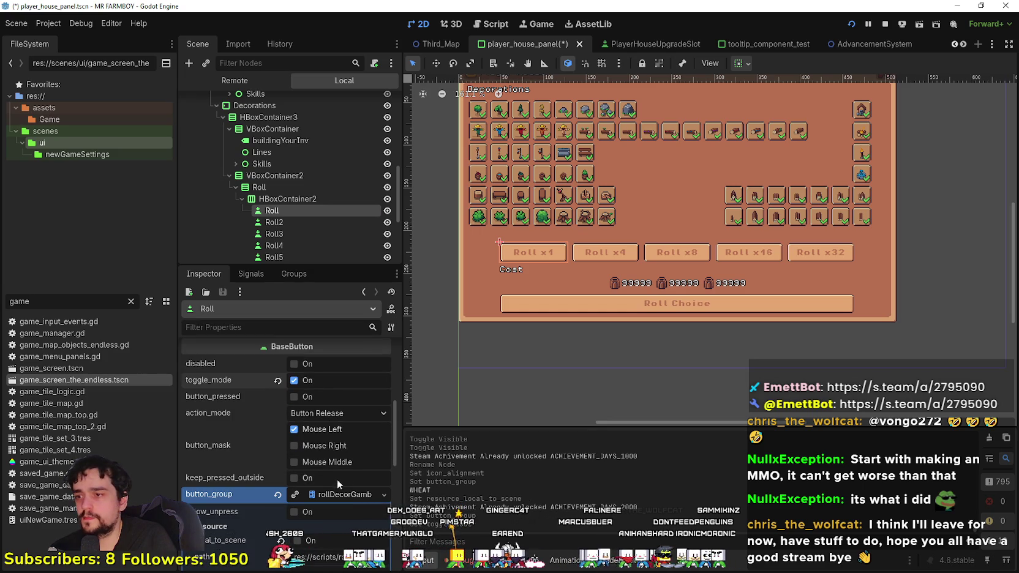
{"action": "scroll", "coordinate": [334, 499], "scroll_direction": "up", "scroll_amount": 1}
{"action": "scroll", "coordinate": [556, 208], "scroll_direction": "up", "scroll_amount": 2}
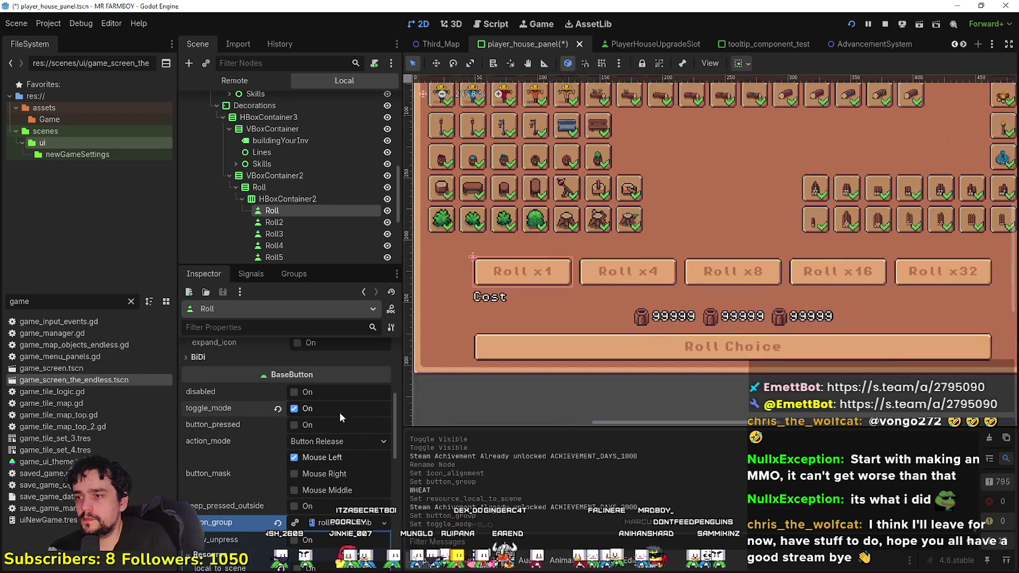
{"action": "left_click", "coordinate": [316, 424]}
{"action": "left_click", "coordinate": [314, 424]}
- Collapse the button group resource details and save the player_house_panel scene
{"action": "scroll", "coordinate": [562, 272], "scroll_direction": "down", "scroll_amount": 2}
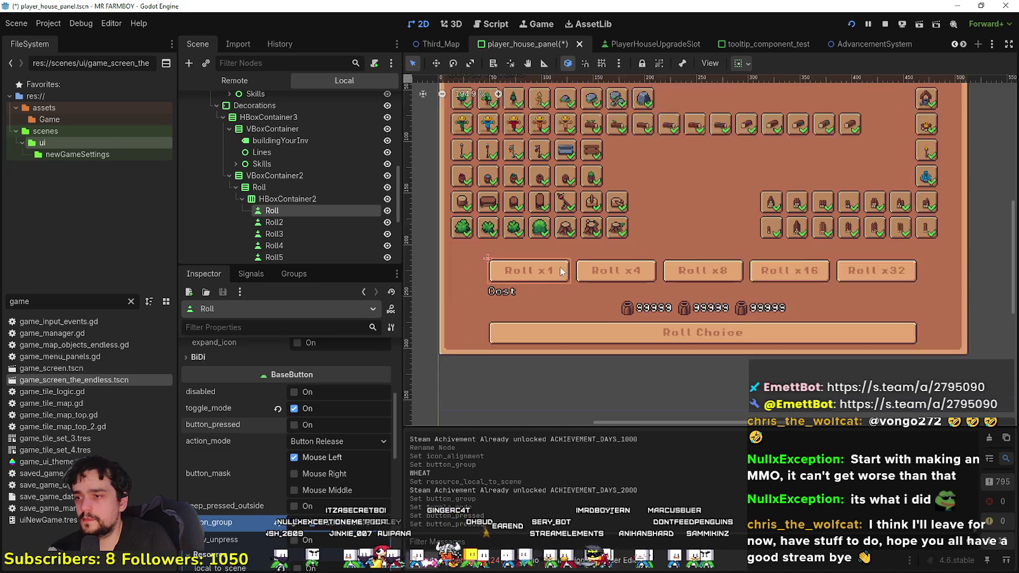
{"action": "scroll", "coordinate": [561, 271], "scroll_direction": "down", "scroll_amount": 1}
{"action": "scroll", "coordinate": [373, 442], "scroll_direction": "down", "scroll_amount": 3}
{"action": "left_click", "coordinate": [345, 410]}
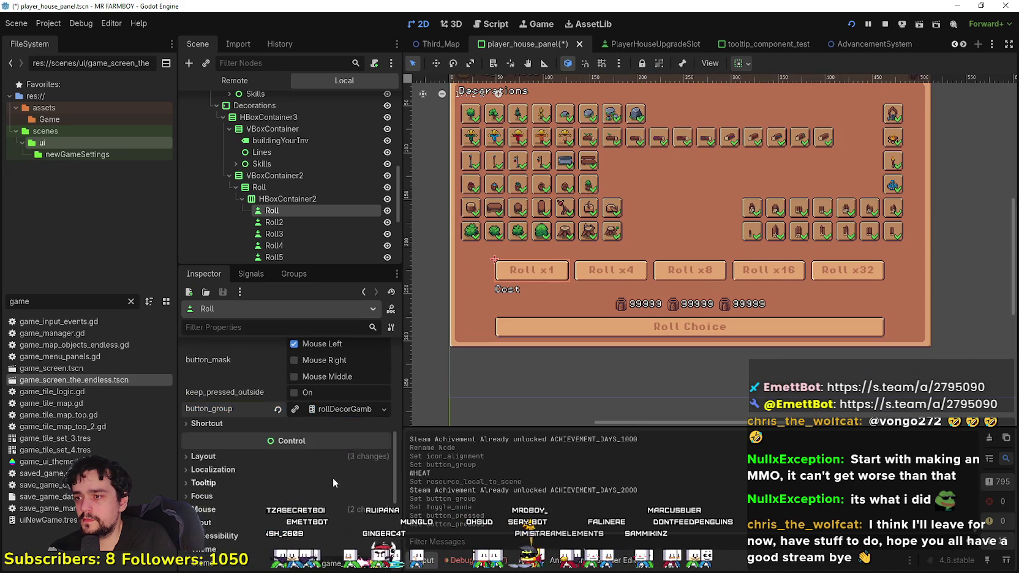
{"action": "scroll", "coordinate": [332, 484], "scroll_direction": "up", "scroll_amount": 2}
{"action": "left_click", "coordinate": [328, 466]}
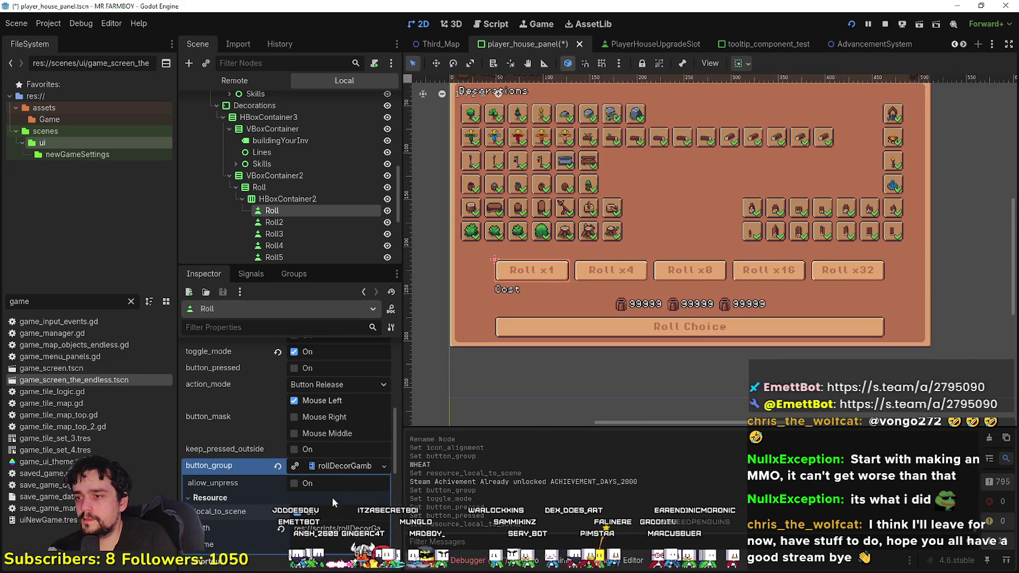
{"action": "left_click", "coordinate": [338, 467]}
{"action": "key", "text": "ctrl+s"}
- Select the Roll2 through Roll5 button nodes together in the Scene tree
{"action": "left_click", "coordinate": [285, 222]}
{"action": "scroll", "coordinate": [287, 239], "scroll_direction": "down", "scroll_amount": 1}
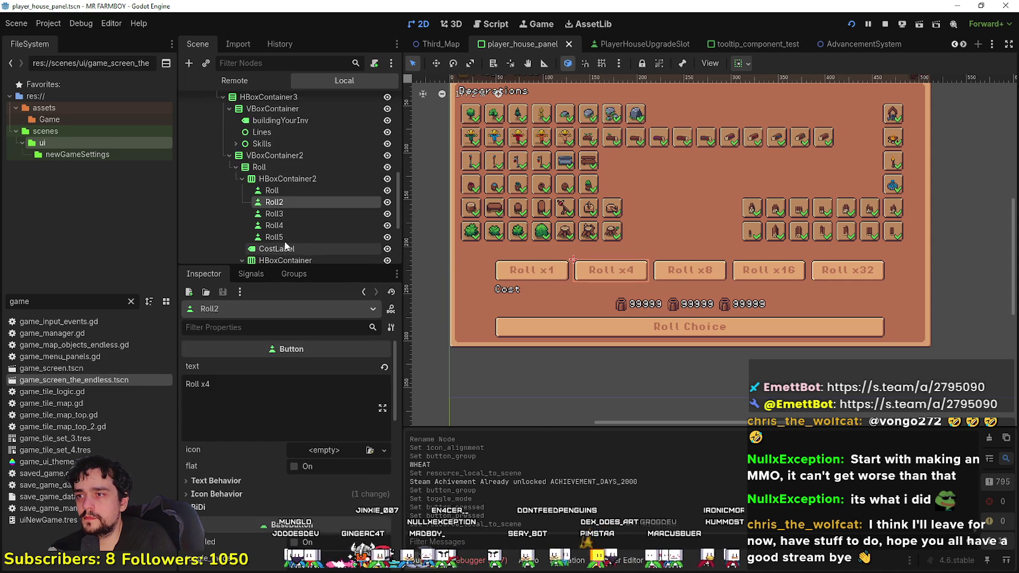
{"action": "scroll", "coordinate": [286, 246], "scroll_direction": "down", "scroll_amount": 3}
{"action": "left_click", "coordinate": [288, 229], "text": "shift"}
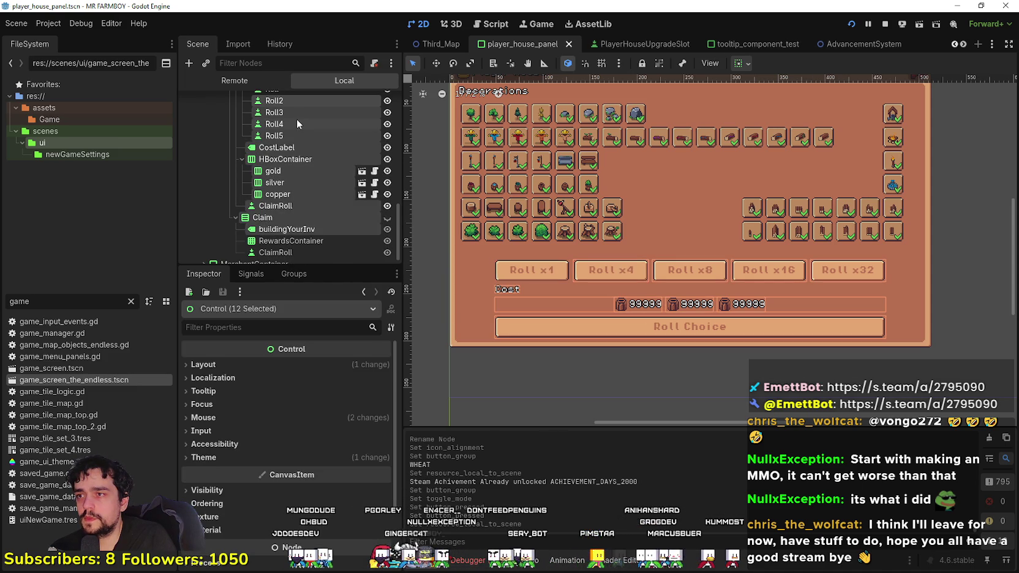
{"action": "left_click", "coordinate": [297, 121]}
{"action": "scroll", "coordinate": [293, 161], "scroll_direction": "up", "scroll_amount": 2}
{"action": "left_click", "coordinate": [301, 195]}
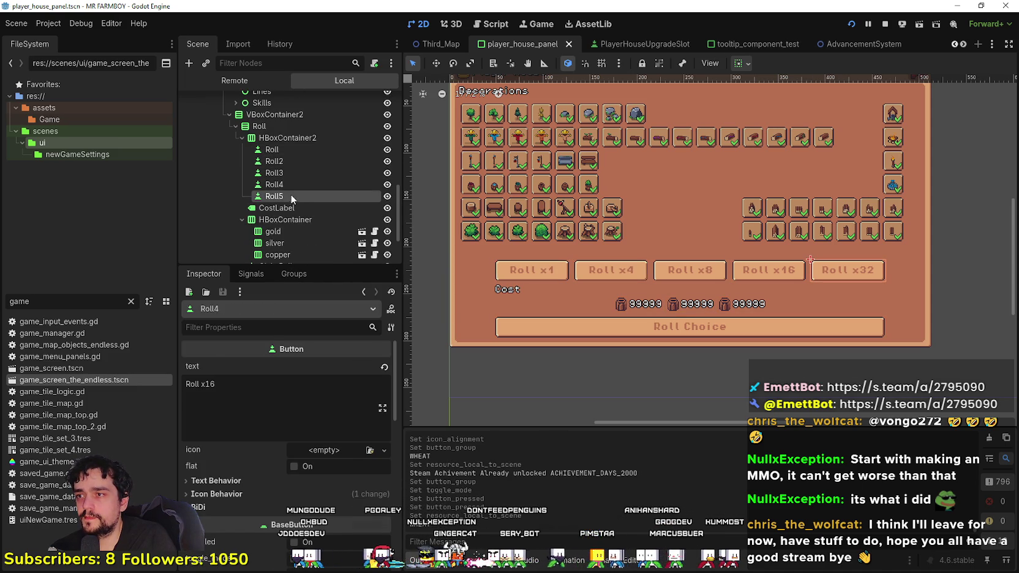
{"action": "left_click", "coordinate": [287, 162], "text": "shift"}
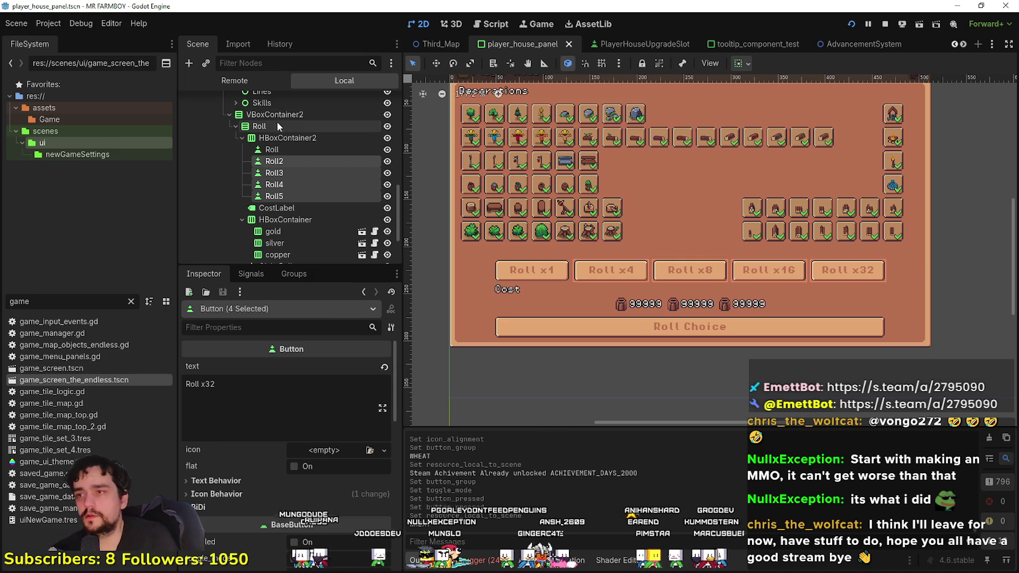
- Delete the four extra roll buttons and duplicate the toggle Roll button into new copies
{"action": "key", "text": "Delete"}
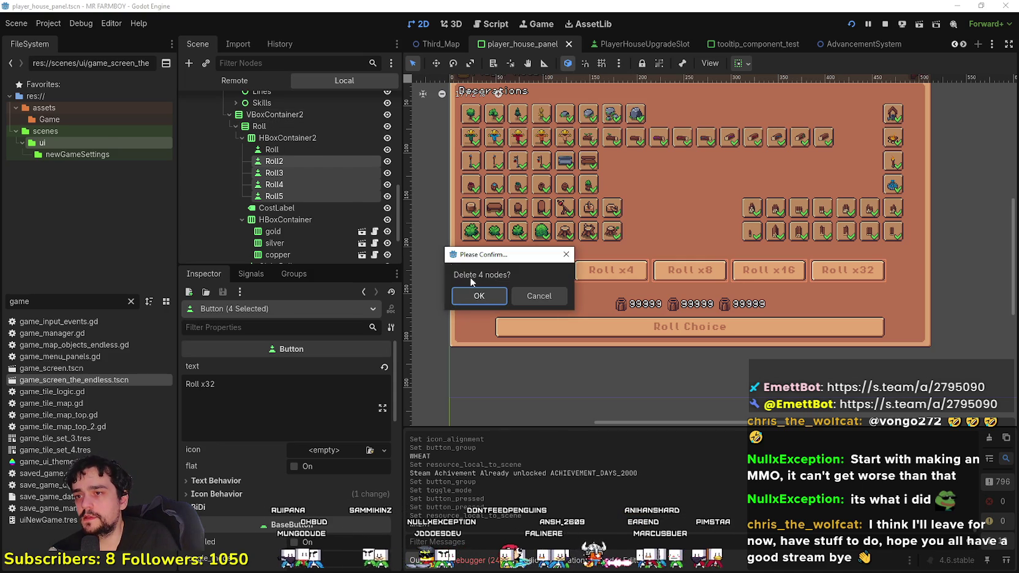
{"action": "left_click", "coordinate": [479, 296]}
{"action": "left_click", "coordinate": [275, 150]}
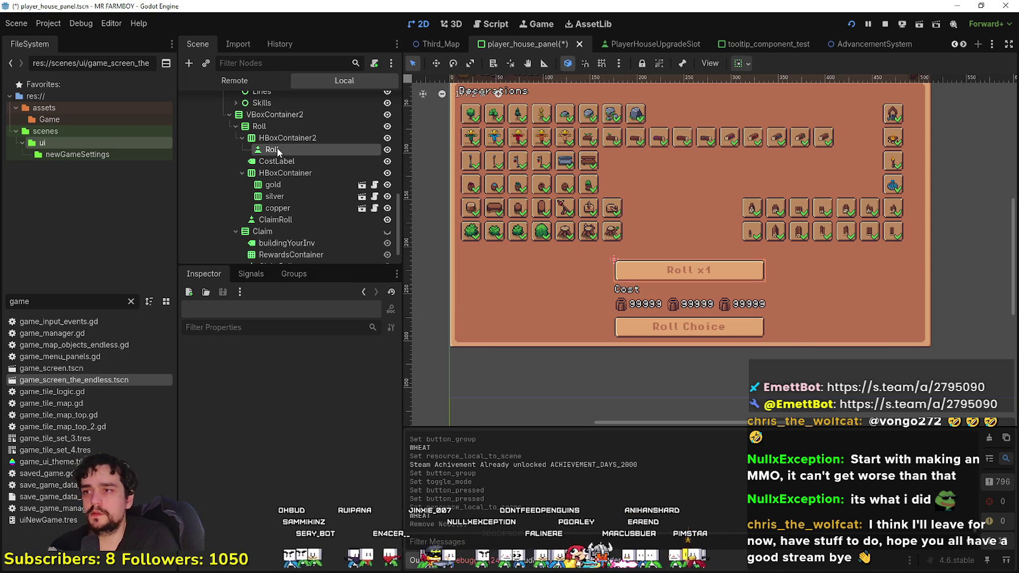
{"action": "key", "text": "ctrl+d"}
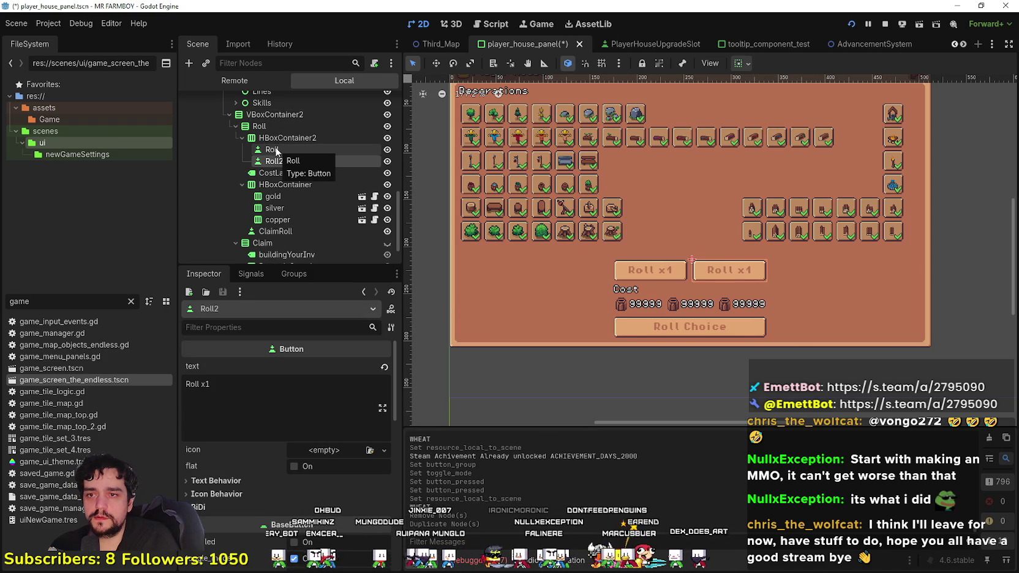
{"action": "key", "text": "ctrl+d"}
{"action": "key", "text": "ctrl+d"}
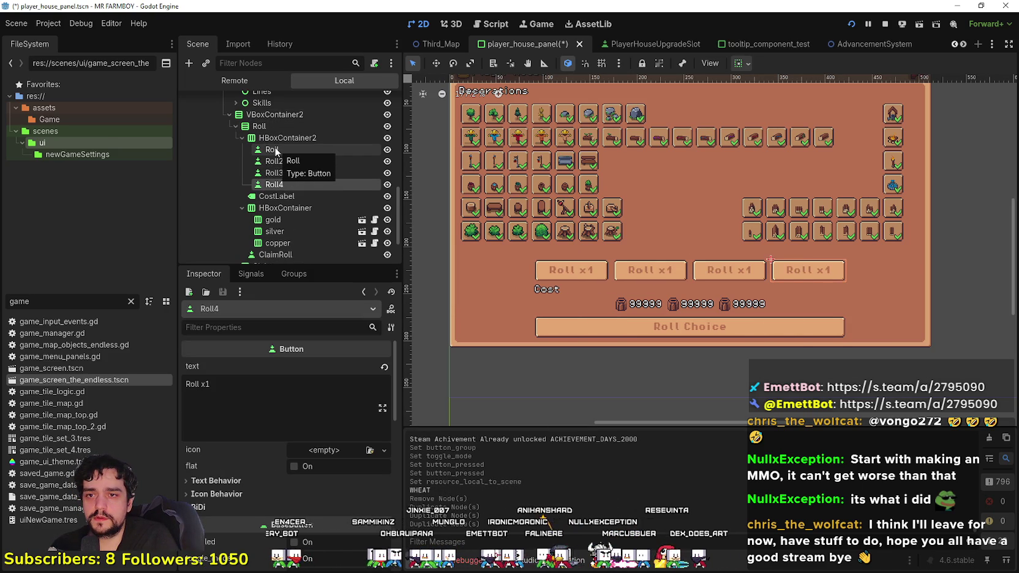
{"action": "key", "text": "ctrl+d"}
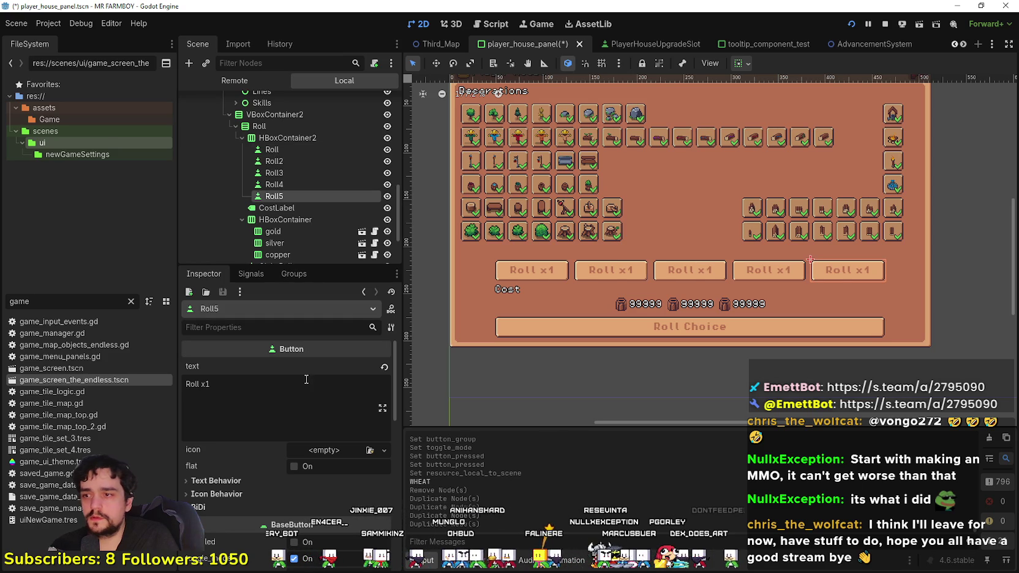
- Relabel Roll2 as Roll x4 and Roll3 as Roll x8
{"action": "left_click", "coordinate": [274, 162]}
{"action": "left_click", "coordinate": [218, 384]}
{"action": "key", "text": "BackSpace"}
{"action": "type", "text": "4"}
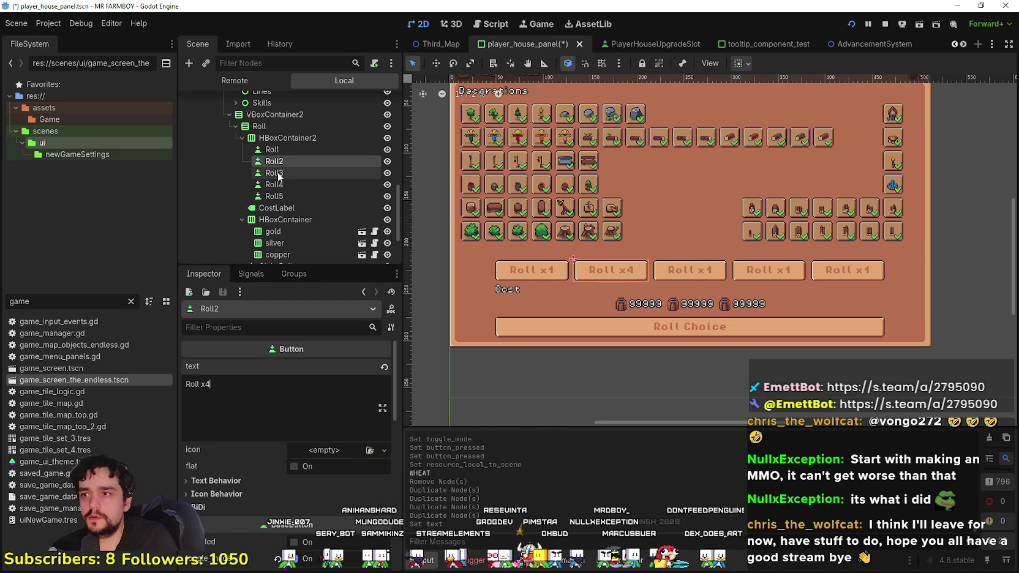
{"action": "left_click", "coordinate": [274, 173]}
{"action": "left_click", "coordinate": [208, 385]}
{"action": "key", "text": "BackSpace"}
{"action": "type", "text": "8"}
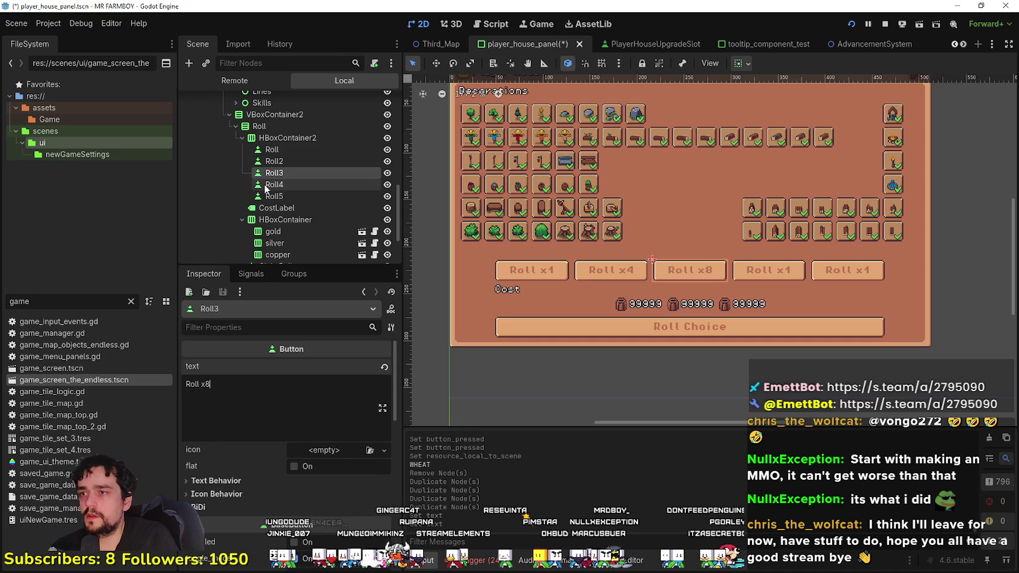
- Relabel Roll4 as Roll x16 and Roll5 as Roll x32, then save the scene
{"action": "left_click", "coordinate": [269, 185]}
{"action": "left_click", "coordinate": [209, 385]}
{"action": "type", "text": "6"}
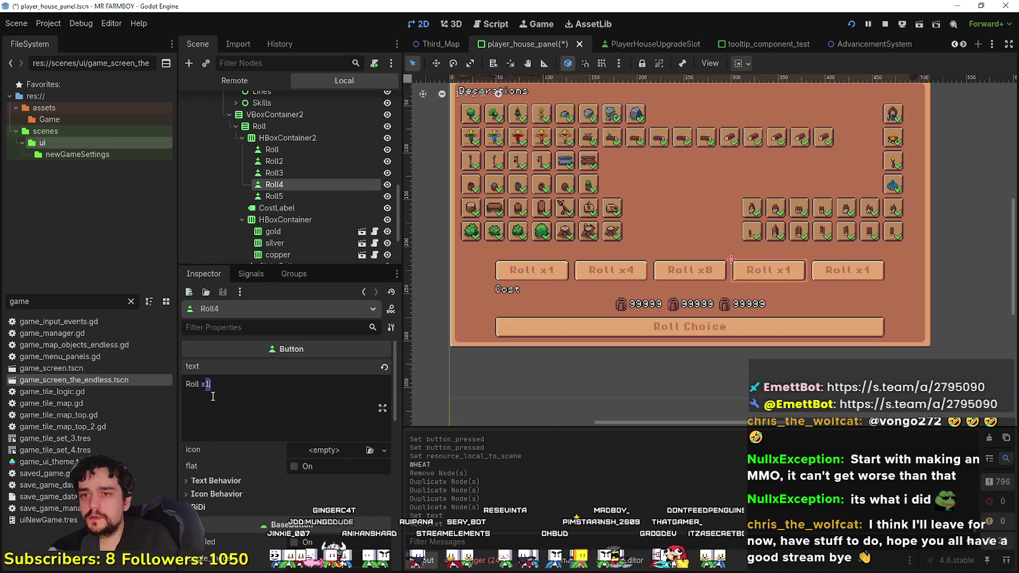
{"action": "left_click", "coordinate": [274, 196]}
{"action": "left_click", "coordinate": [212, 385]}
{"action": "key", "text": "BackSpace"}
{"action": "type", "text": "32"}
{"action": "key", "text": "ctrl+s"}
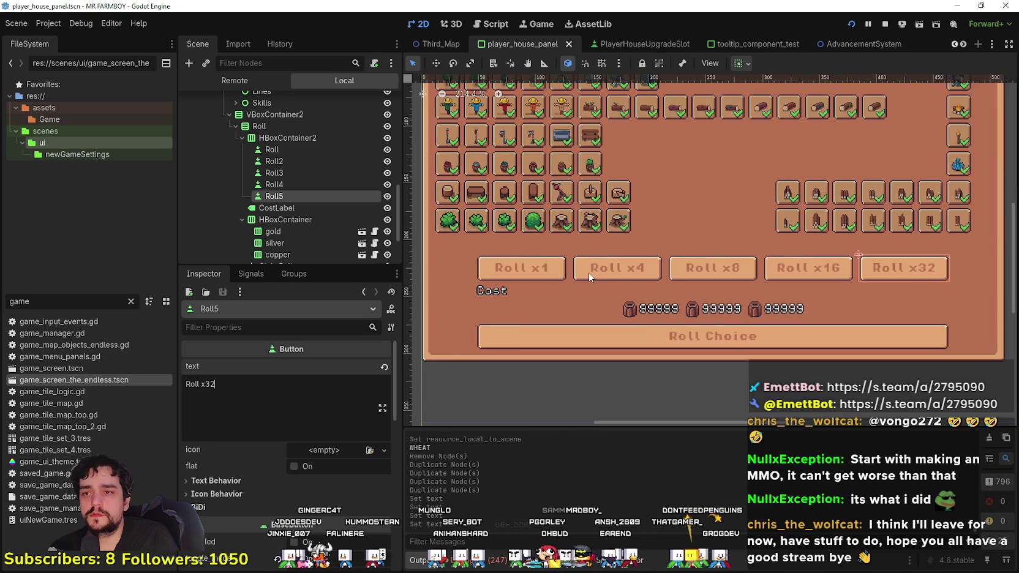
{"action": "scroll", "coordinate": [582, 264], "scroll_direction": "down", "scroll_amount": 1}
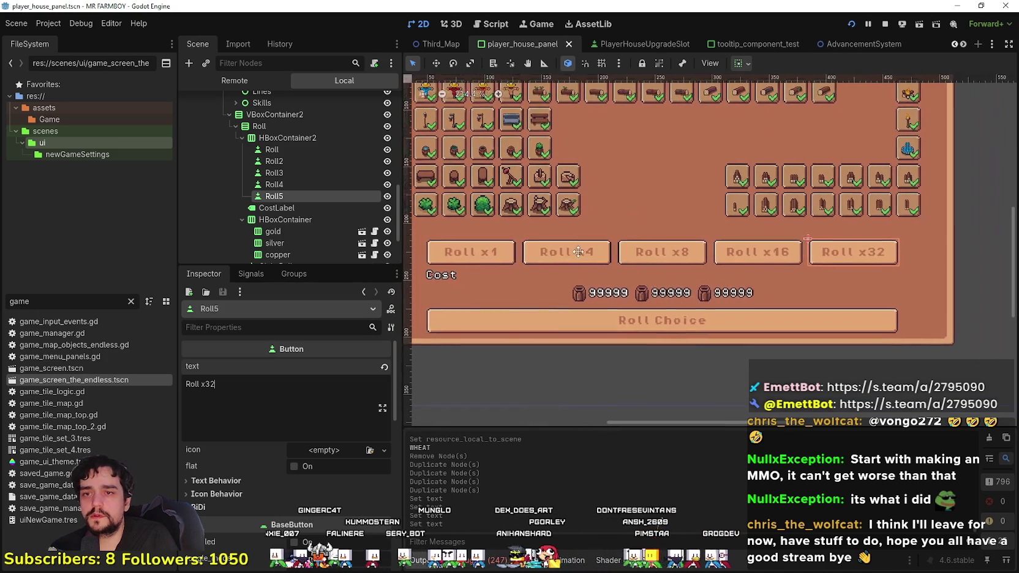
- Duplicate the CostLabel node and move the copy above the roll buttons
{"action": "left_click", "coordinate": [259, 126]}
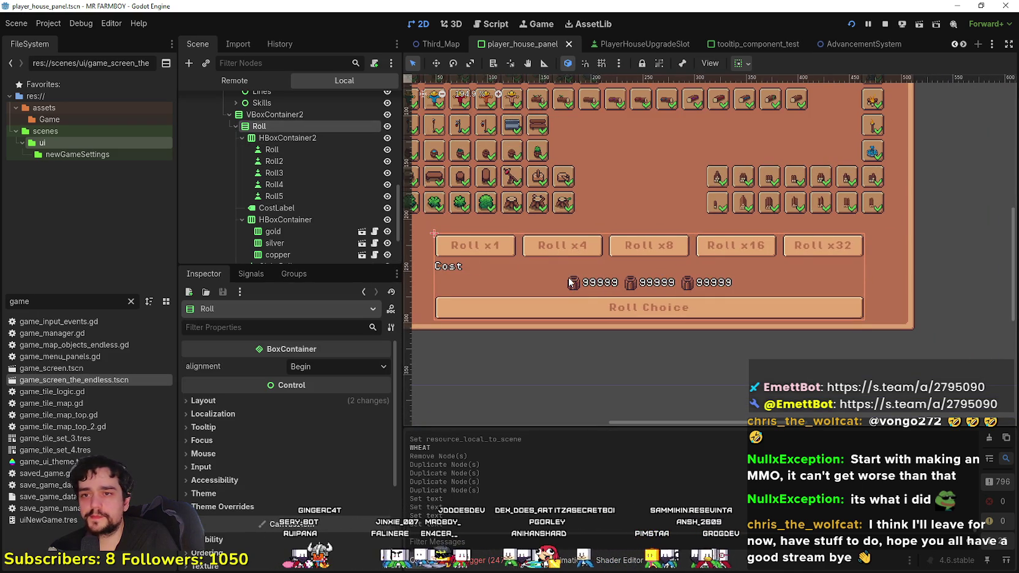
{"action": "scroll", "coordinate": [590, 271], "scroll_direction": "up", "scroll_amount": 2}
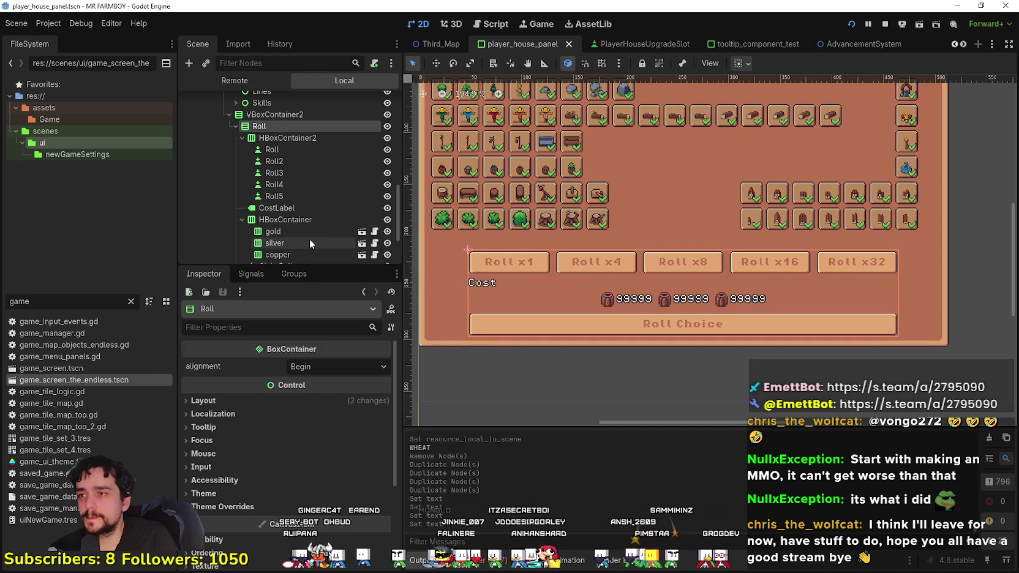
{"action": "left_click", "coordinate": [291, 211]}
{"action": "key", "text": "ctrl+d"}
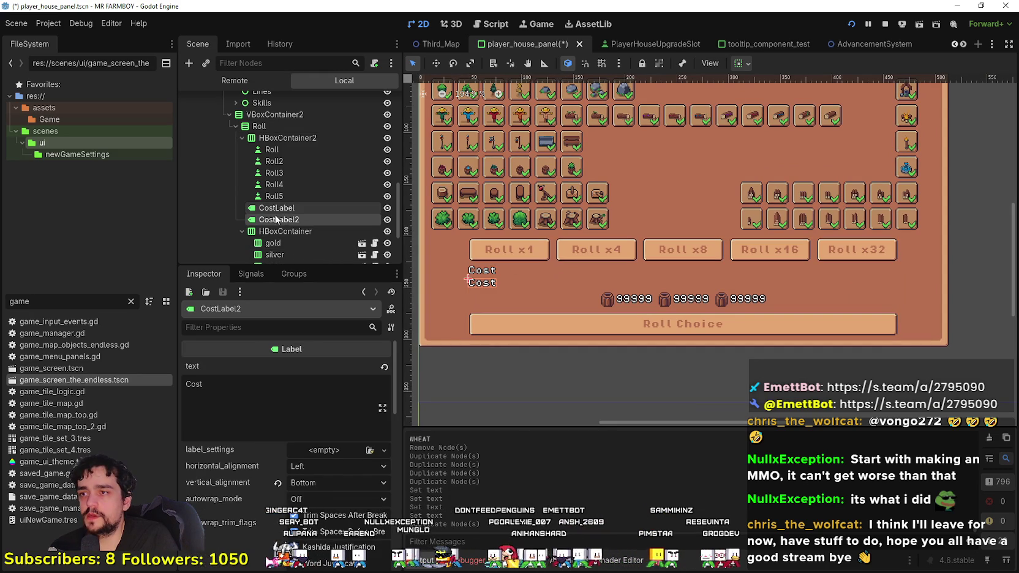
{"action": "left_click_drag", "start_coordinate": [279, 221], "coordinate": [286, 134]}
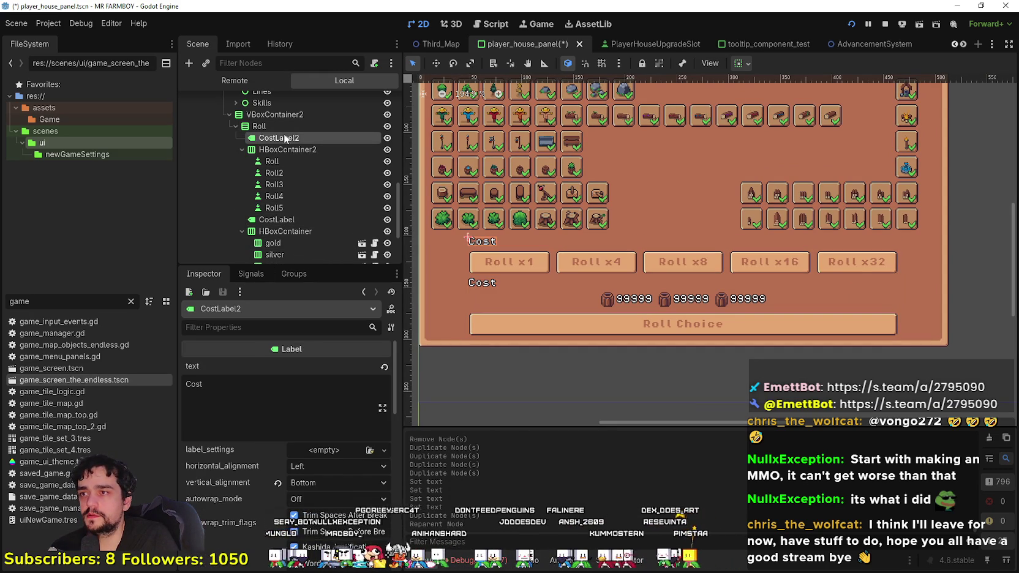
- Rename the copied label to RollLabel, make its text read Rolls, and save the scene
{"action": "double_click", "coordinate": [272, 138]}
{"action": "type", "text": "Roll"}
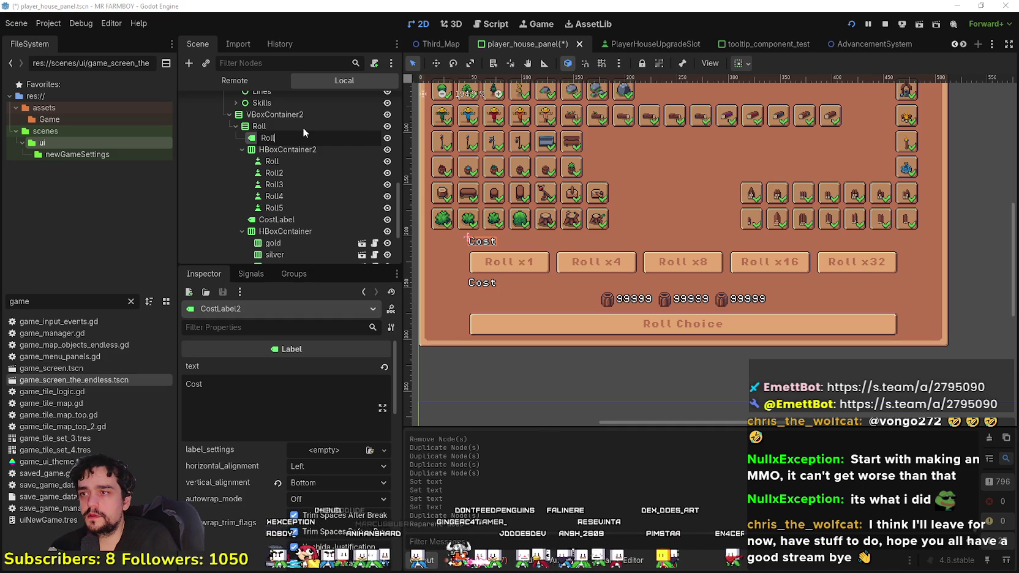
{"action": "type", "text": "Label"}
{"action": "key", "text": "Return"}
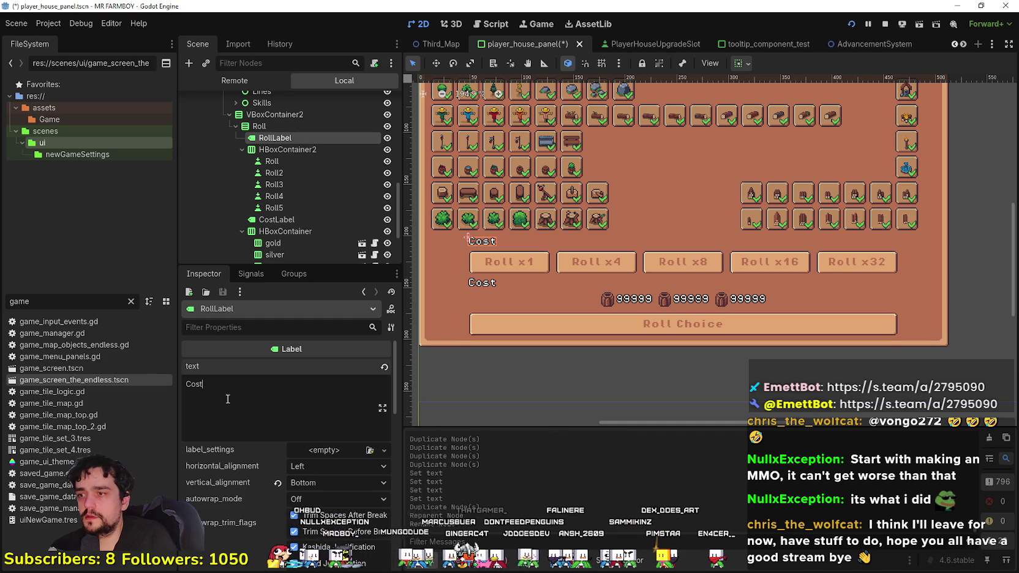
{"action": "type", "text": "Roll"}
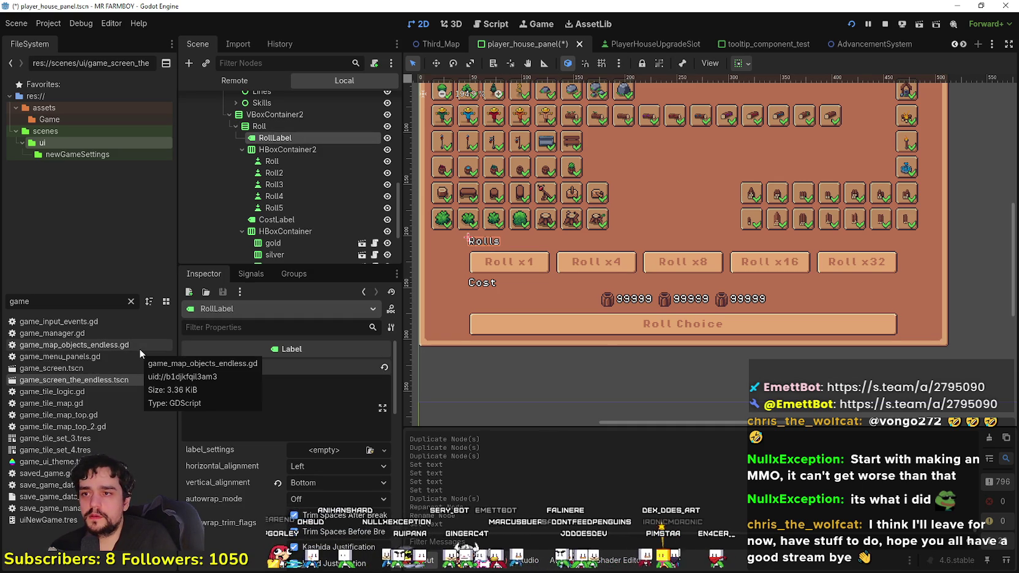
{"action": "scroll", "coordinate": [729, 330], "scroll_direction": "down", "scroll_amount": 2}
{"action": "scroll", "coordinate": [653, 320], "scroll_direction": "up", "scroll_amount": 3}
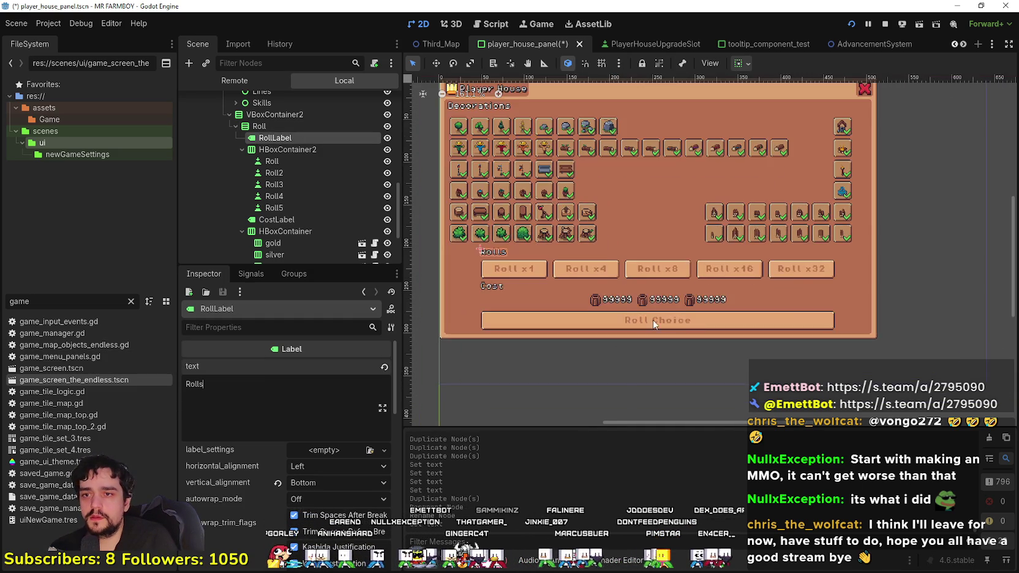
{"action": "scroll", "coordinate": [543, 264], "scroll_direction": "down", "scroll_amount": 1}
{"action": "key", "text": "ctrl+s"}
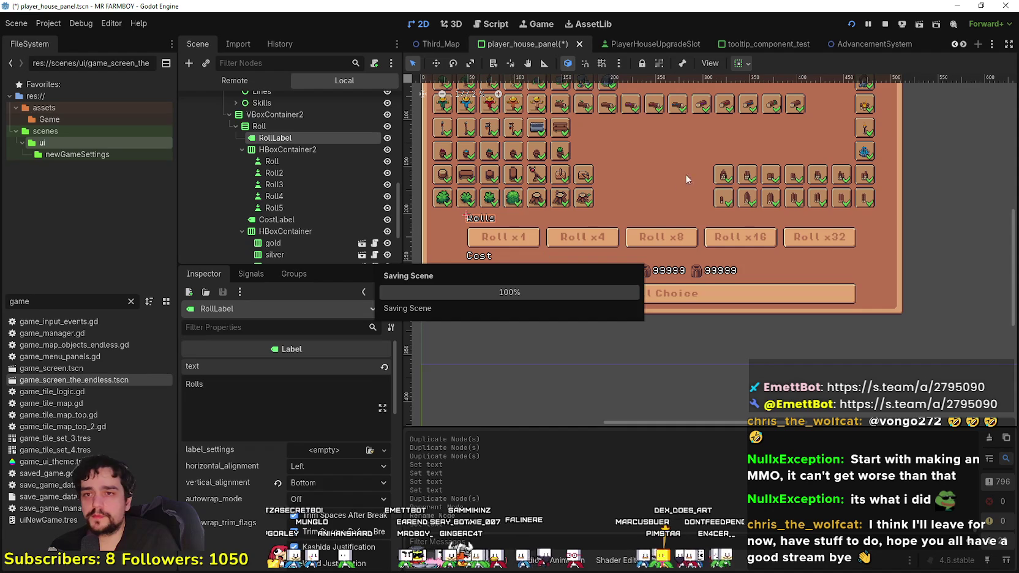
{"action": "scroll", "coordinate": [668, 221], "scroll_direction": "down", "scroll_amount": 1}
{"action": "left_click", "coordinate": [941, 257]}
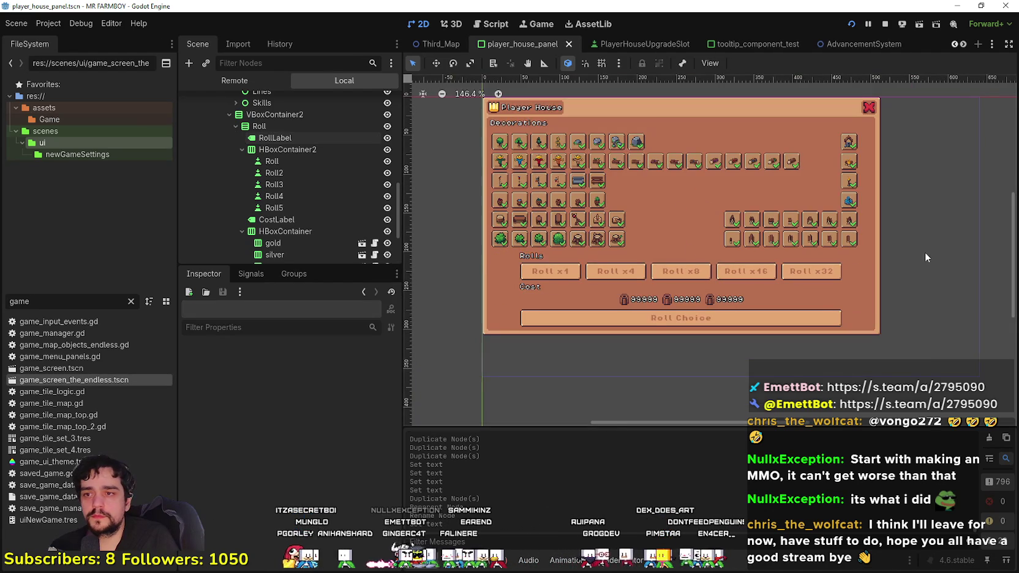
- Recenter the Player House panel in view and select the Roll x1 button node
{"action": "scroll", "coordinate": [930, 253], "scroll_direction": "up", "scroll_amount": 1}
{"action": "scroll", "coordinate": [915, 256], "scroll_direction": "down", "scroll_amount": 1}
{"action": "scroll", "coordinate": [899, 254], "scroll_direction": "up", "scroll_amount": 1}
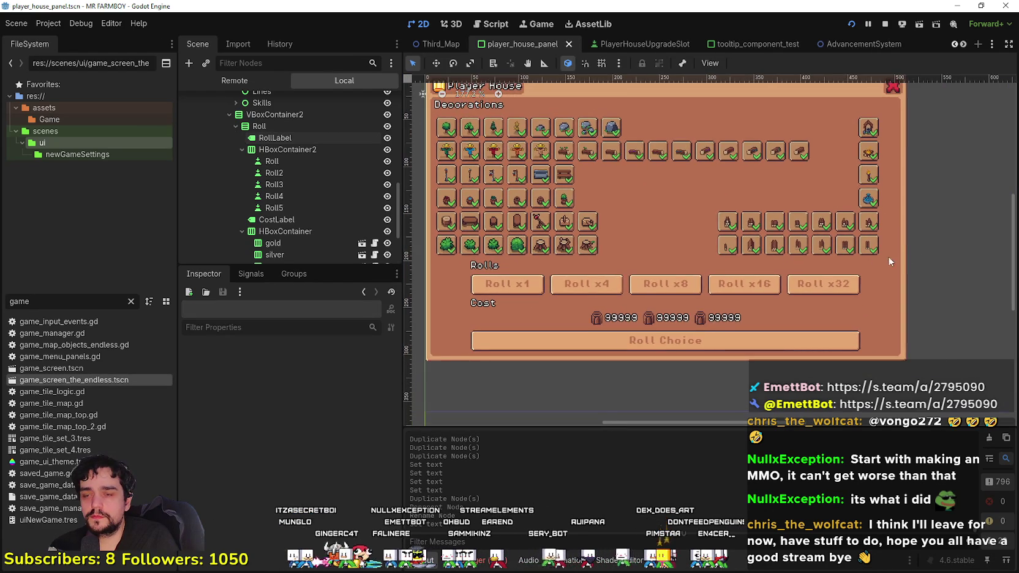
{"action": "scroll", "coordinate": [572, 293], "scroll_direction": "down", "scroll_amount": 1}
{"action": "left_click_drag", "start_coordinate": [572, 292], "coordinate": [586, 284]}
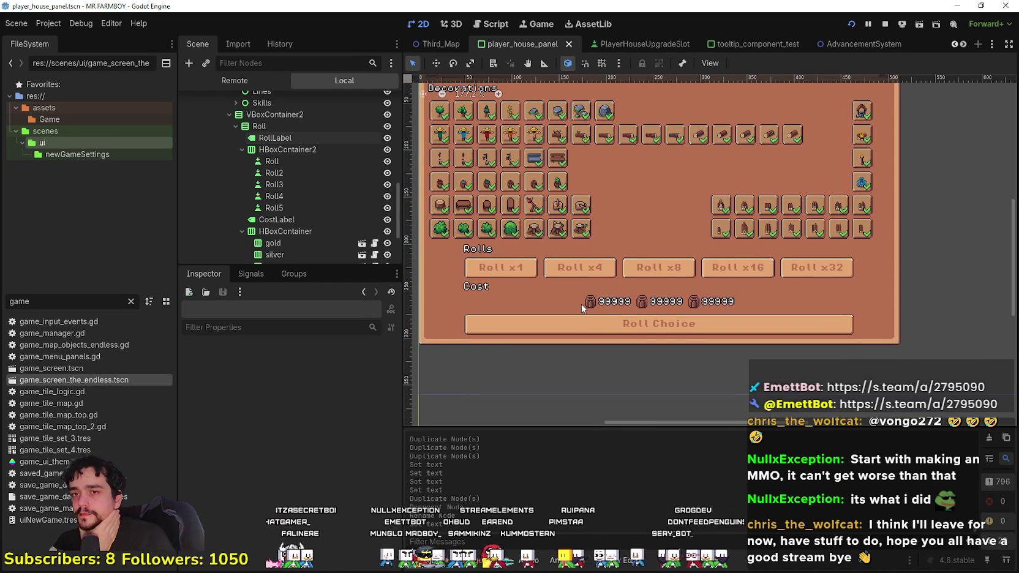
{"action": "left_click", "coordinate": [315, 164]}
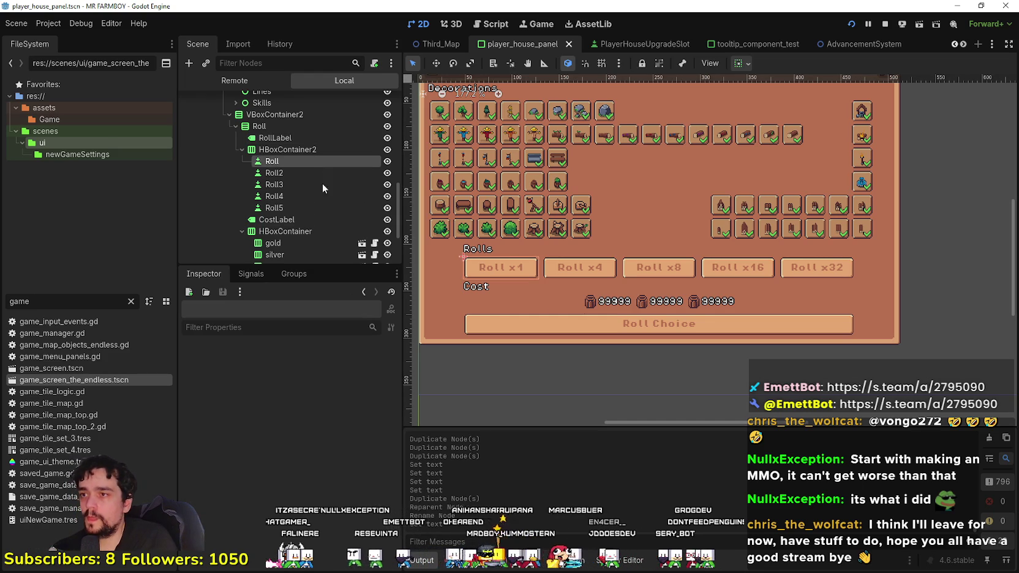
{"action": "scroll", "coordinate": [323, 216], "scroll_direction": "up", "scroll_amount": 3}
{"action": "scroll", "coordinate": [329, 245], "scroll_direction": "up", "scroll_amount": 2}
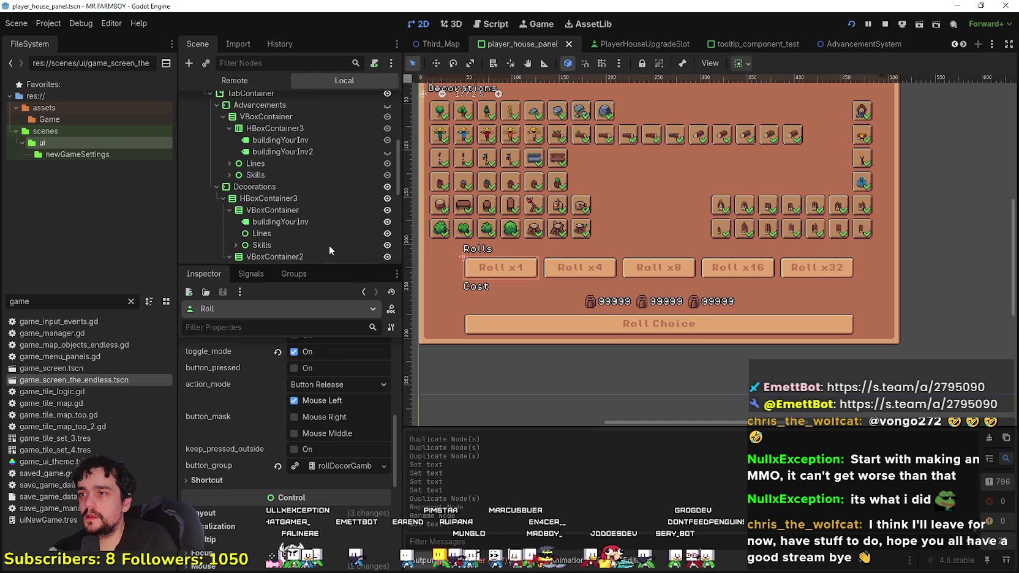
{"action": "scroll", "coordinate": [330, 242], "scroll_direction": "up", "scroll_amount": 1}
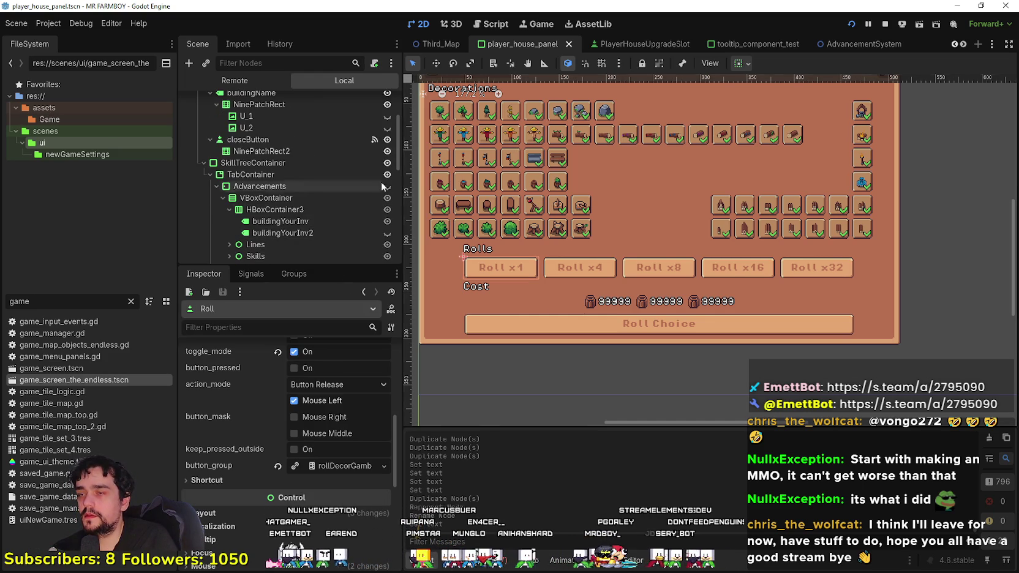
{"action": "scroll", "coordinate": [571, 161], "scroll_direction": "down", "scroll_amount": 1}
{"action": "scroll", "coordinate": [572, 161], "scroll_direction": "up", "scroll_amount": 2}
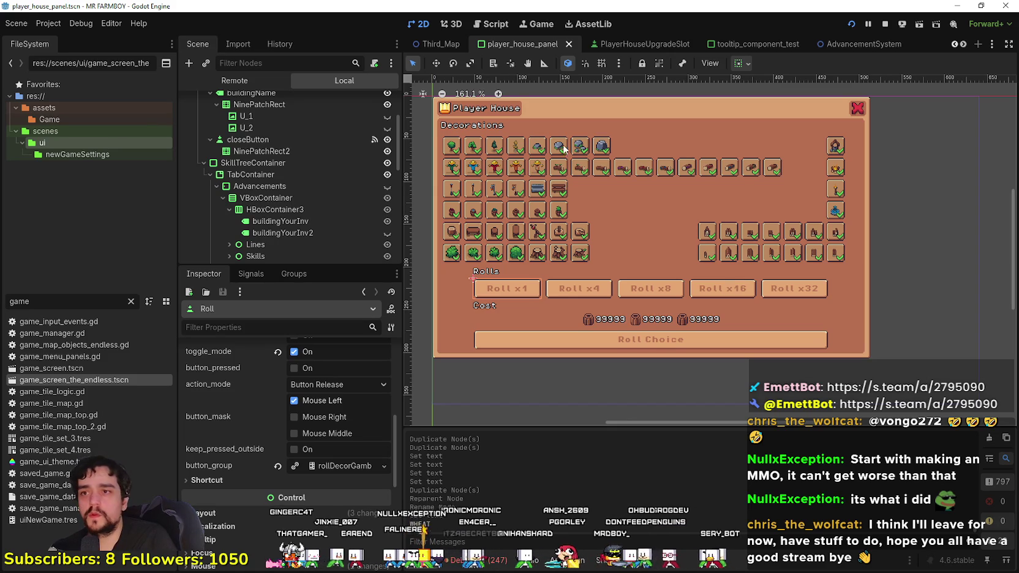
{"action": "scroll", "coordinate": [568, 161], "scroll_direction": "up", "scroll_amount": 1}
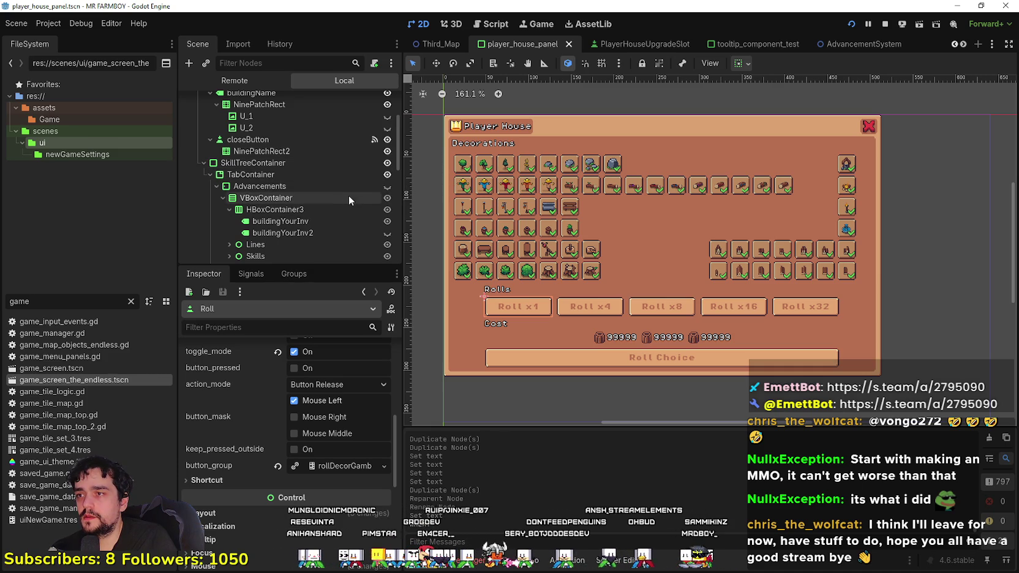
- Collapse the TabContainer, HBoxContainer2 and tab branches, then open player_house_panel.gd
{"action": "left_click", "coordinate": [328, 164]}
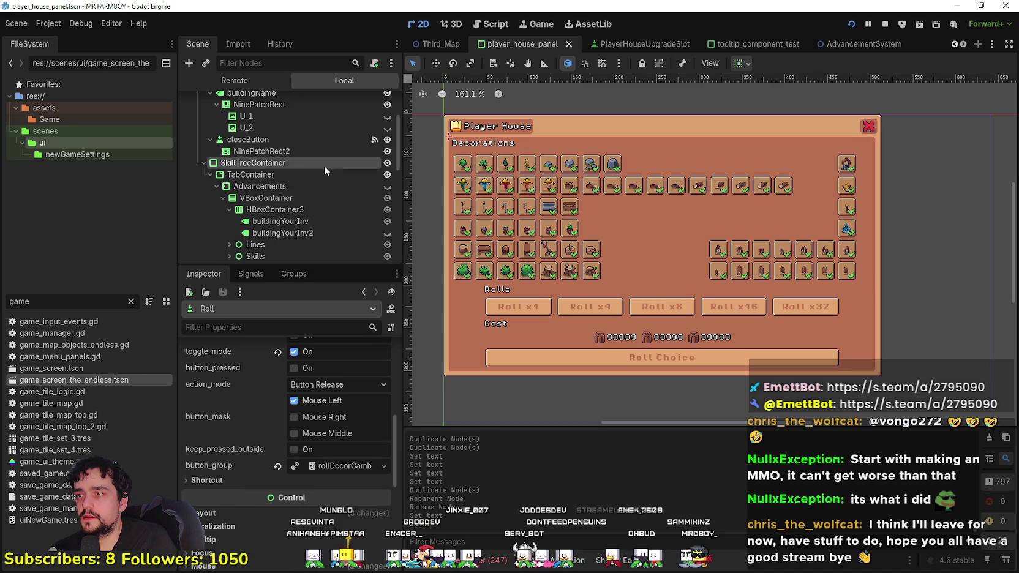
{"action": "left_click", "coordinate": [210, 175]}
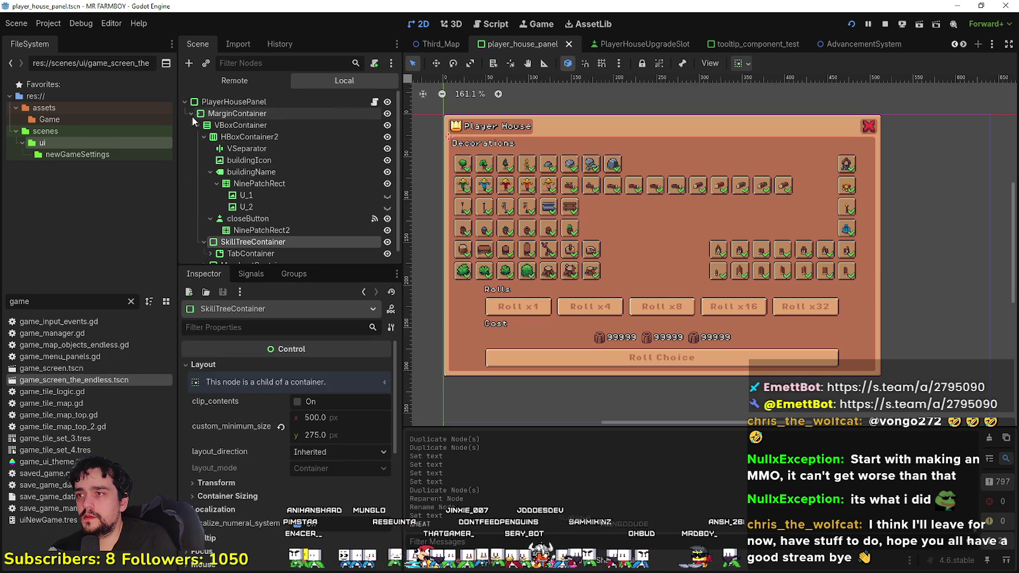
{"action": "left_click", "coordinate": [194, 124]}
{"action": "left_click", "coordinate": [198, 125]}
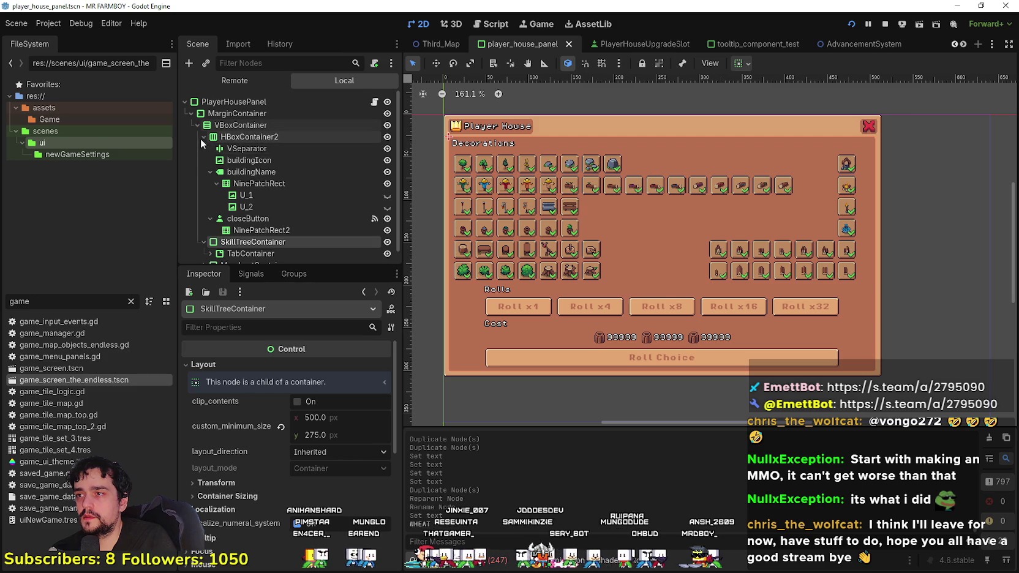
{"action": "left_click", "coordinate": [204, 137]}
{"action": "left_click", "coordinate": [249, 160]}
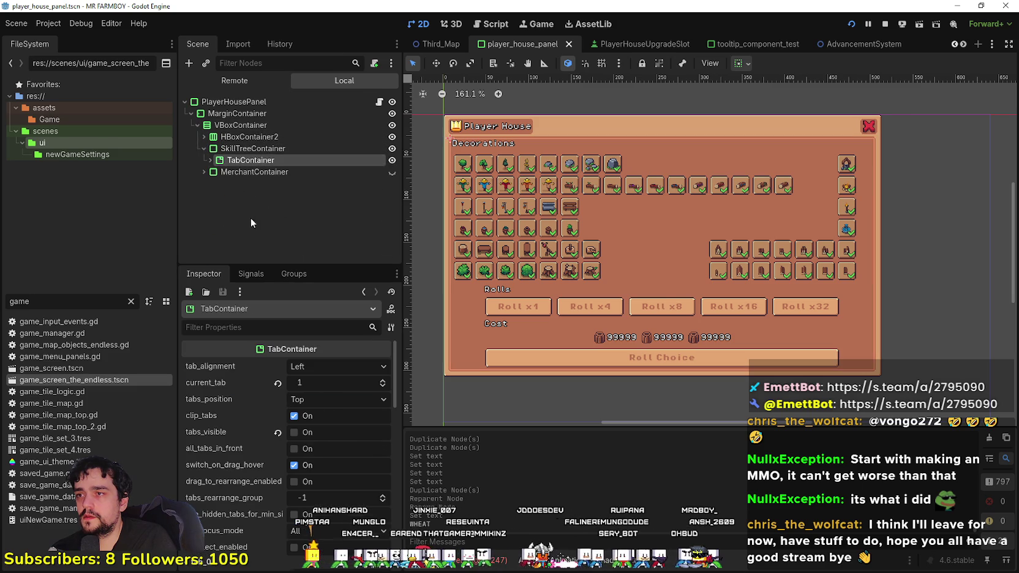
{"action": "left_click", "coordinate": [213, 172]}
{"action": "left_click", "coordinate": [220, 160]}
{"action": "left_click", "coordinate": [210, 160]}
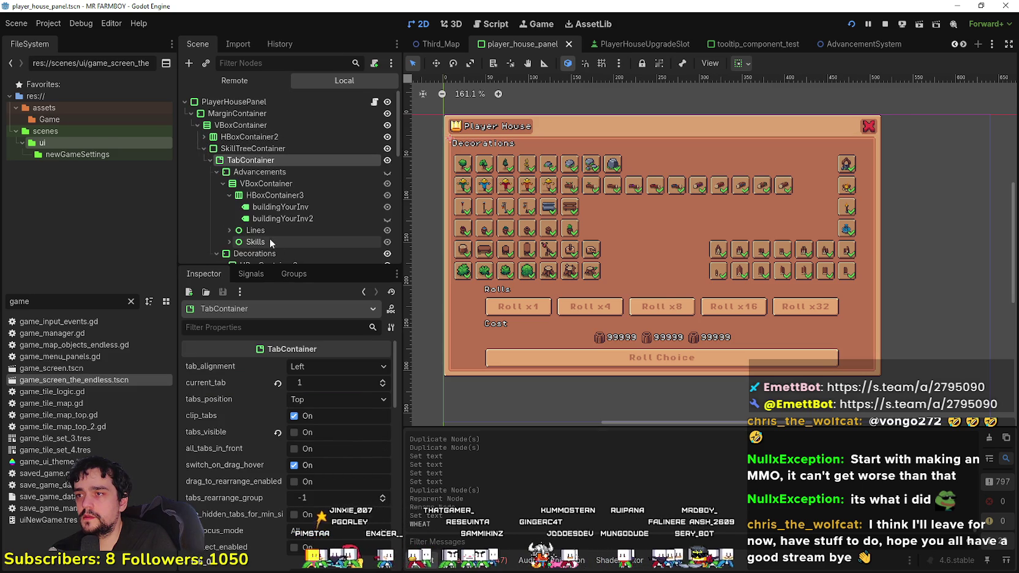
{"action": "left_click", "coordinate": [217, 171]}
{"action": "left_click", "coordinate": [217, 183]}
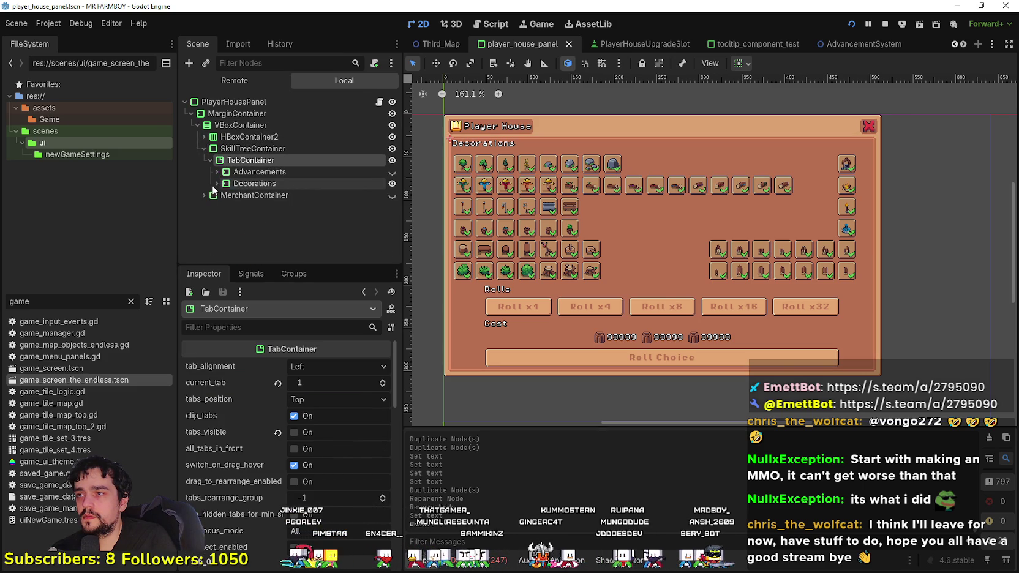
{"action": "left_click", "coordinate": [277, 184]}
{"action": "left_click", "coordinate": [379, 103]}
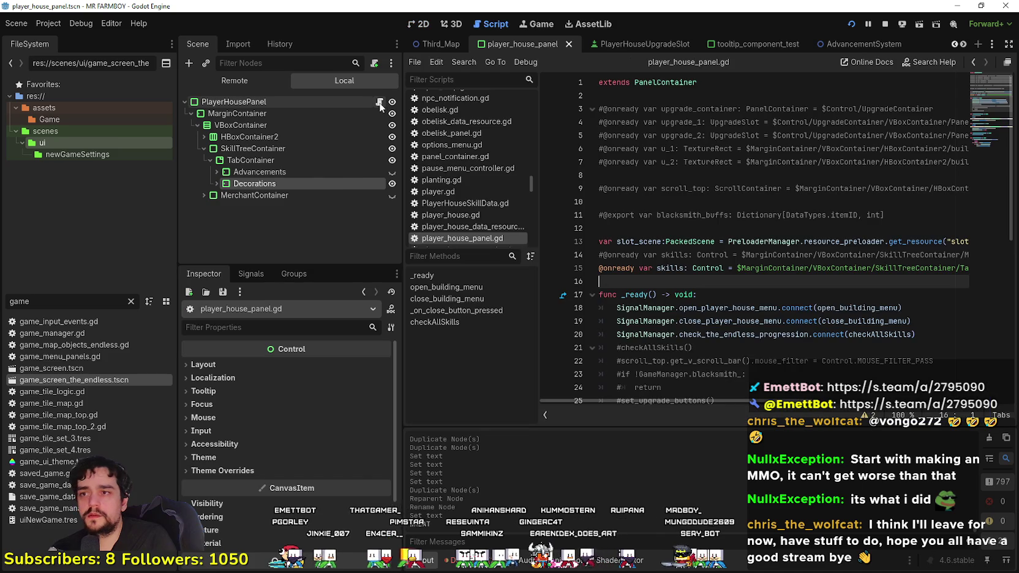
- Try adding blank lines at the script's end, remove them, and expand the Decorations node
{"action": "scroll", "coordinate": [715, 87], "scroll_direction": "down", "scroll_amount": 8}
{"action": "left_click", "coordinate": [715, 87]}
{"action": "left_click", "coordinate": [729, 99]}
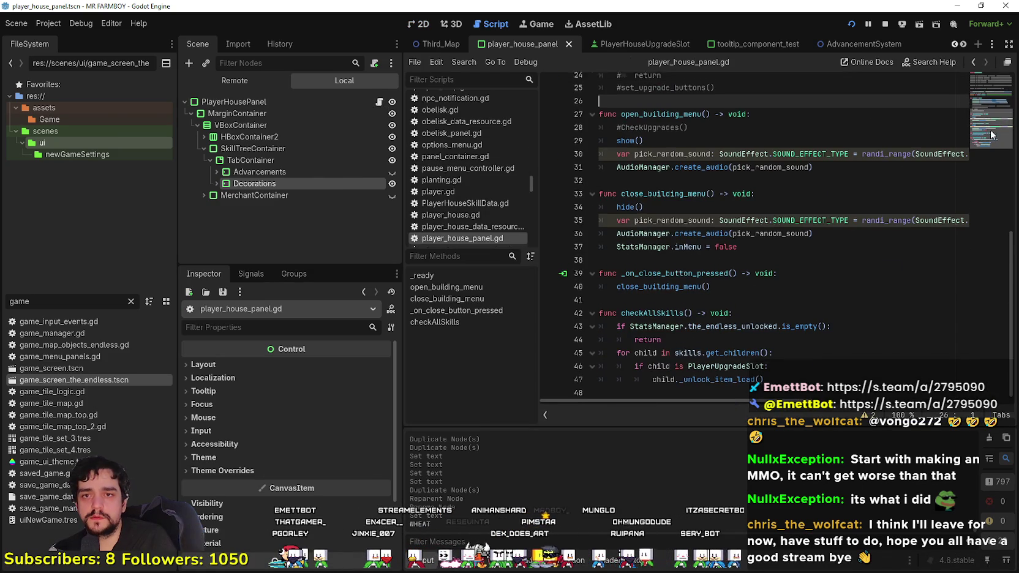
{"action": "left_click", "coordinate": [846, 384]}
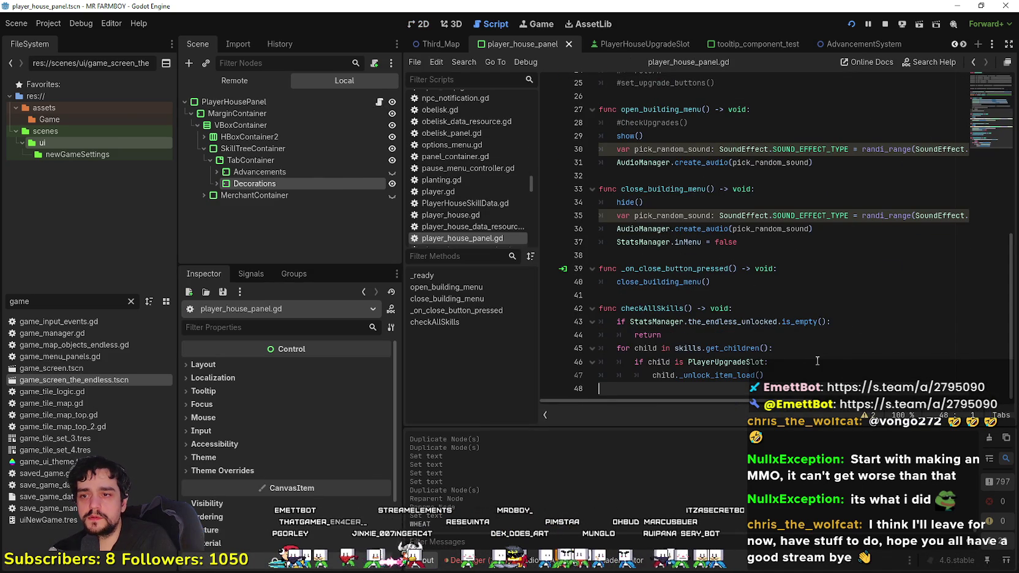
{"action": "key", "text": "Return"}
{"action": "key", "text": "Return"}
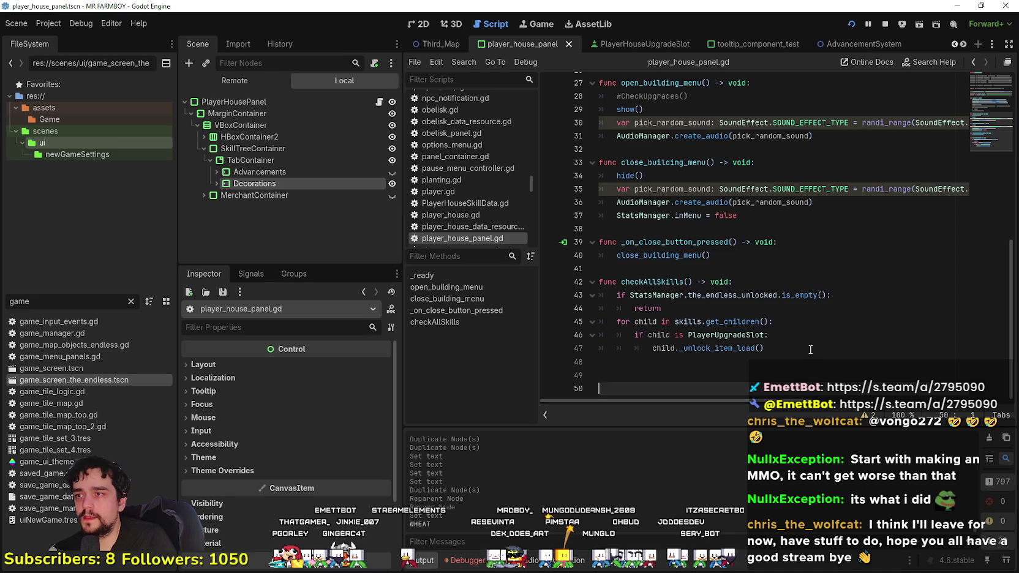
{"action": "key", "text": "BackSpace"}
{"action": "key", "text": "BackSpace"}
{"action": "scroll", "coordinate": [799, 288], "scroll_direction": "up", "scroll_amount": 9}
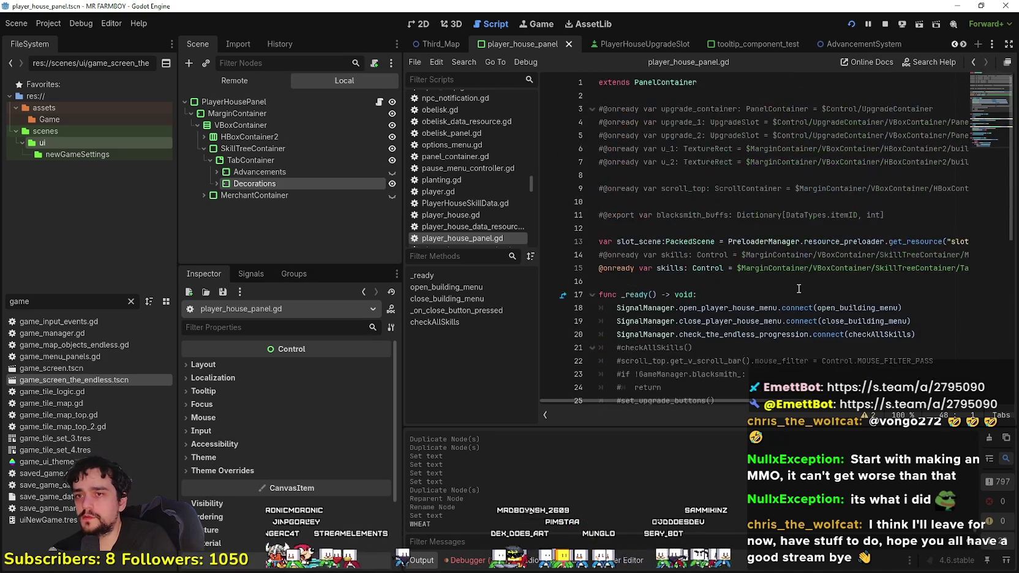
{"action": "scroll", "coordinate": [692, 252], "scroll_direction": "down", "scroll_amount": 3}
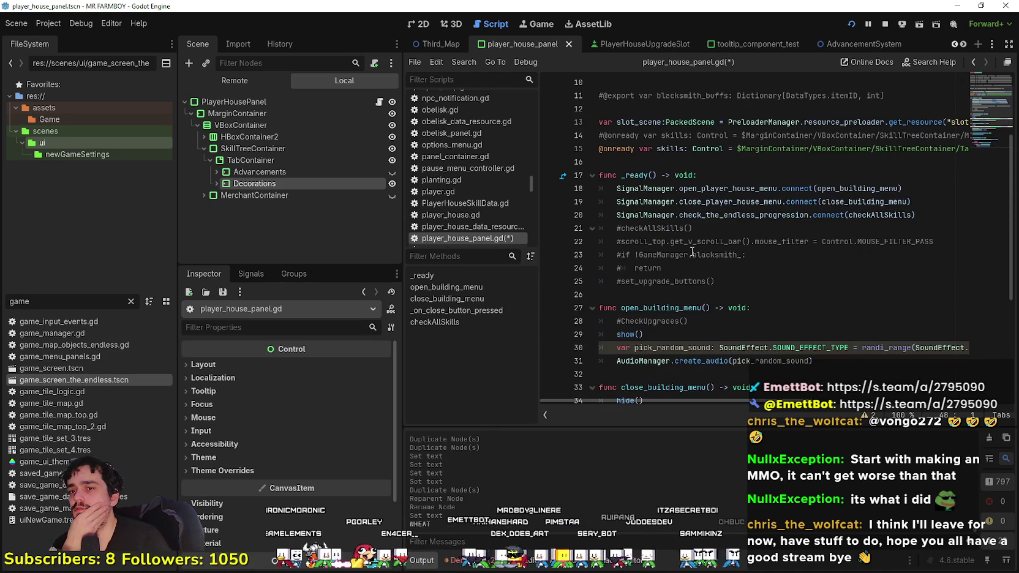
{"action": "left_click", "coordinate": [216, 184]}
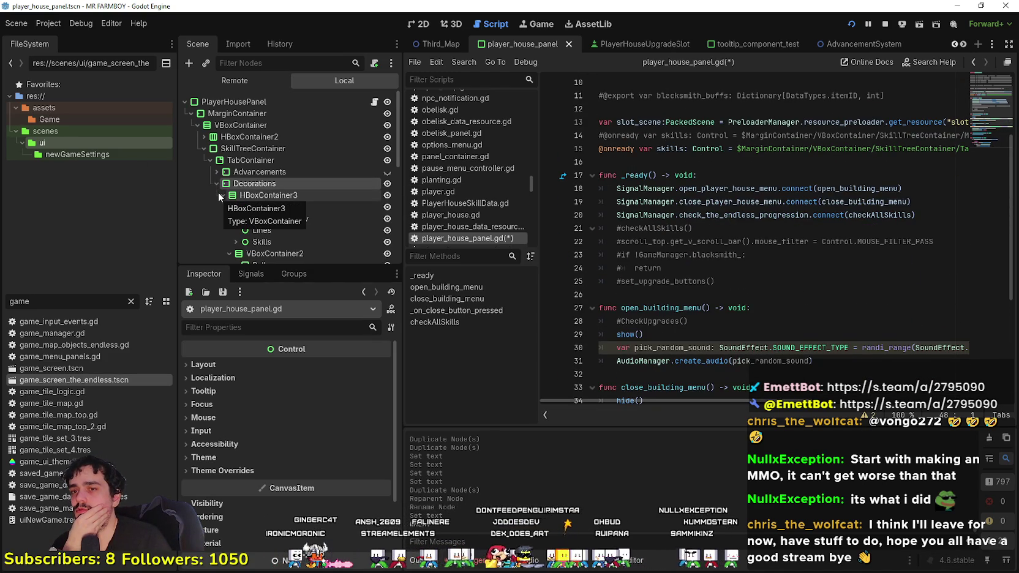
{"action": "scroll", "coordinate": [762, 273], "scroll_direction": "down", "scroll_amount": 5}
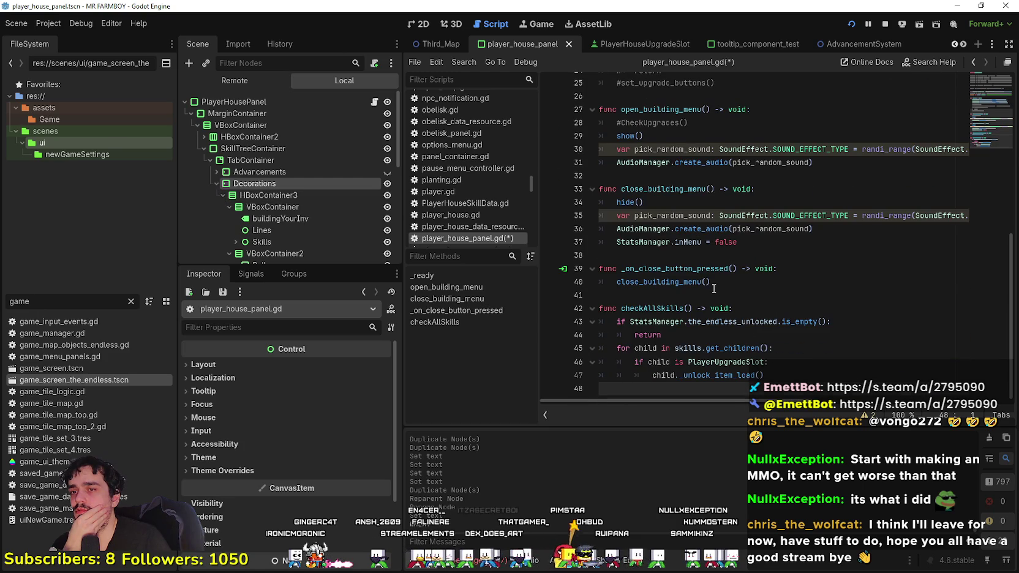
- Add blank lines after the checkAllSkills function on line 47
{"action": "double_click", "coordinate": [650, 308]}
{"action": "left_click", "coordinate": [821, 379]}
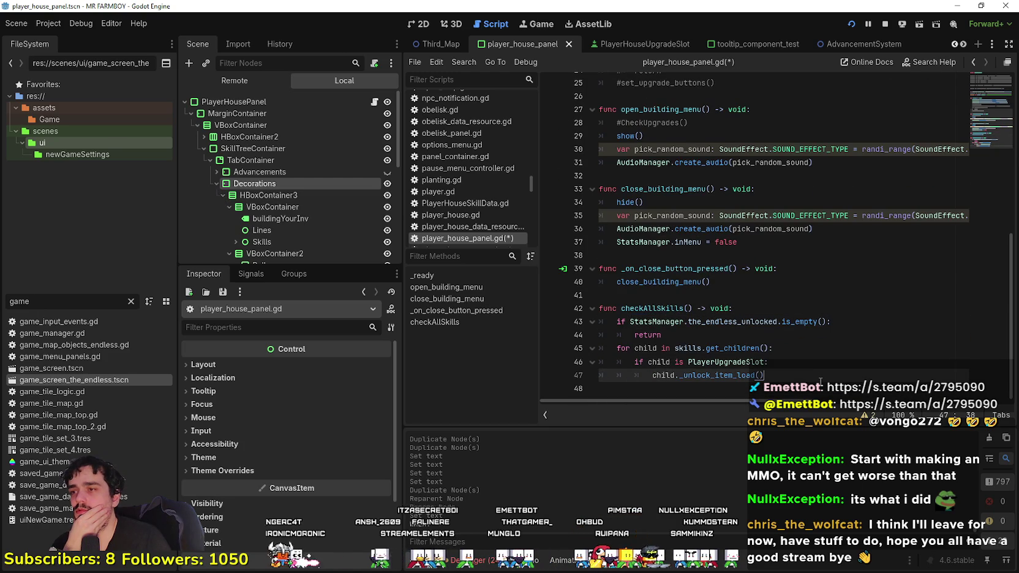
{"action": "left_click", "coordinate": [797, 388]}
{"action": "scroll", "coordinate": [283, 238], "scroll_direction": "down", "scroll_amount": 3}
{"action": "scroll", "coordinate": [284, 238], "scroll_direction": "down", "scroll_amount": 2}
{"action": "key", "text": "Return"}
{"action": "key", "text": "Return"}
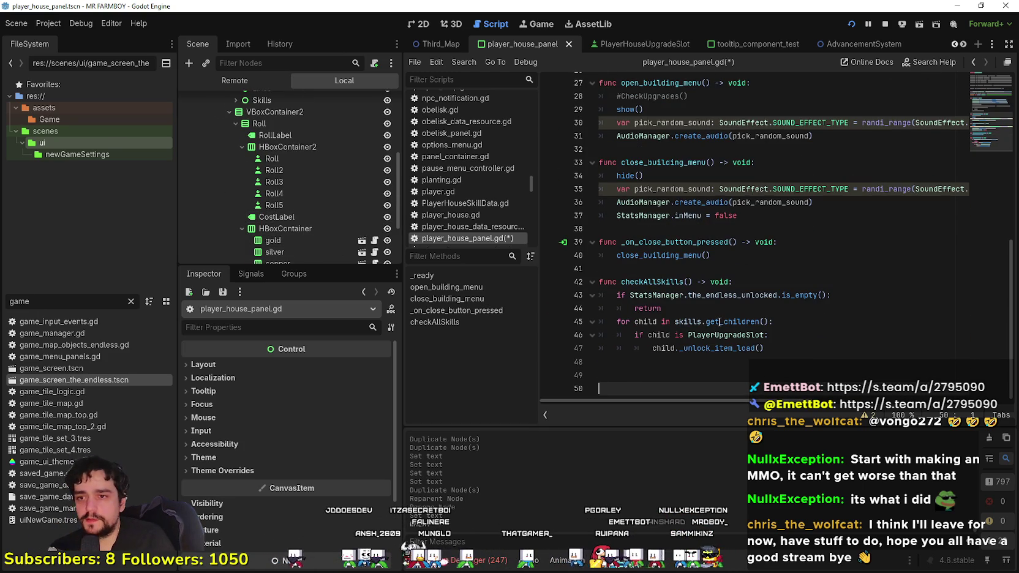
{"action": "left_click", "coordinate": [290, 159]}
- Connect the Roll button's pressed() signal to a new _on_roll_pressed function
{"action": "scroll", "coordinate": [233, 427], "scroll_direction": "up", "scroll_amount": 5}
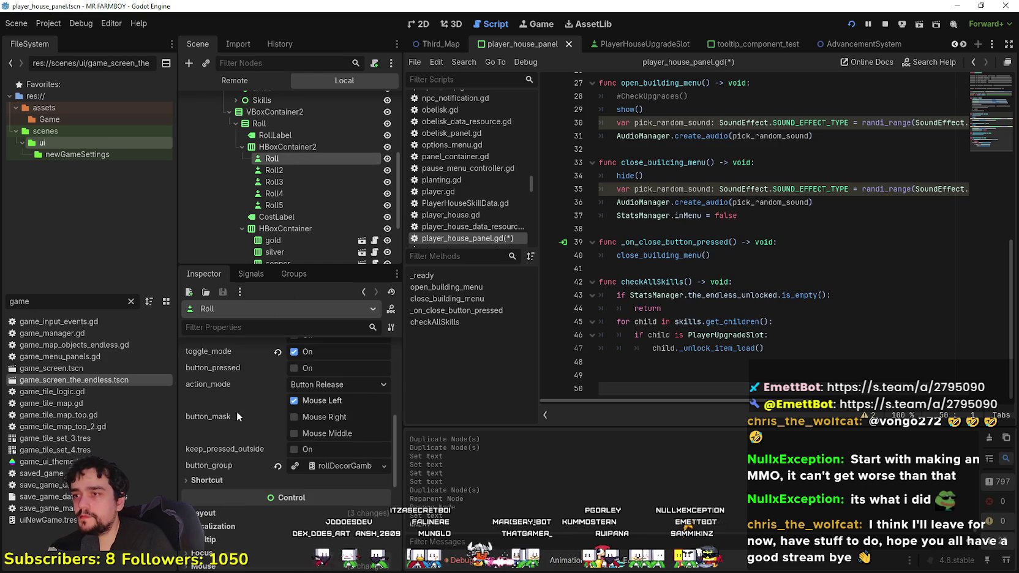
{"action": "scroll", "coordinate": [352, 414], "scroll_direction": "up", "scroll_amount": 4}
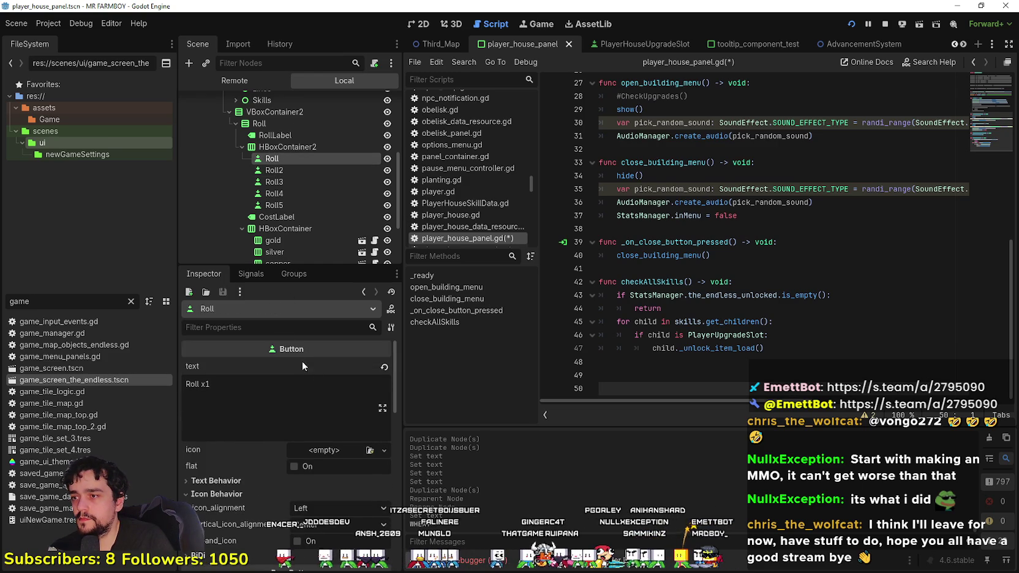
{"action": "left_click", "coordinate": [280, 274]}
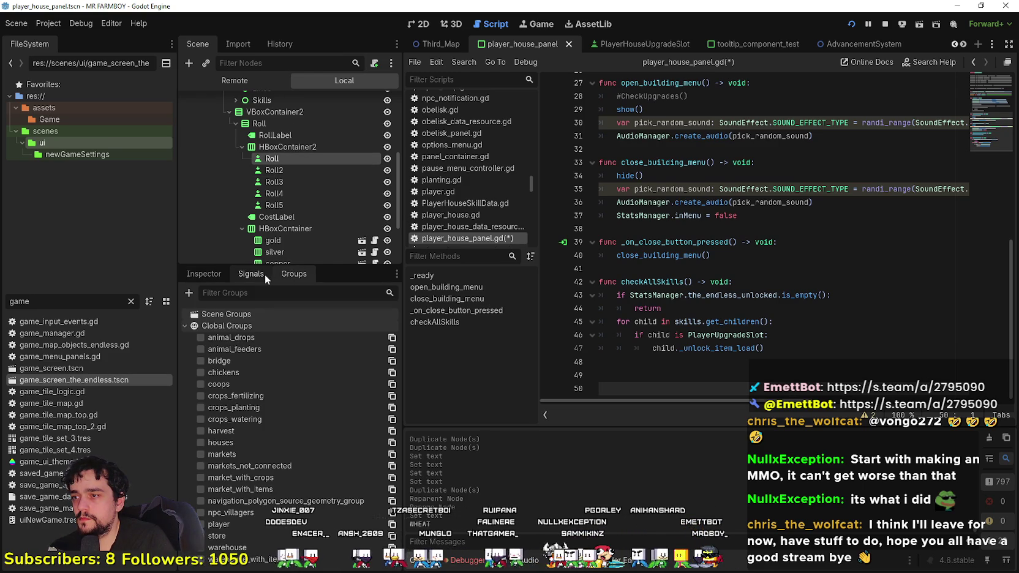
{"action": "left_click", "coordinate": [264, 274]}
{"action": "double_click", "coordinate": [267, 348]}
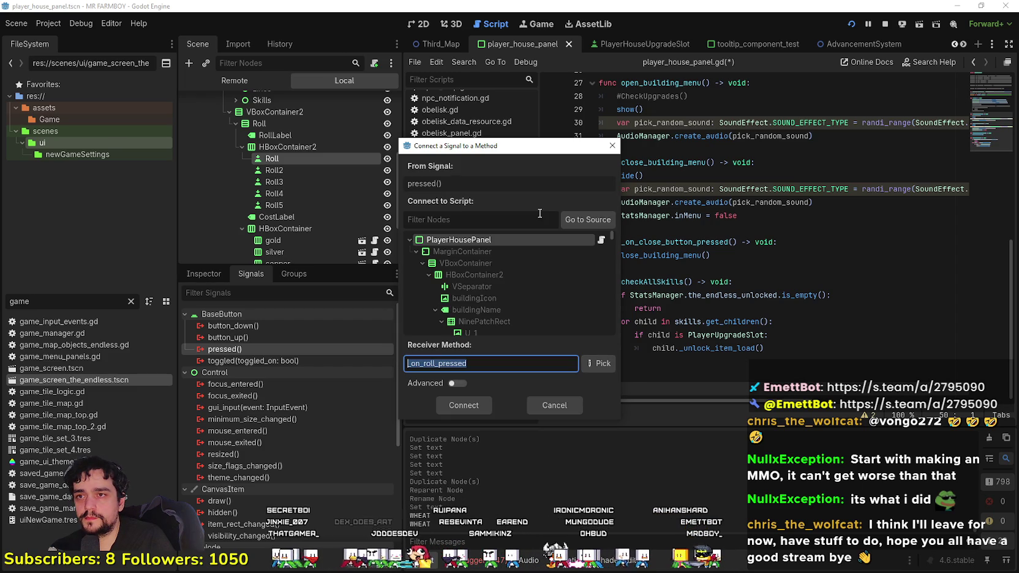
{"action": "left_click", "coordinate": [469, 408]}
{"action": "left_click", "coordinate": [469, 408]}
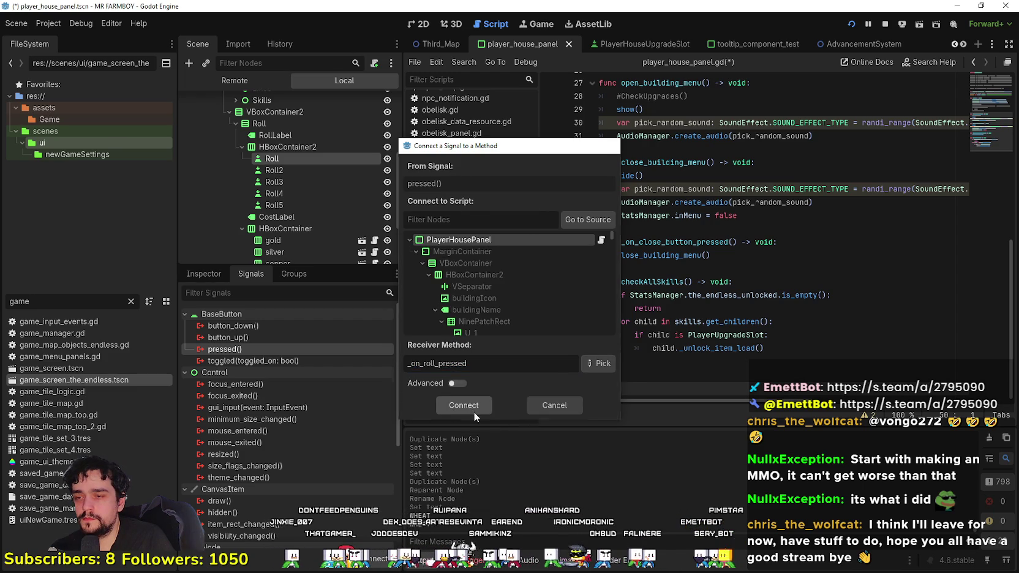
- Tidy the blank lines above _on_roll_pressed, then cancel a pressed-signal connection for Roll2
{"action": "left_click", "coordinate": [639, 349]}
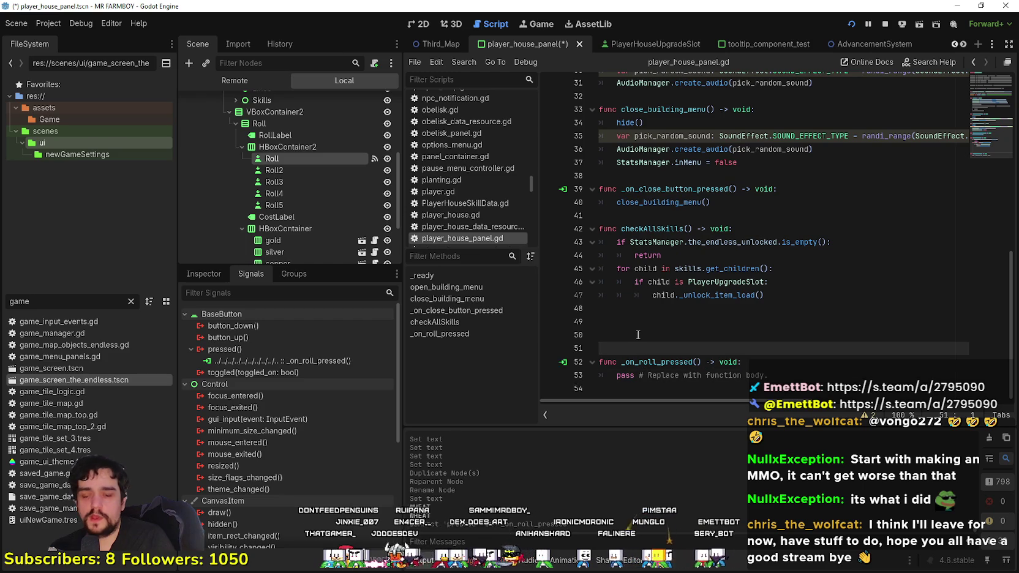
{"action": "key", "text": "BackSpace"}
{"action": "key", "text": "BackSpace"}
{"action": "key", "text": "BackSpace"}
{"action": "key", "text": "Return"}
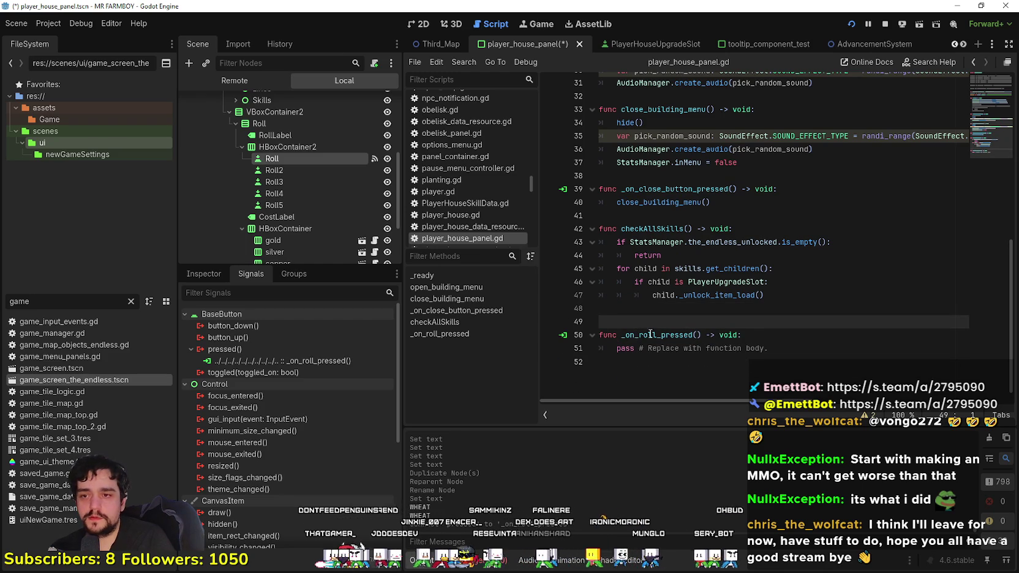
{"action": "left_click", "coordinate": [637, 362]}
{"action": "left_click", "coordinate": [305, 172]}
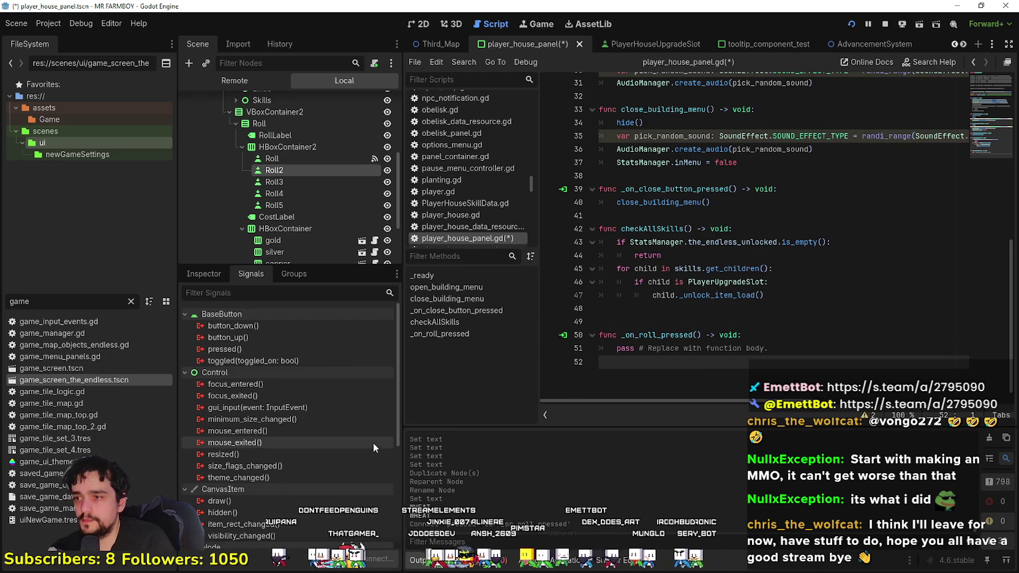
{"action": "double_click", "coordinate": [274, 351]}
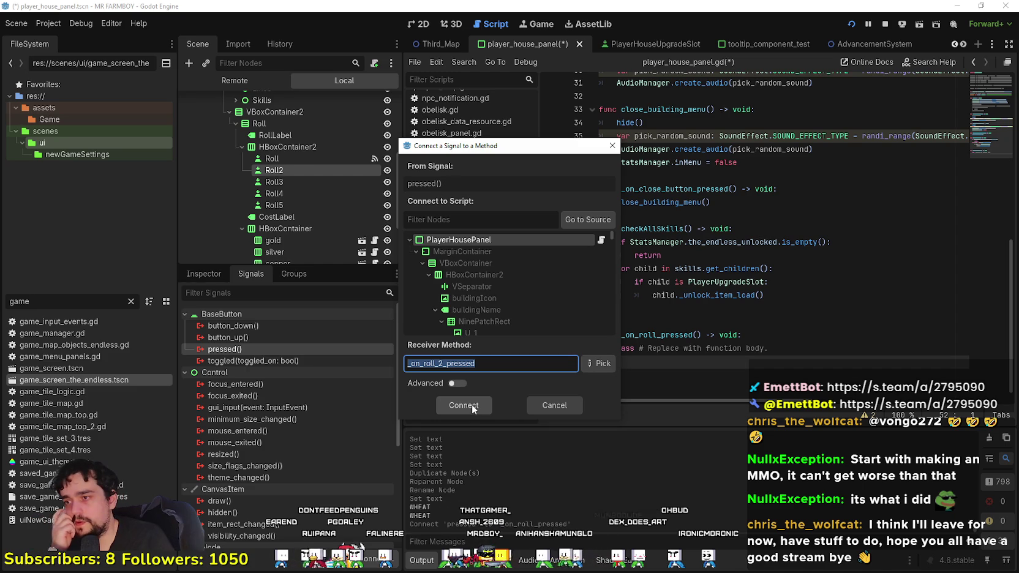
{"action": "left_click", "coordinate": [552, 406]}
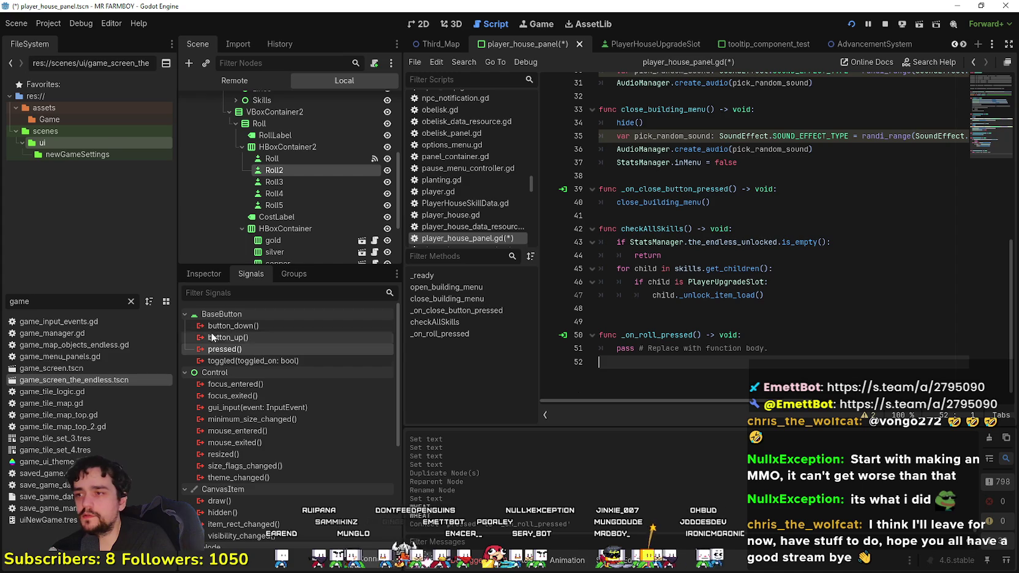
{"action": "left_click", "coordinate": [307, 159]}
- Disconnect Roll's pressed signal and connect its toggled signal to _on_roll_toggled
{"action": "right_click", "coordinate": [236, 361]}
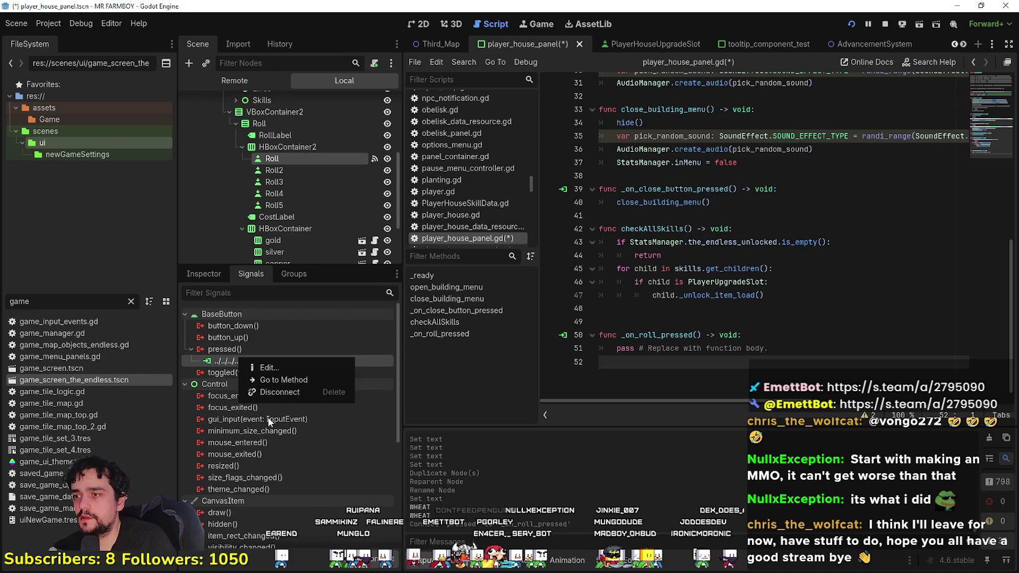
{"action": "left_click", "coordinate": [256, 390]}
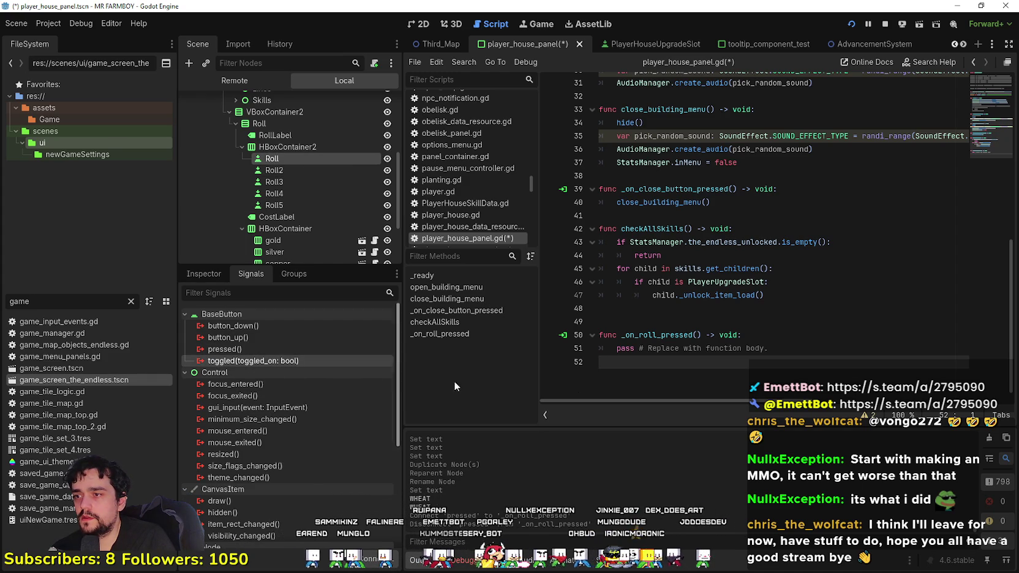
{"action": "double_click", "coordinate": [278, 361]}
{"action": "left_click", "coordinate": [467, 408]}
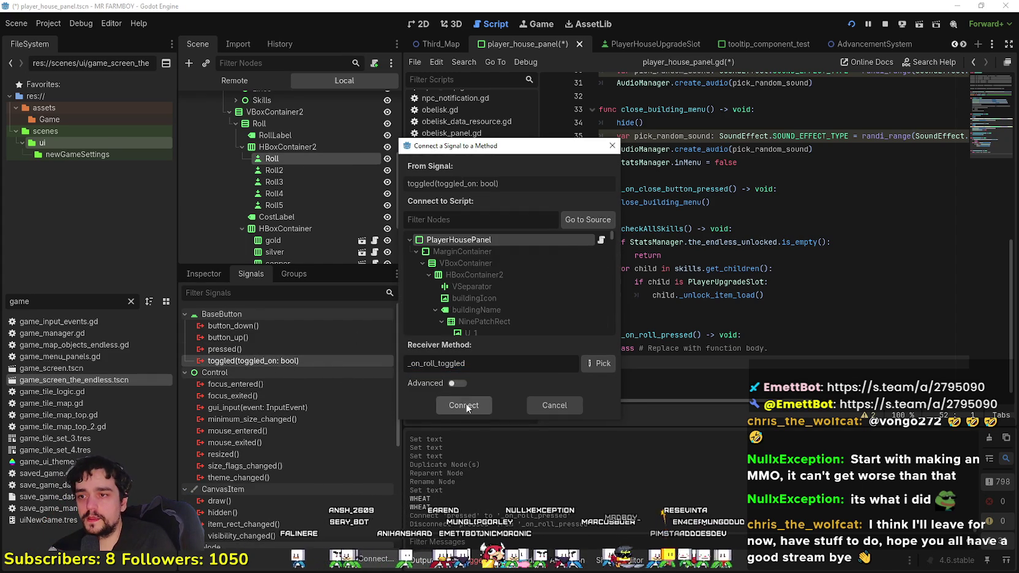
{"action": "key", "text": "Return"}
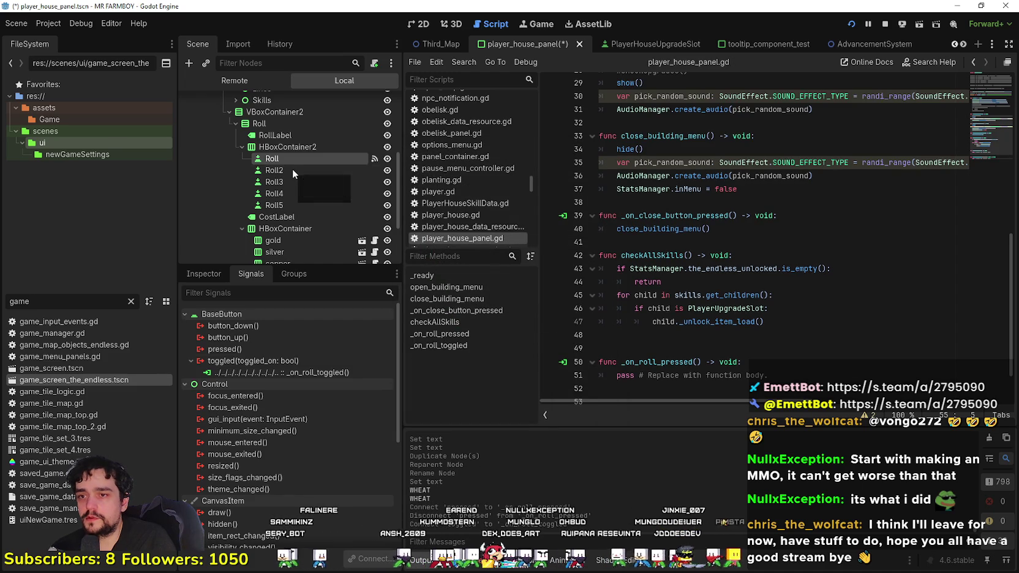
- Connect Roll2's and Roll3's toggled signals to _on_roll_2_toggled and _on_roll_3_toggled
{"action": "left_click", "coordinate": [292, 169]}
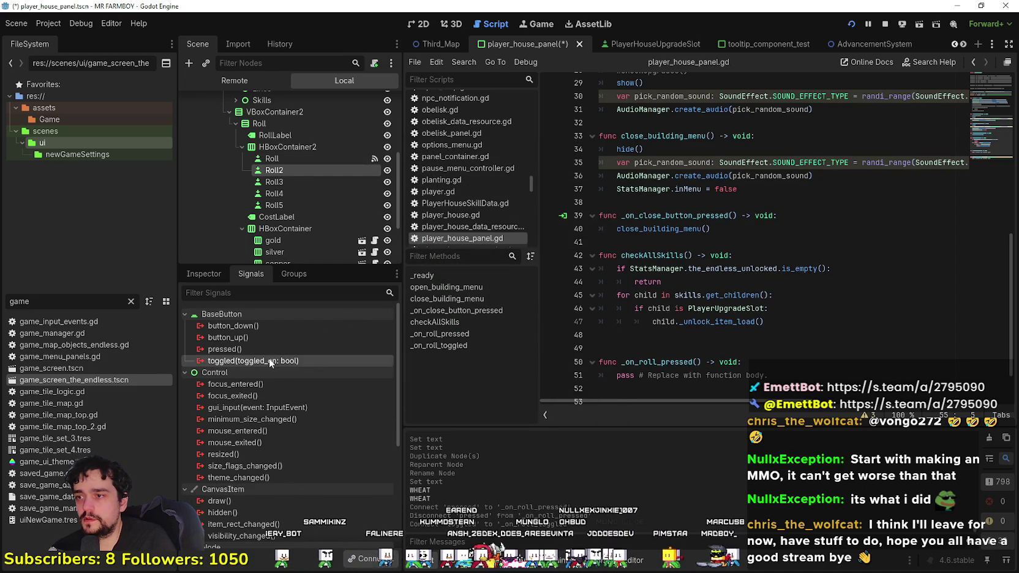
{"action": "double_click", "coordinate": [269, 361]}
{"action": "left_click", "coordinate": [471, 408]}
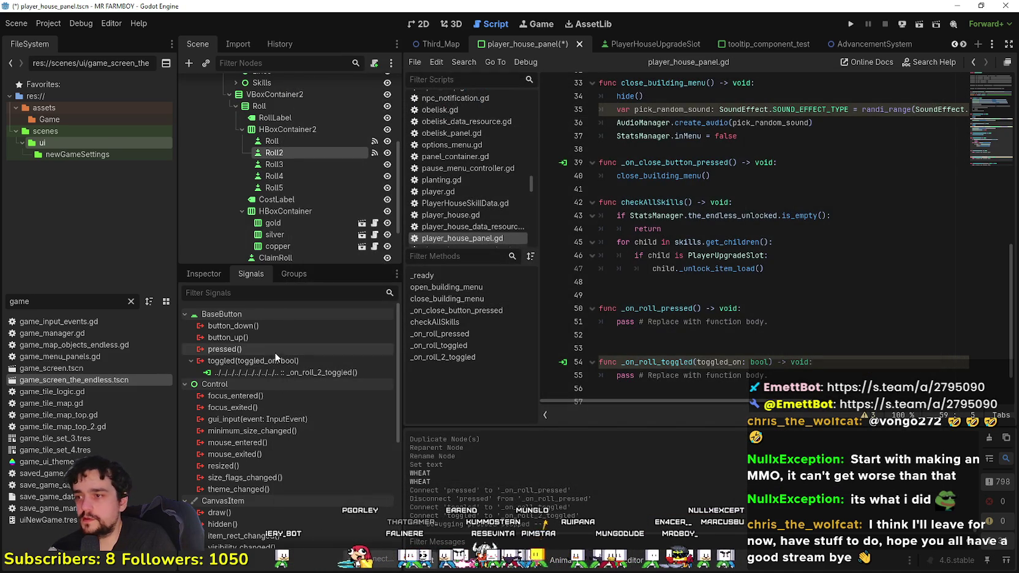
{"action": "scroll", "coordinate": [306, 182], "scroll_direction": "down", "scroll_amount": 1}
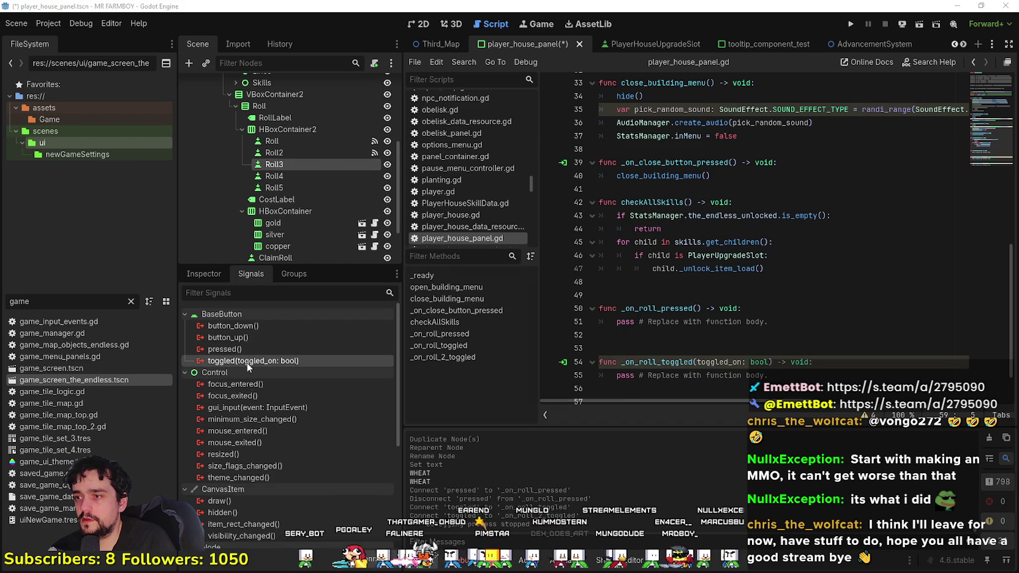
{"action": "double_click", "coordinate": [245, 361]}
{"action": "left_click", "coordinate": [467, 407]}
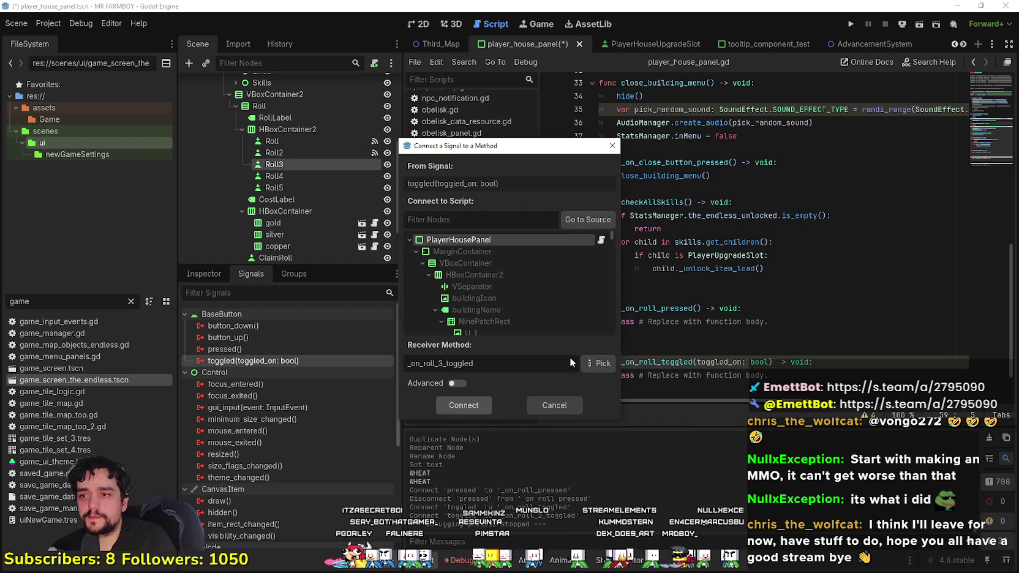
- Connect Roll4's and Roll5's toggled signals to _on_roll_4_toggled and _on_roll_5_toggled
{"action": "left_click", "coordinate": [307, 176]}
{"action": "double_click", "coordinate": [265, 362]}
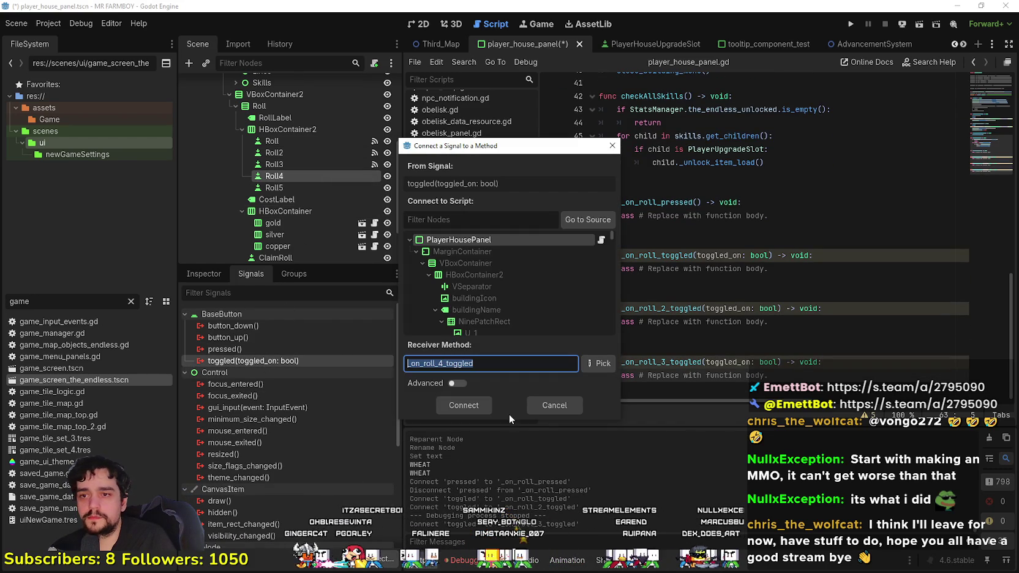
{"action": "left_click", "coordinate": [441, 365]}
{"action": "key", "text": "Return"}
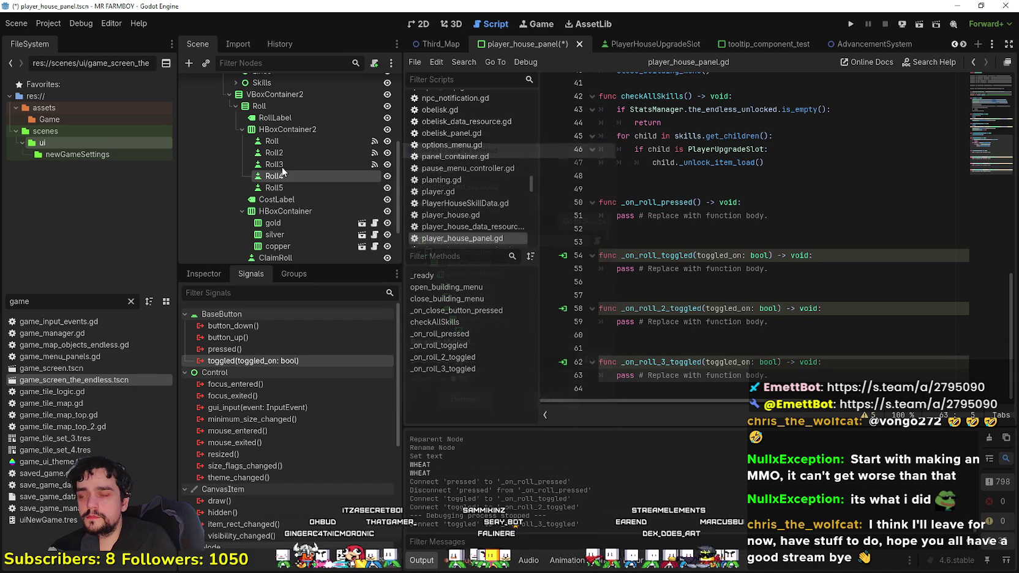
{"action": "double_click", "coordinate": [287, 188]}
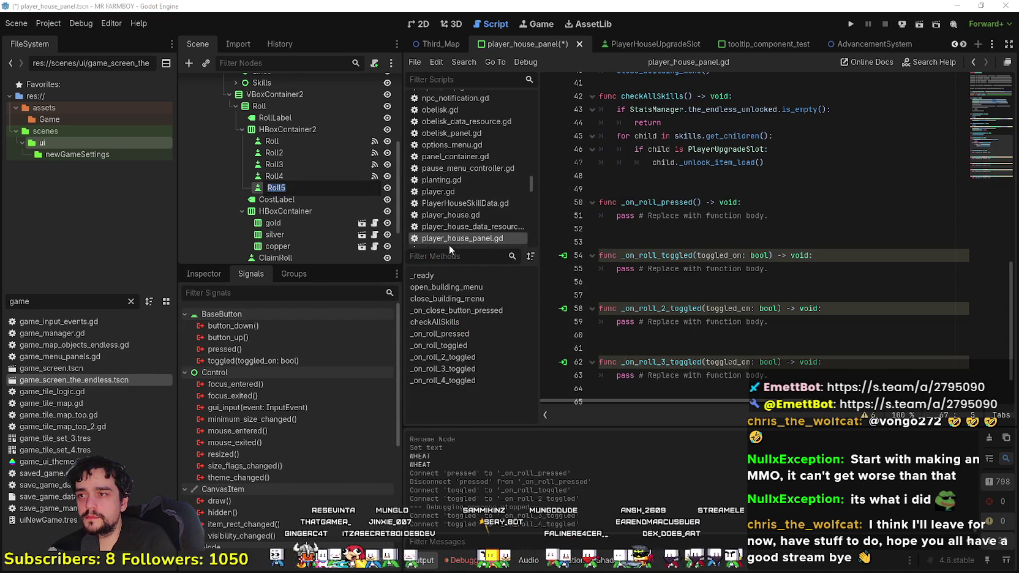
{"action": "left_click", "coordinate": [643, 230]}
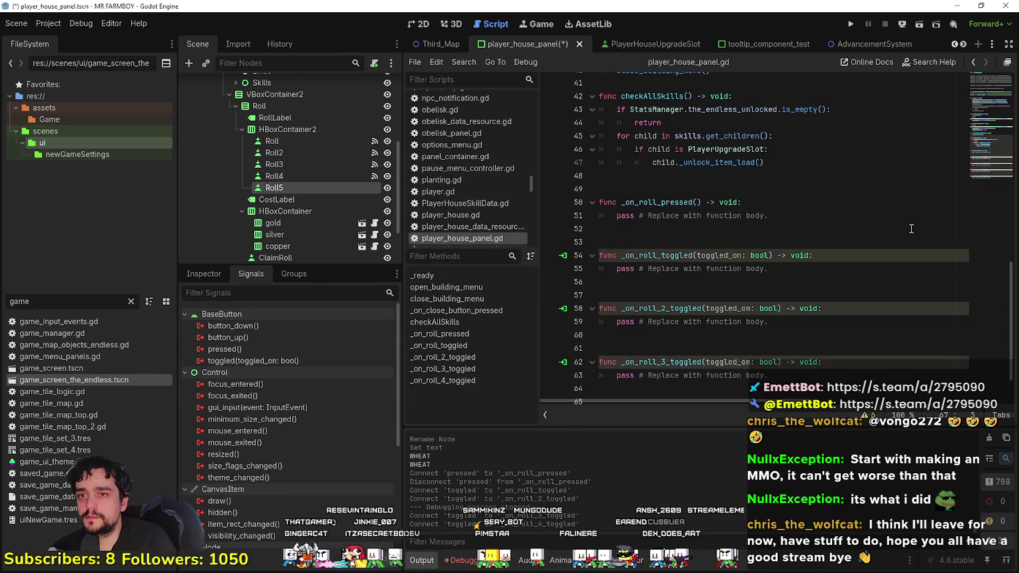
{"action": "double_click", "coordinate": [263, 361]}
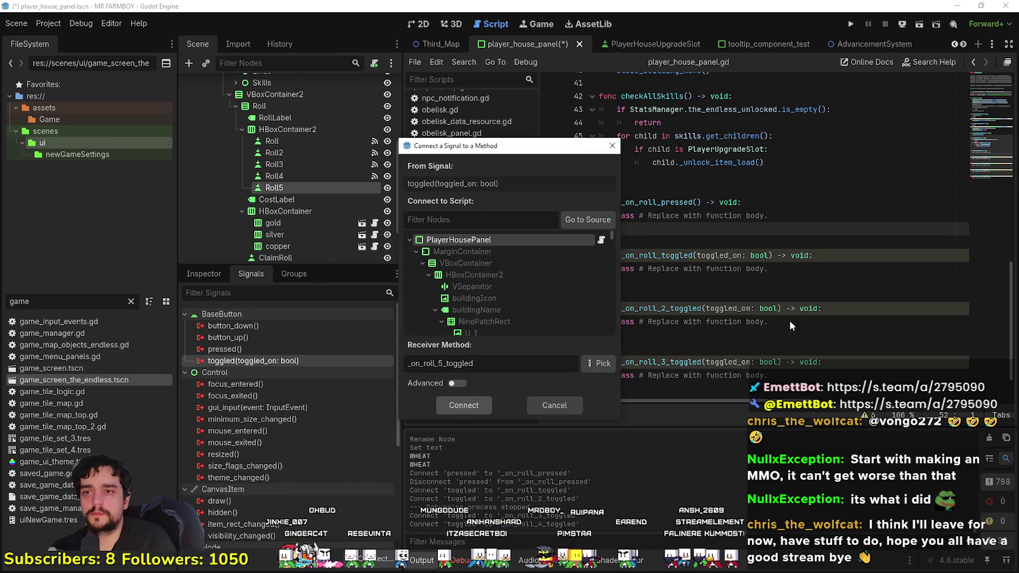
{"action": "key", "text": "Return"}
{"action": "left_click", "coordinate": [640, 149]}
{"action": "key", "text": "Up"}
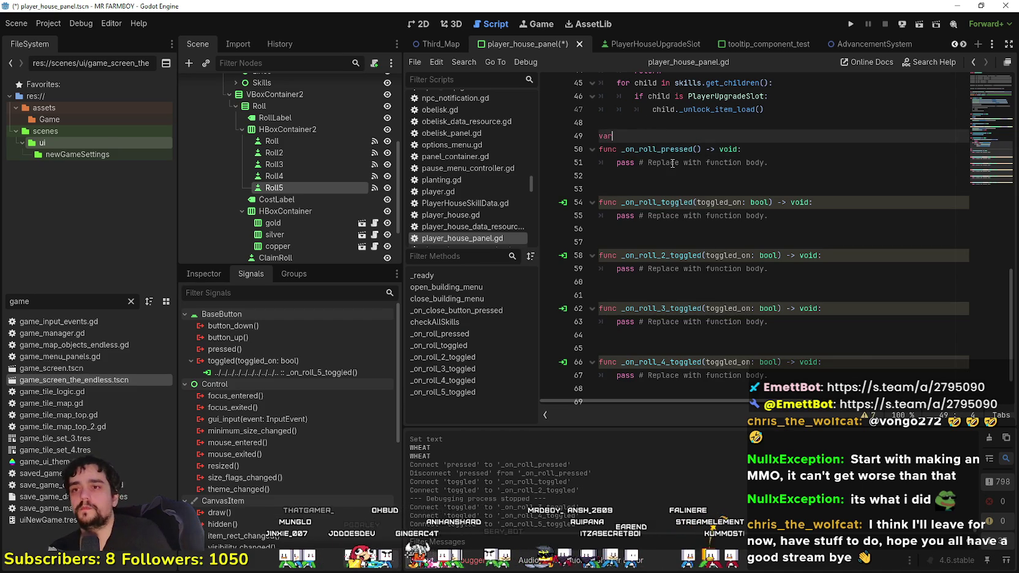
- Declare the roll_choice variable near the top of player_house_panel.gd
{"action": "key", "text": "BackSpace"}
{"action": "key", "text": "BackSpace"}
{"action": "key", "text": "BackSpace"}
{"action": "type", "text": "@on"}
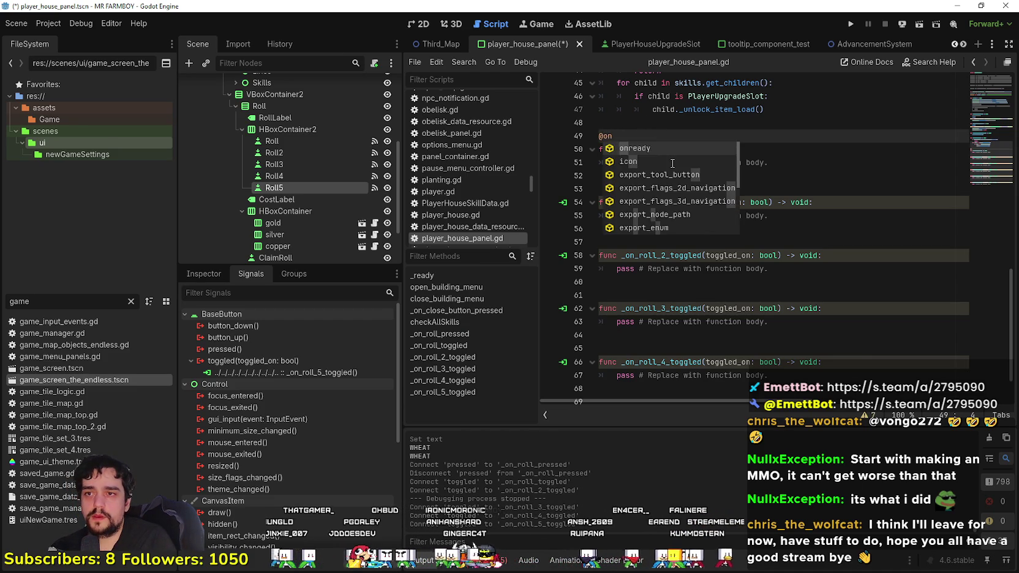
{"action": "key", "text": "Return"}
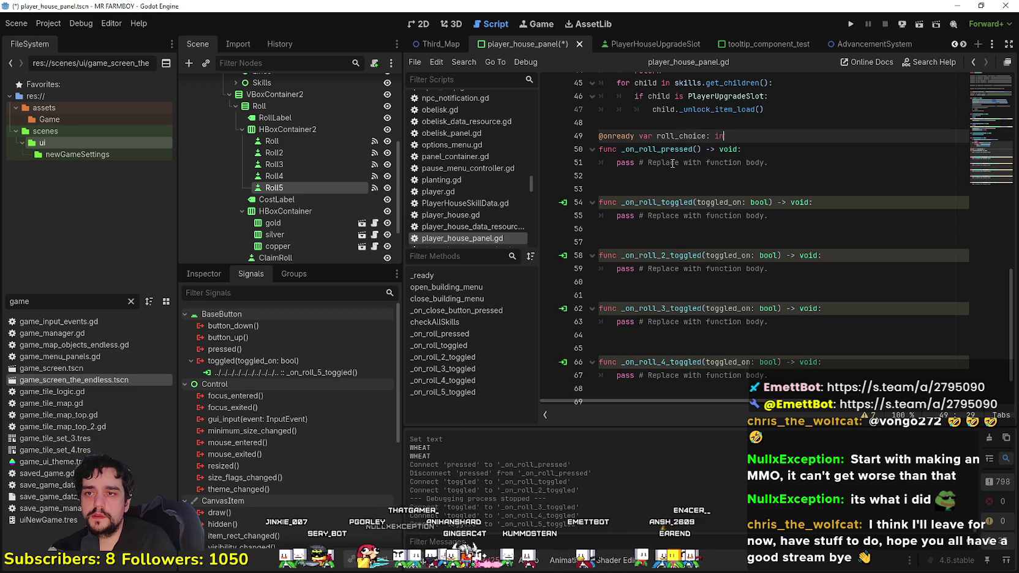
{"action": "type", "text": "1"}
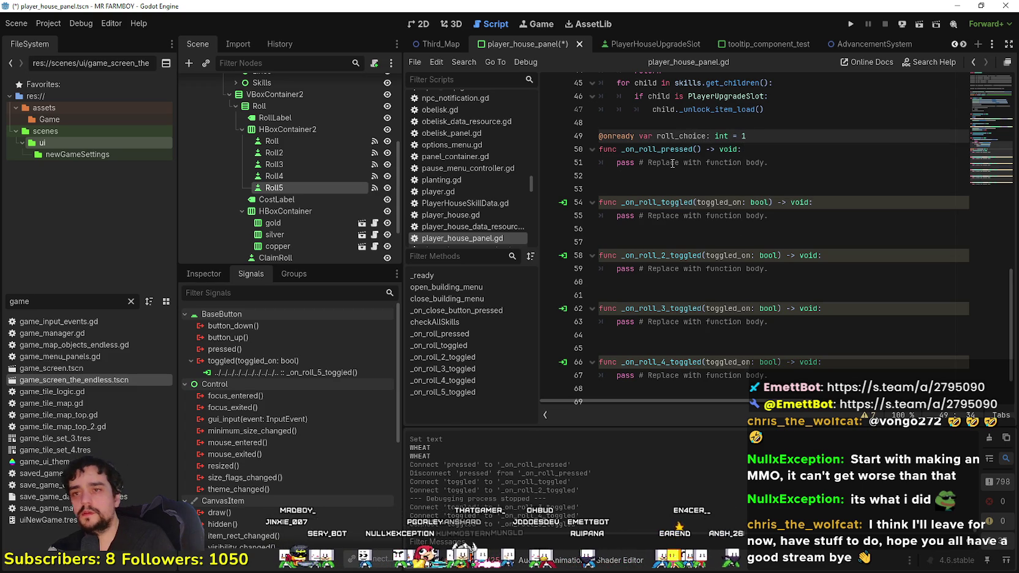
{"action": "key", "text": "Return"}
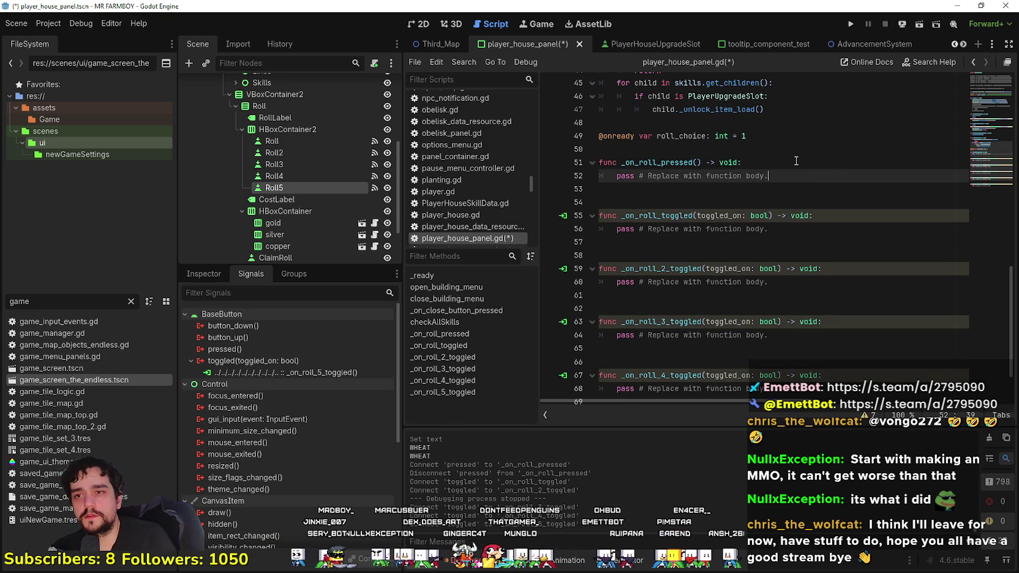
- Make _on_roll_pressed assign roll_choice = 1 and _on_roll_toggled assign 4
{"action": "double_click", "coordinate": [698, 136]}
{"action": "left_click_drag", "start_coordinate": [633, 182], "coordinate": [616, 178]}
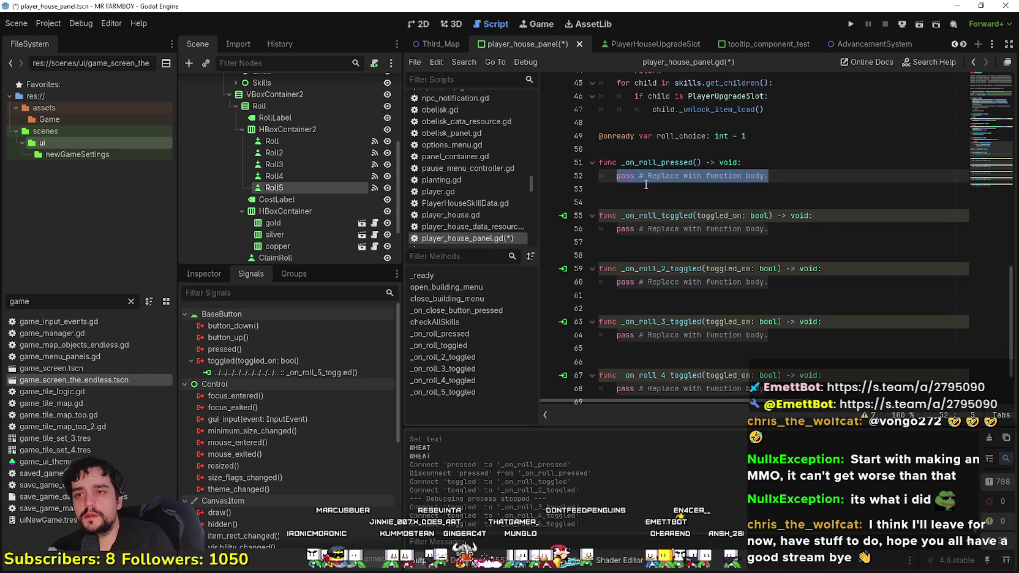
{"action": "type", "text": "roll_choice = 1"}
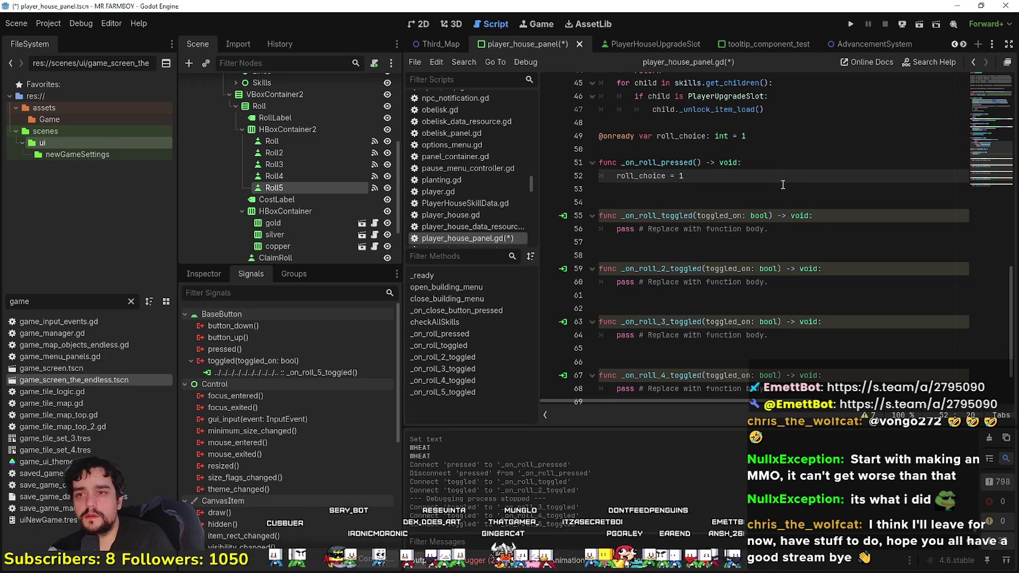
{"action": "left_click_drag", "start_coordinate": [700, 174], "coordinate": [559, 179]}
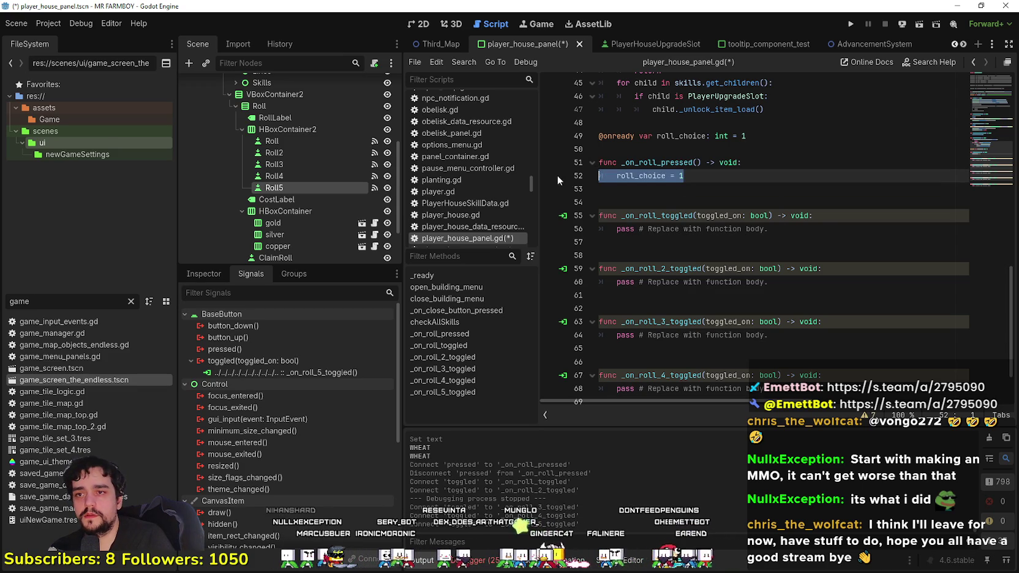
{"action": "key", "text": "ctrl+c"}
{"action": "triple_click", "coordinate": [758, 226]}
{"action": "key", "text": "ctrl+v"}
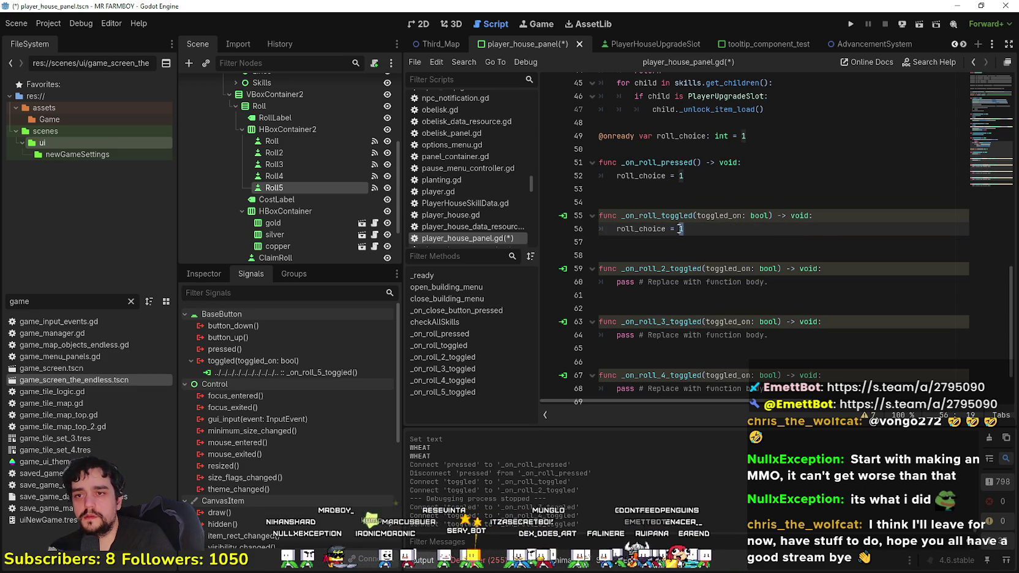
{"action": "type", "text": "4"}
- Make _on_roll_2_toggled set roll_choice to 8
{"action": "triple_click", "coordinate": [668, 282]}
{"action": "key", "text": "ctrl+v"}
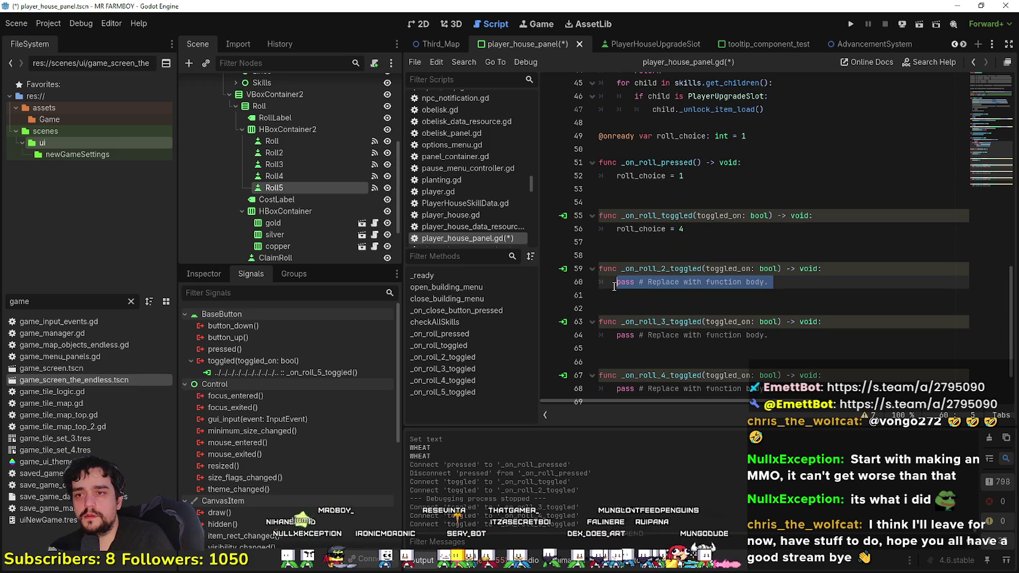
{"action": "key", "text": "Delete"}
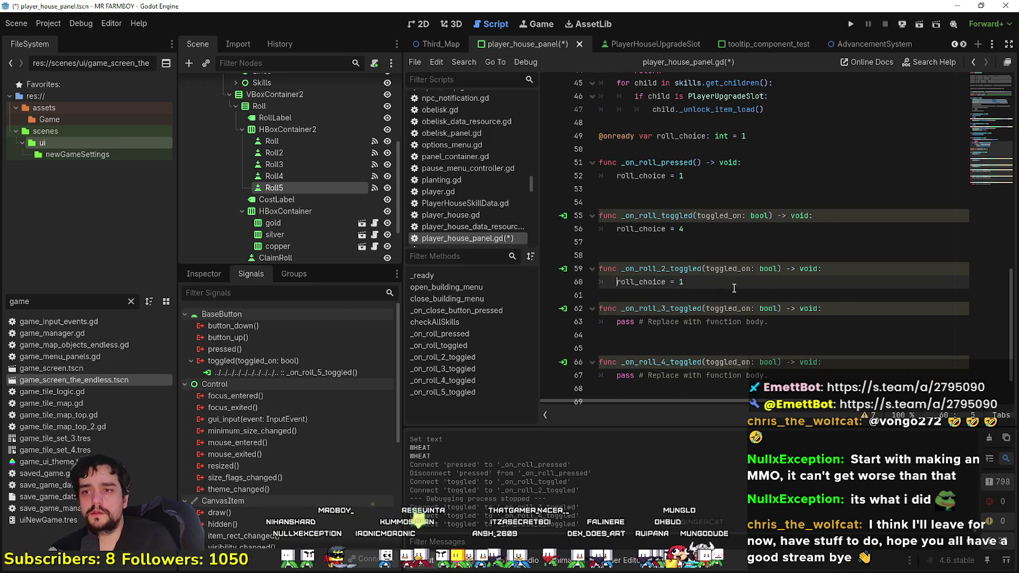
{"action": "double_click", "coordinate": [680, 282]}
{"action": "type", "text": "8"}
{"action": "scroll", "coordinate": [747, 276], "scroll_direction": "down", "scroll_amount": 2}
{"action": "left_click", "coordinate": [813, 268]}
- Set roll_choice to 16 in _on_roll_3_toggled, tidy spacing, and view the panel layout in 2D
{"action": "triple_click", "coordinate": [781, 270]}
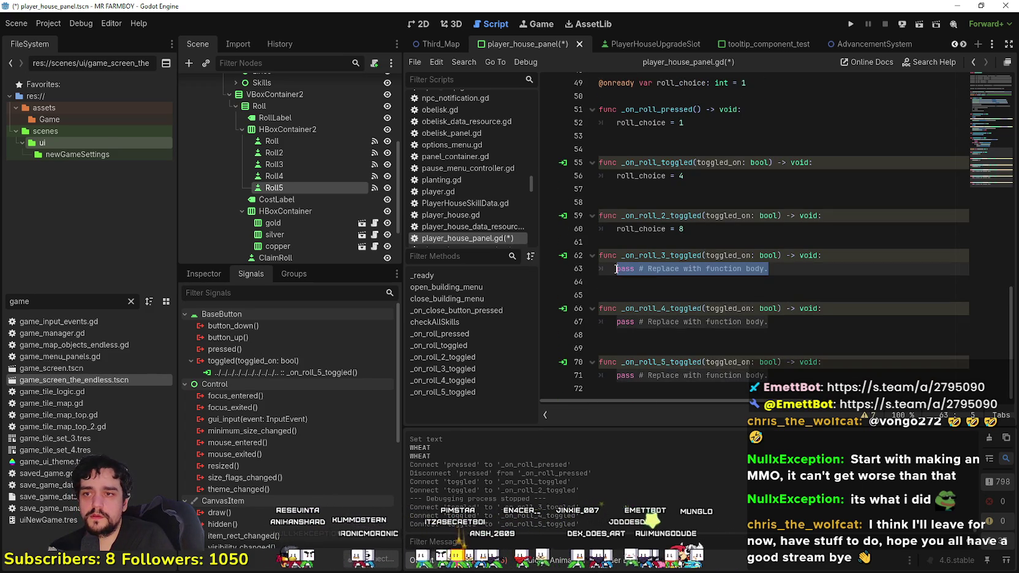
{"action": "key", "text": "ctrl+v"}
{"action": "left_click_drag", "start_coordinate": [706, 269], "coordinate": [691, 272]}
{"action": "type", "text": "= 16"}
{"action": "key", "text": "Delete"}
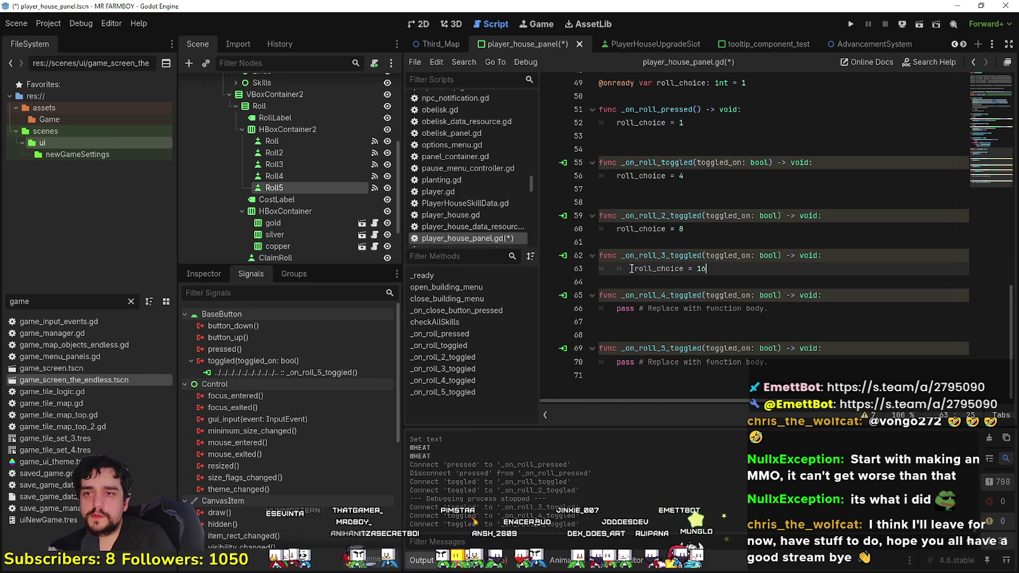
{"action": "key", "text": "Home"}
{"action": "key", "text": "BackSpace"}
{"action": "left_click", "coordinate": [795, 280]}
{"action": "left_click_drag", "start_coordinate": [780, 310], "coordinate": [618, 310]}
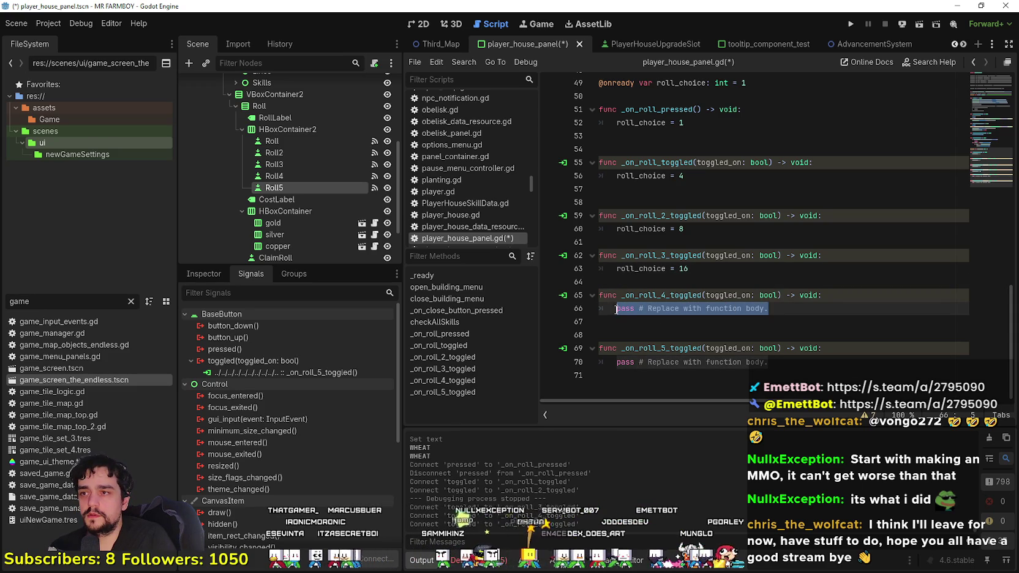
{"action": "key", "text": "ctrl+F1"}
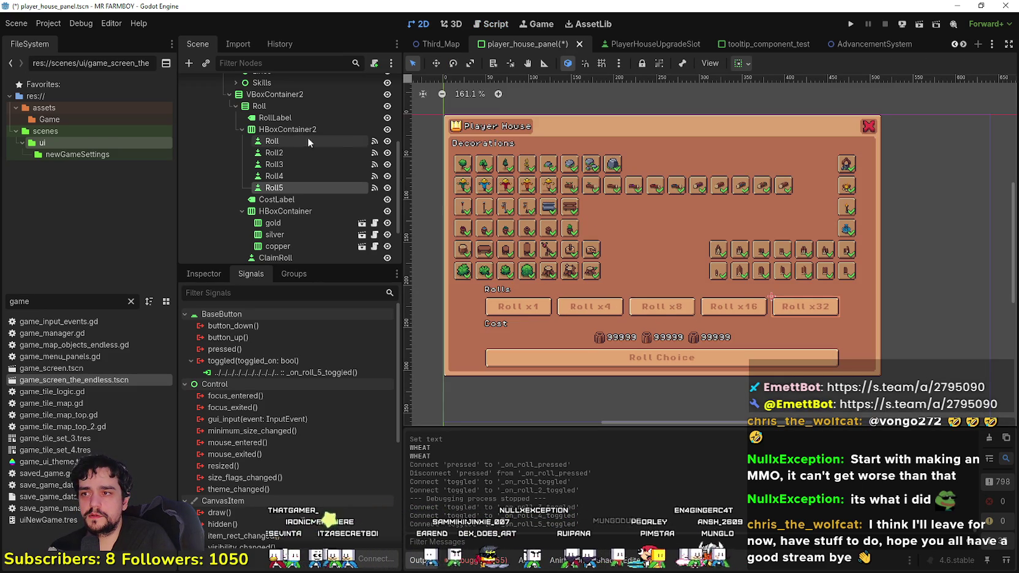
- Delete the _on_roll_pressed function so the first two toggle handlers assign 1 and 4
{"action": "double_click", "coordinate": [300, 373]}
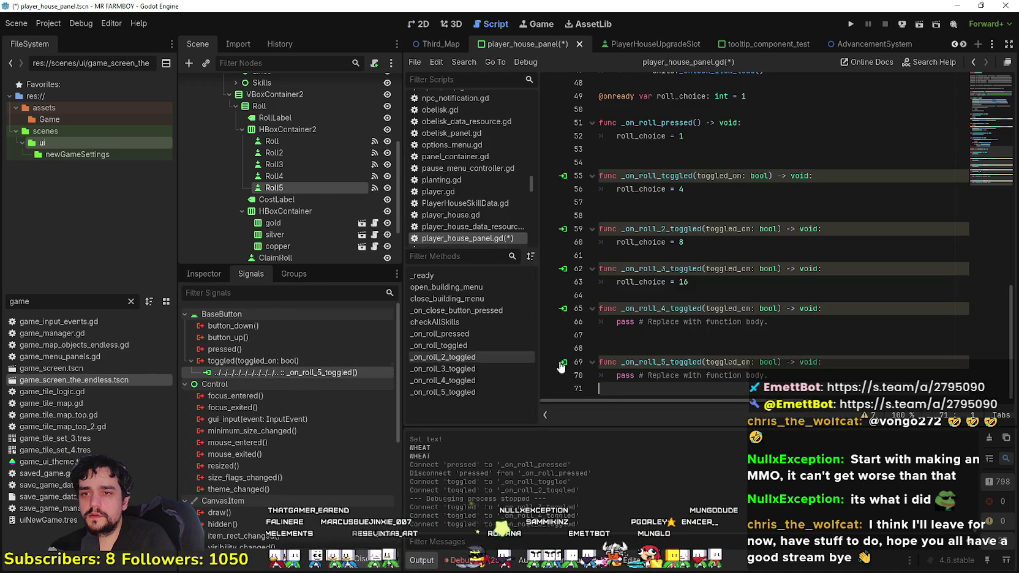
{"action": "left_click", "coordinate": [697, 192]}
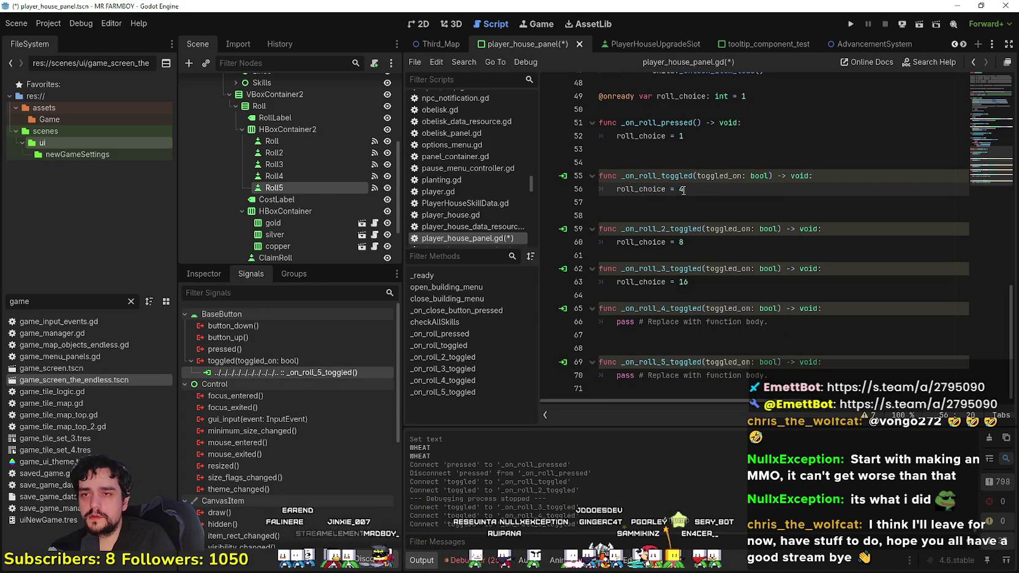
{"action": "left_click_drag", "start_coordinate": [600, 172], "coordinate": [601, 123]}
{"action": "key", "text": "BackSpace"}
{"action": "key", "text": "BackSpace"}
{"action": "left_click", "coordinate": [689, 135]}
{"action": "key", "text": "ctrl+z"}
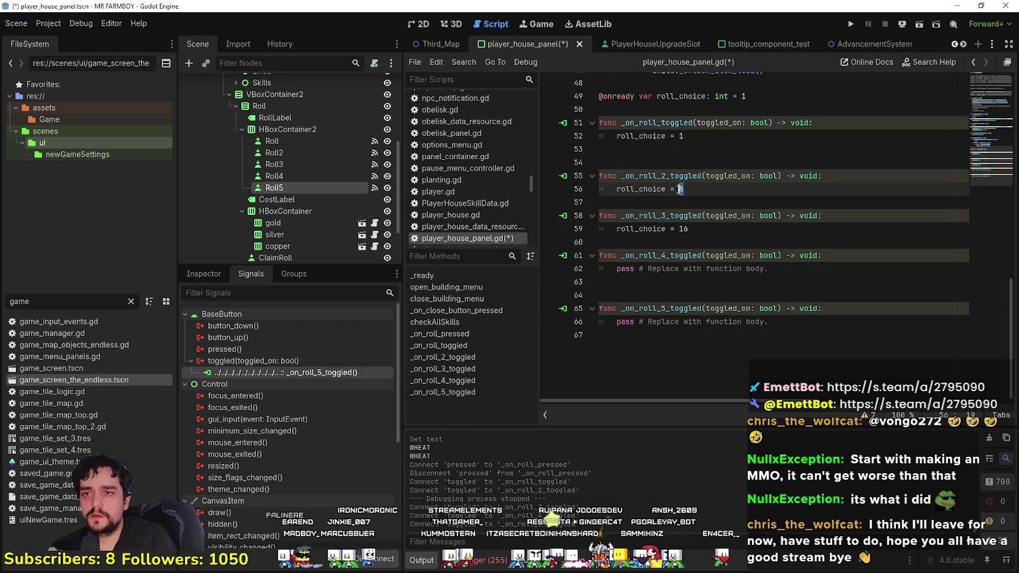
{"action": "type", "text": "4"}
- Set roll_choice to 8 in _on_roll_3_toggled and 16 in _on_roll_4_toggled
{"action": "double_click", "coordinate": [680, 229]}
{"action": "type", "text": "8"}
{"action": "left_click_drag", "start_coordinate": [777, 270], "coordinate": [611, 269]}
{"action": "key", "text": "ctrl+v"}
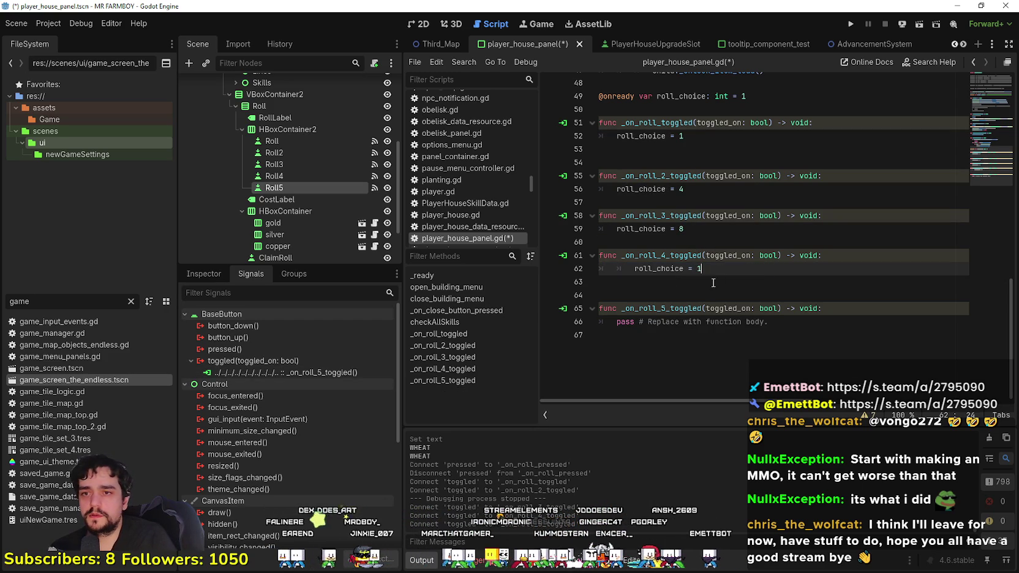
{"action": "type", "text": "6"}
- Give _on_roll_5_toggled roll_choice = 32 and fix the indentation of the new lines
{"action": "left_click_drag", "start_coordinate": [775, 335], "coordinate": [615, 321]}
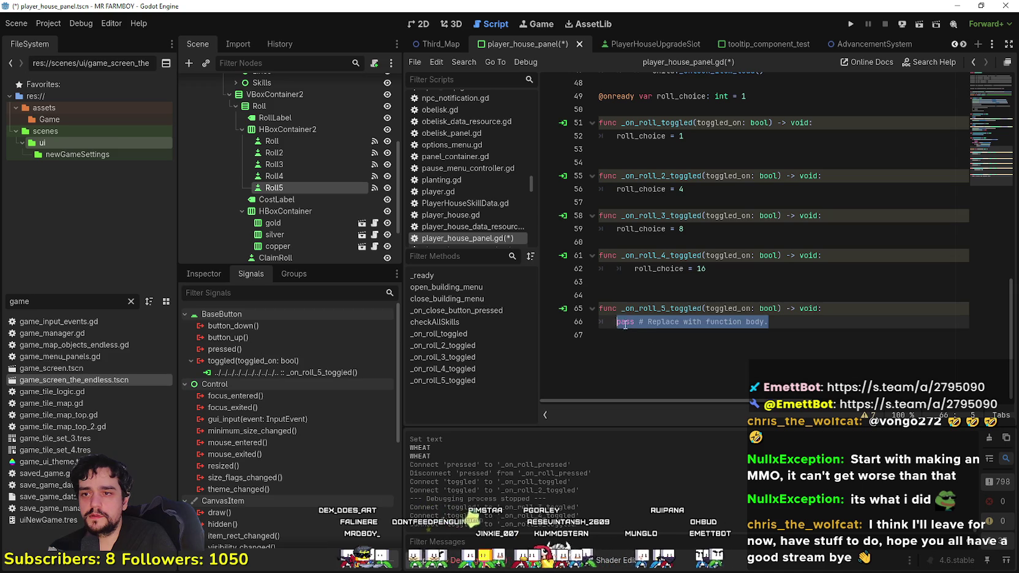
{"action": "key", "text": "ctrl+v"}
{"action": "left_click", "coordinate": [625, 322]}
{"action": "key", "text": "Delete"}
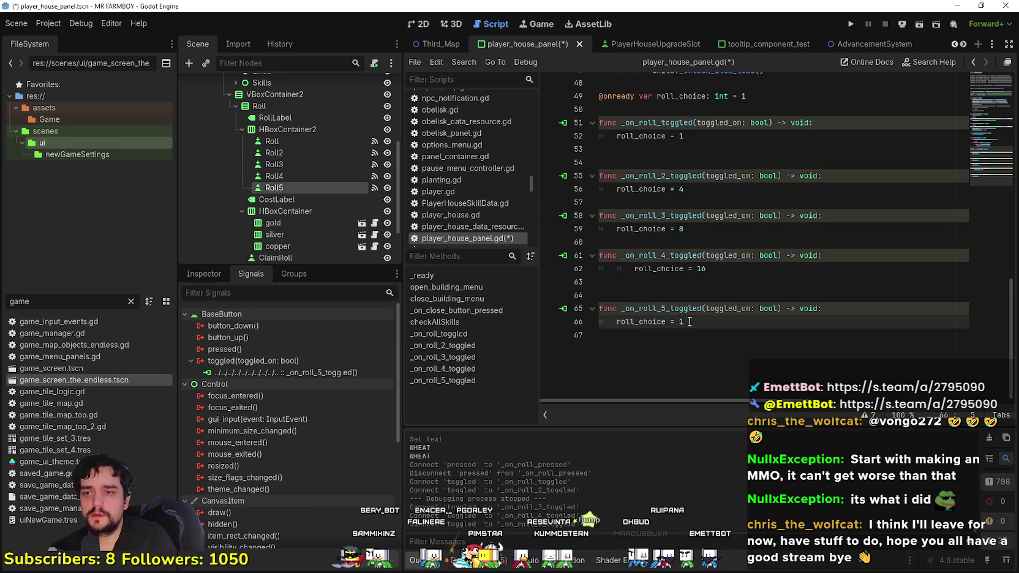
{"action": "key", "text": "BackSpace"}
{"action": "type", "text": "32"}
{"action": "left_click", "coordinate": [621, 268]}
{"action": "key", "text": "Delete"}
- Remove the extra blank lines between the handlers and save the script
{"action": "left_click", "coordinate": [651, 283]}
{"action": "left_click", "coordinate": [665, 295]}
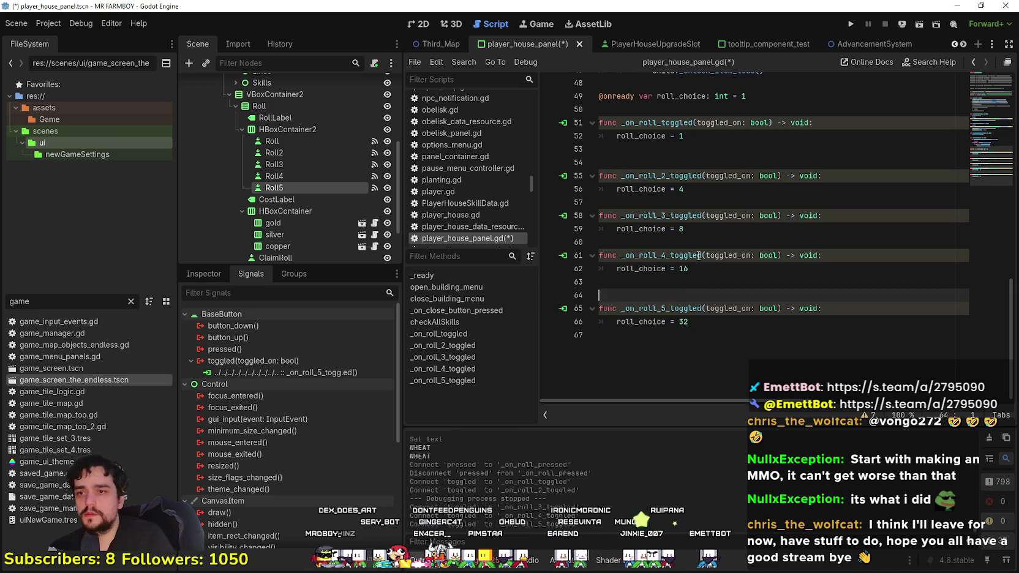
{"action": "key", "text": "BackSpace"}
{"action": "left_click", "coordinate": [638, 166]}
{"action": "key", "text": "BackSpace"}
{"action": "left_click", "coordinate": [645, 201]}
{"action": "left_click", "coordinate": [647, 194]}
{"action": "left_click", "coordinate": [735, 347]}
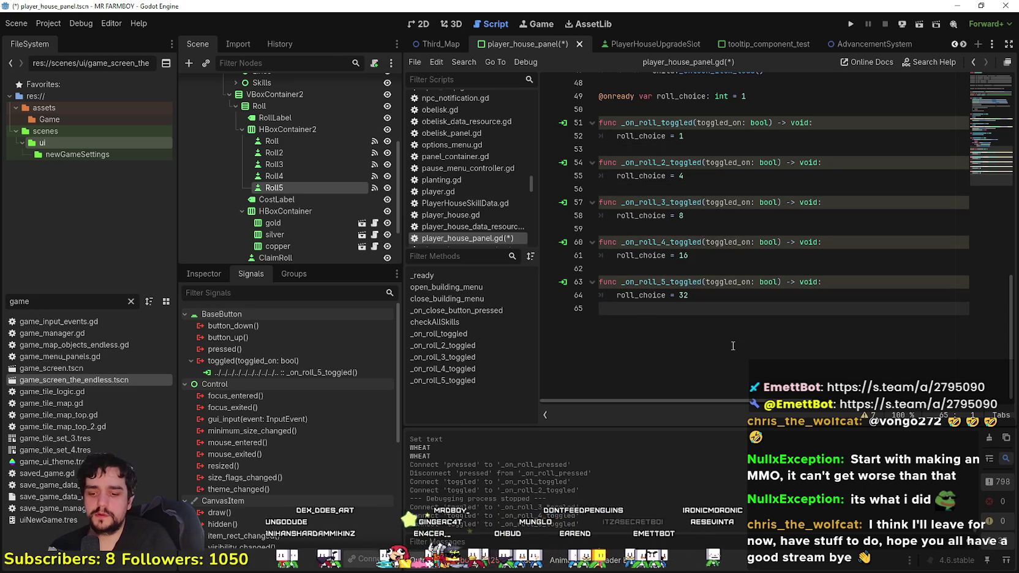
{"action": "key", "text": "ctrl+s"}
{"action": "scroll", "coordinate": [312, 208], "scroll_direction": "down", "scroll_amount": 3}
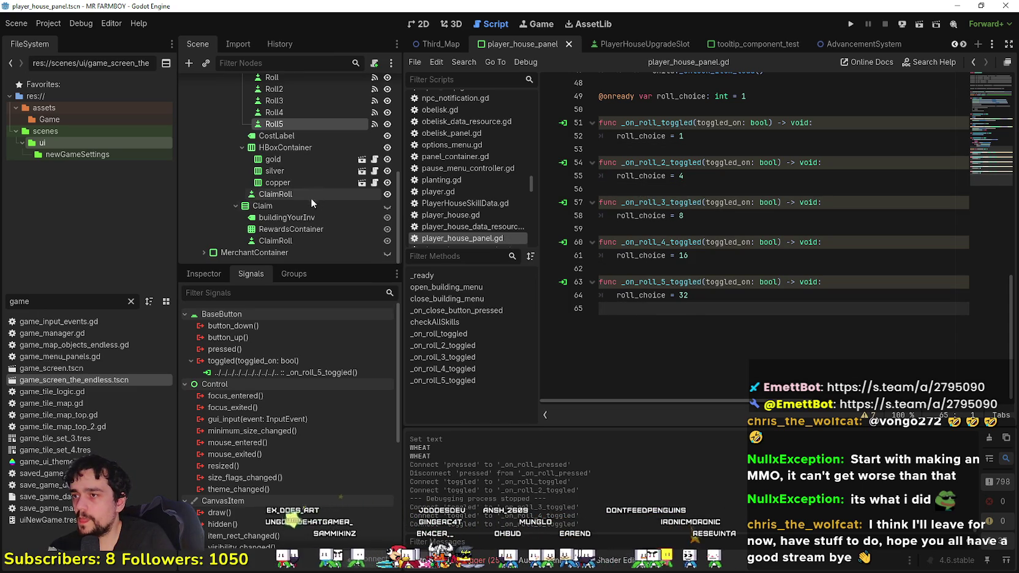
- Connect ClaimRoll's pressed signal to a new _on_claim_roll_pressed stub and remove the blank line above it
{"action": "left_click", "coordinate": [294, 194]}
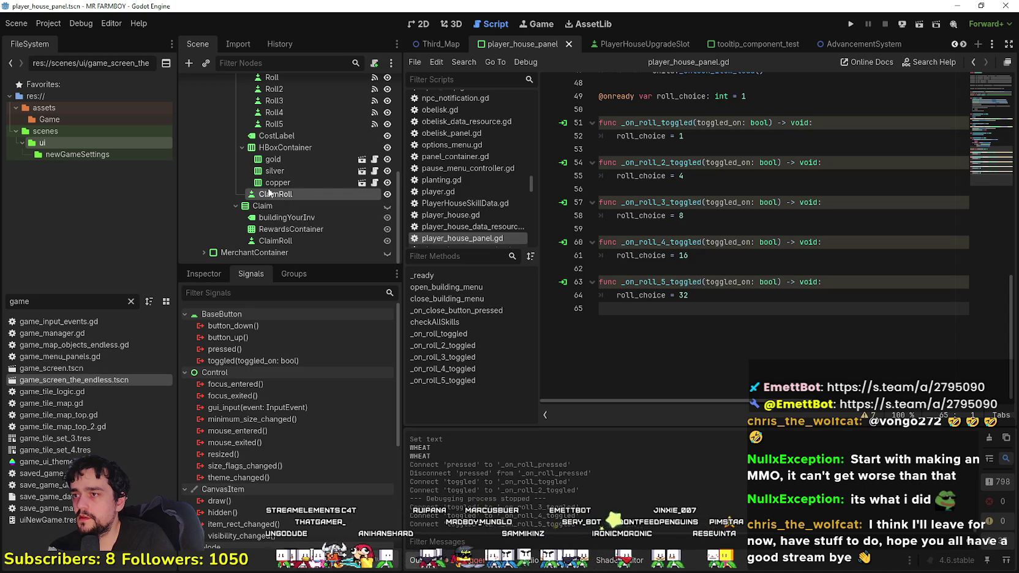
{"action": "left_click", "coordinate": [242, 147]}
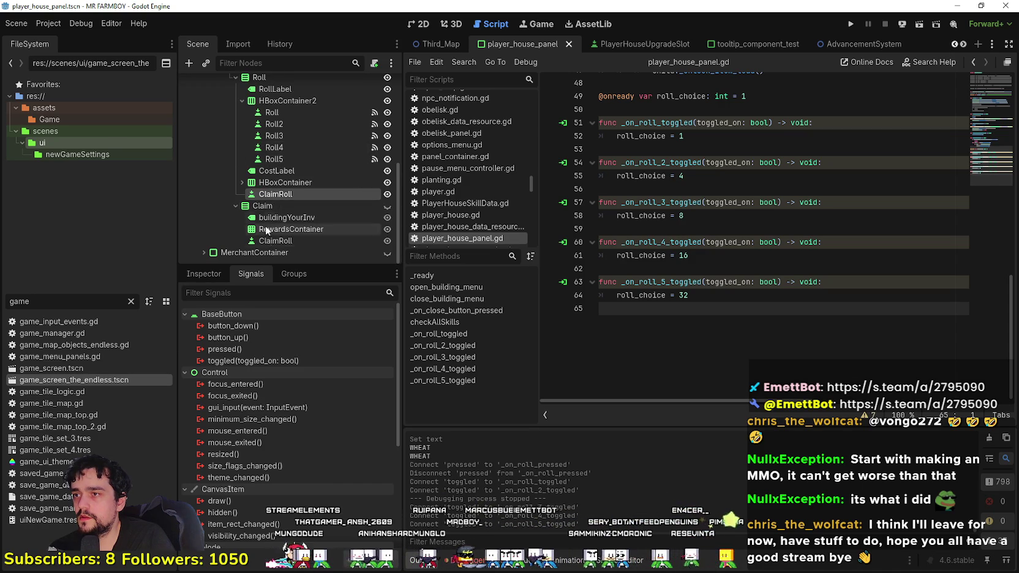
{"action": "right_click", "coordinate": [269, 200]}
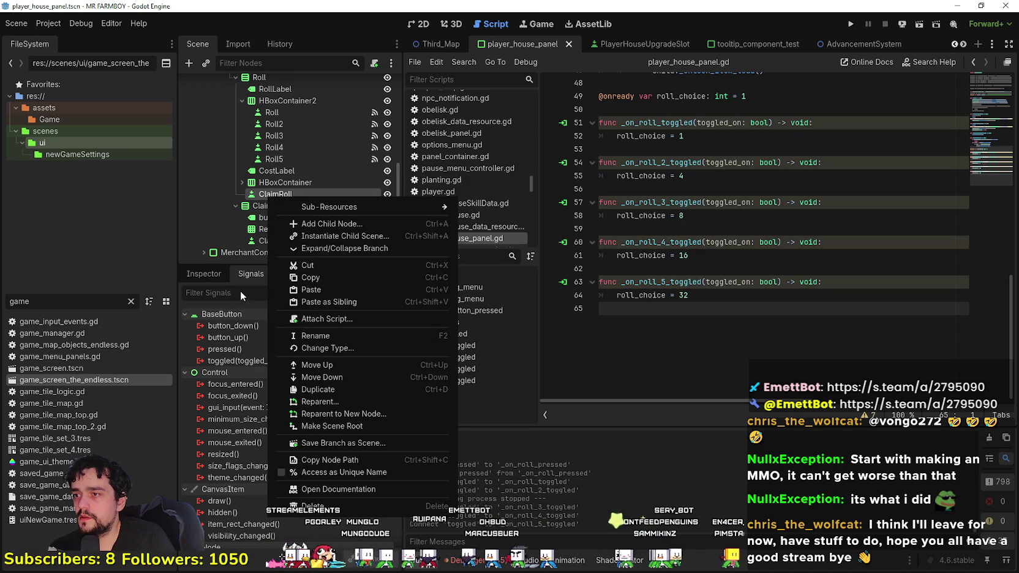
{"action": "left_click", "coordinate": [256, 324]}
{"action": "double_click", "coordinate": [247, 348]}
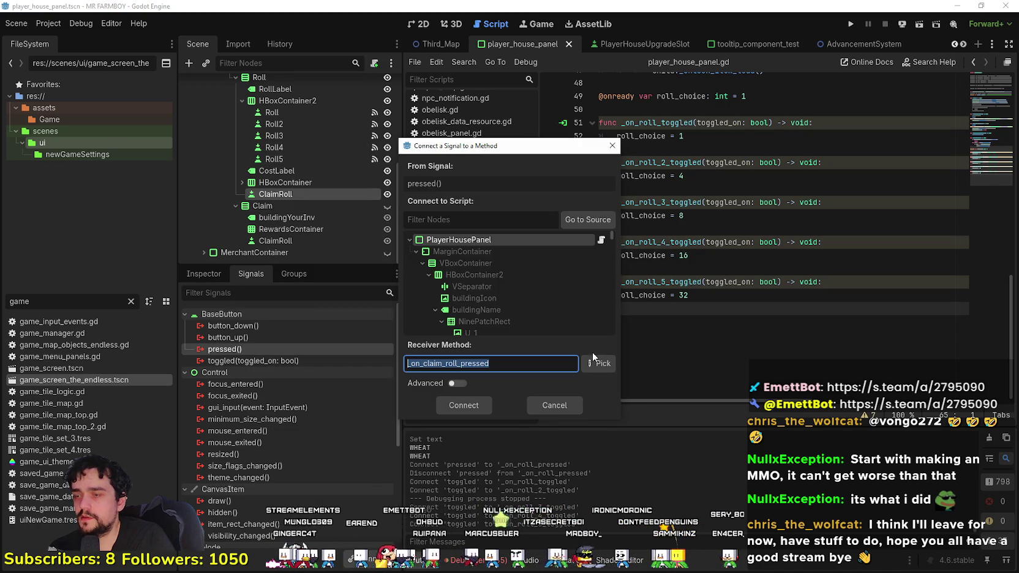
{"action": "left_click", "coordinate": [466, 409]}
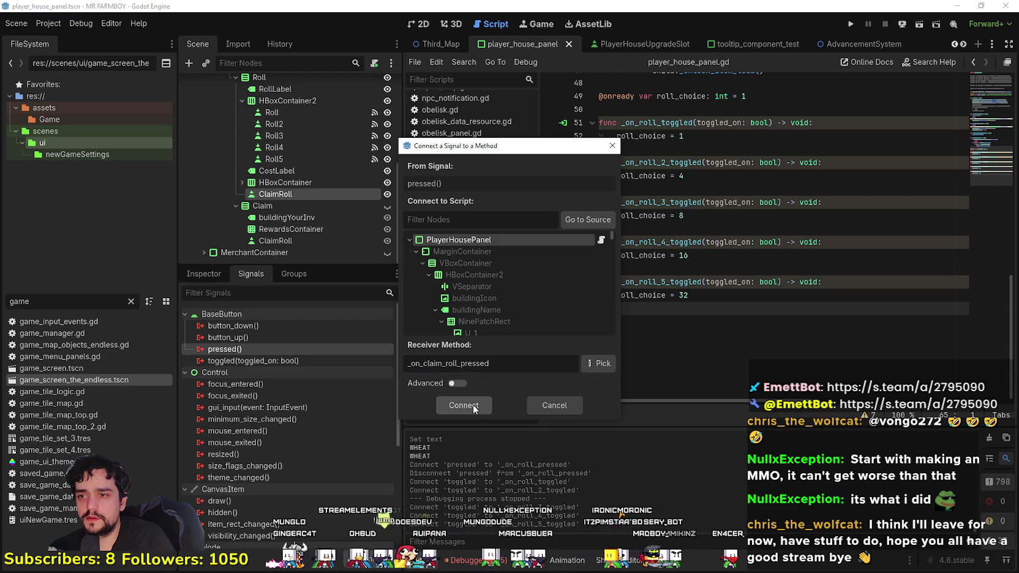
{"action": "left_click", "coordinate": [473, 405]}
{"action": "left_click", "coordinate": [657, 360]}
{"action": "key", "text": "Up"}
{"action": "key", "text": "BackSpace"}
{"action": "mouse_move", "coordinate": [806, 352]}
{"action": "left_mouse_down"}
{"action": "mouse_move", "coordinate": [802, 365]}
{"action": "mouse_move", "coordinate": [616, 362]}
{"action": "left_mouse_up"}
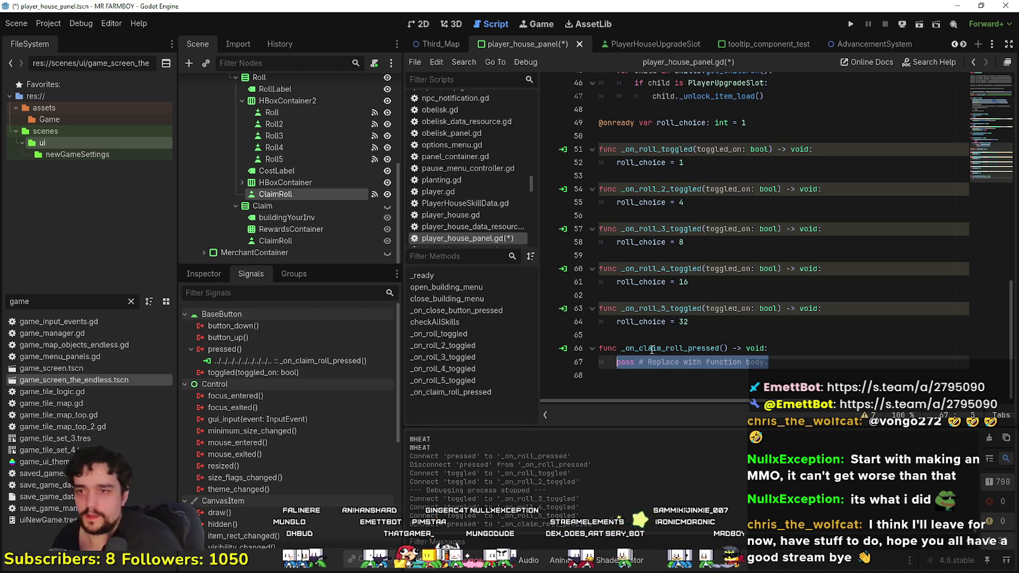
{"action": "left_click", "coordinate": [665, 345]}
{"action": "left_click", "coordinate": [640, 335]}
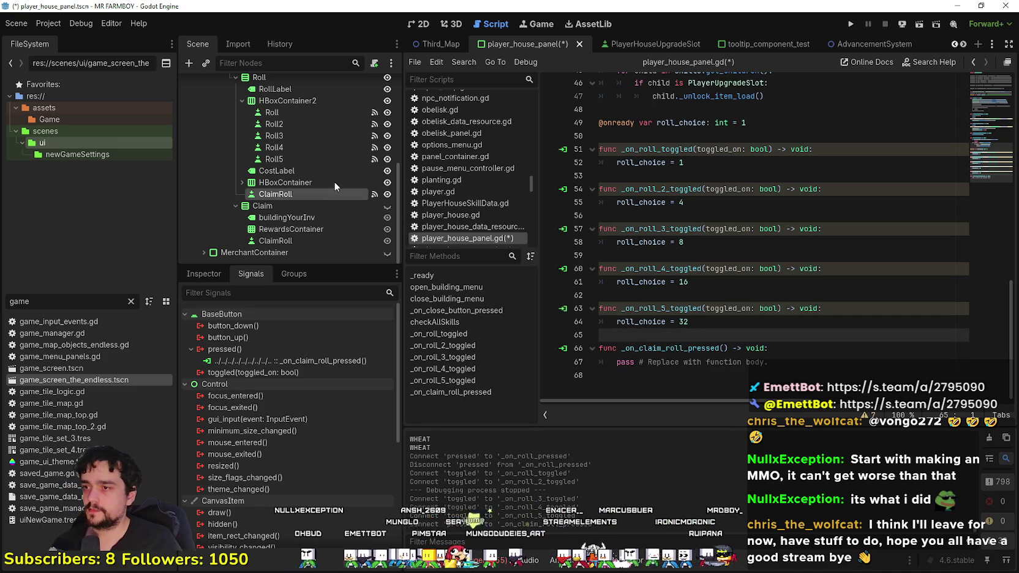
{"action": "left_click", "coordinate": [299, 242]}
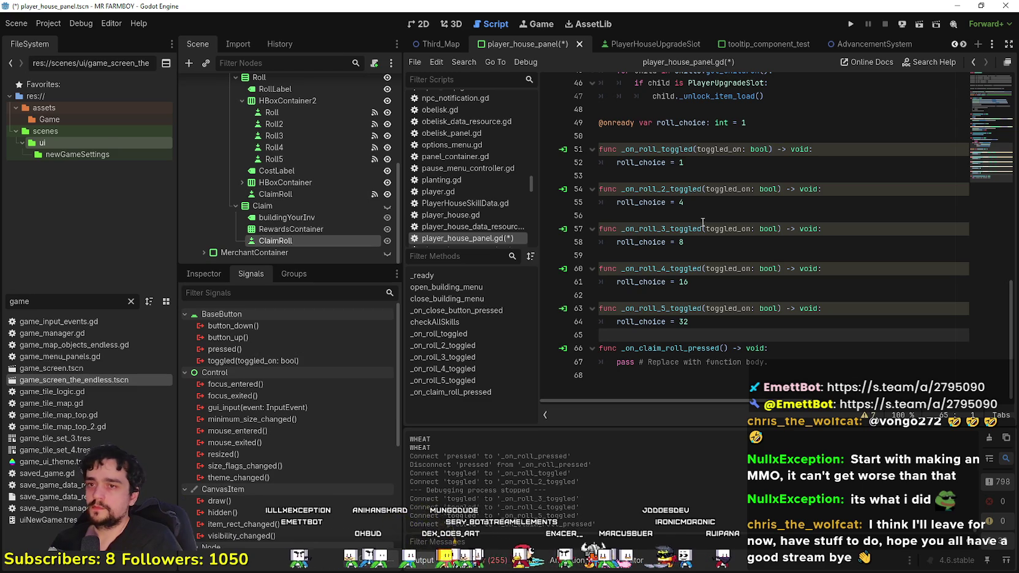
{"action": "left_click", "coordinate": [702, 218]}
{"action": "left_click_drag", "start_coordinate": [769, 362], "coordinate": [612, 362]}
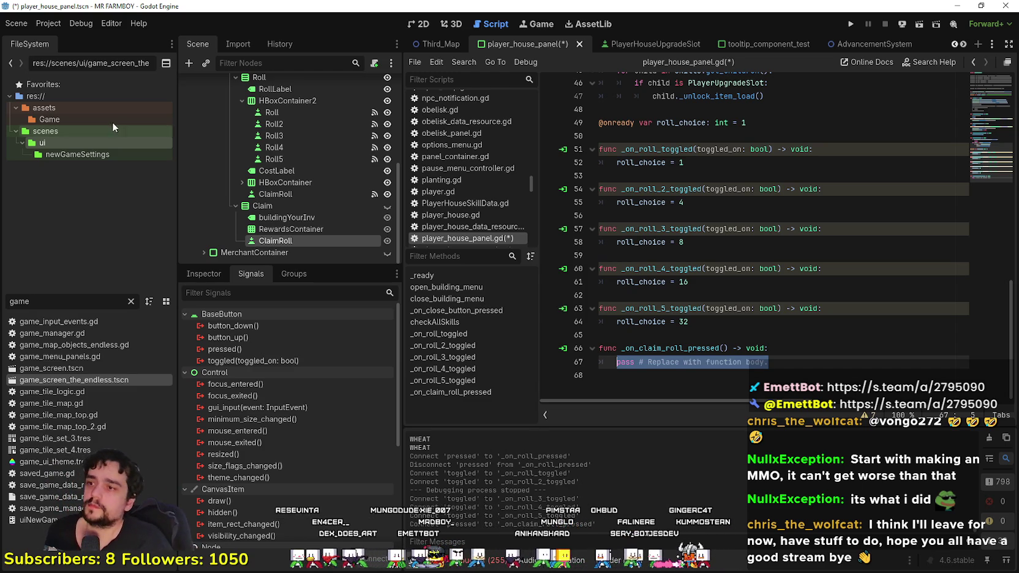
{"action": "left_click", "coordinate": [363, 225]}
{"action": "left_click", "coordinate": [284, 204]}
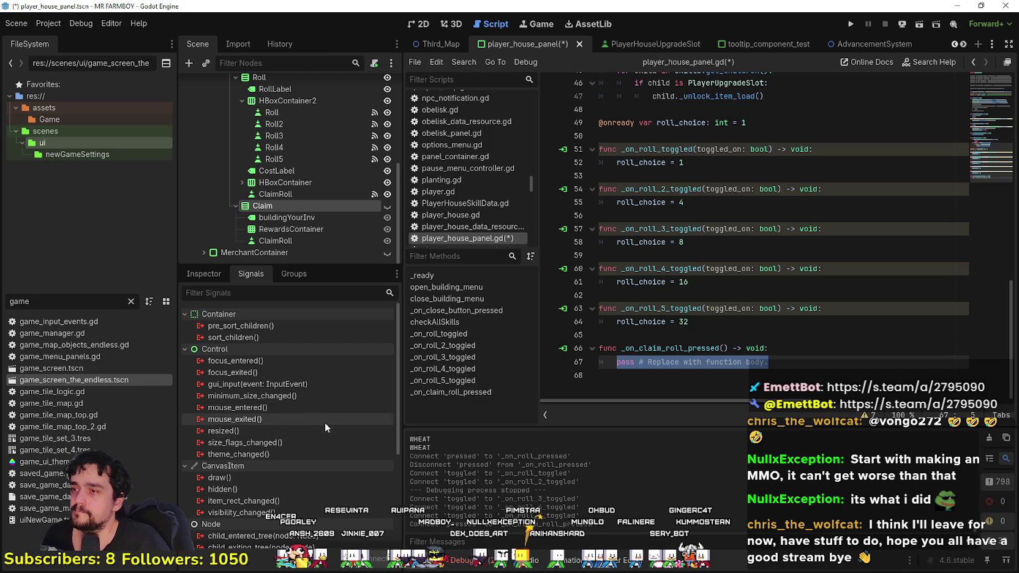
{"action": "left_click", "coordinate": [272, 241]}
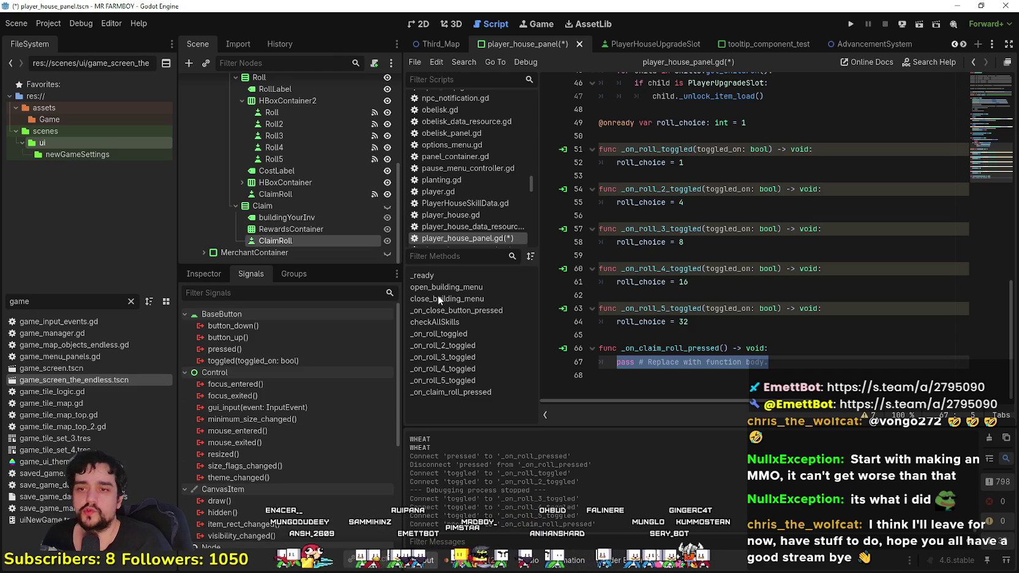
{"action": "left_click", "coordinate": [639, 335]}
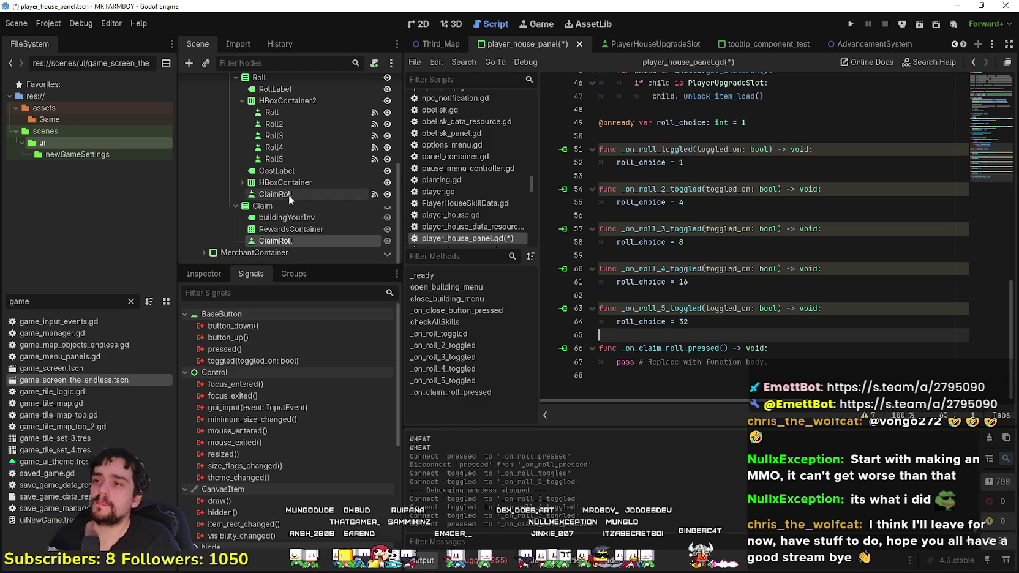
{"action": "left_click", "coordinate": [337, 231]}
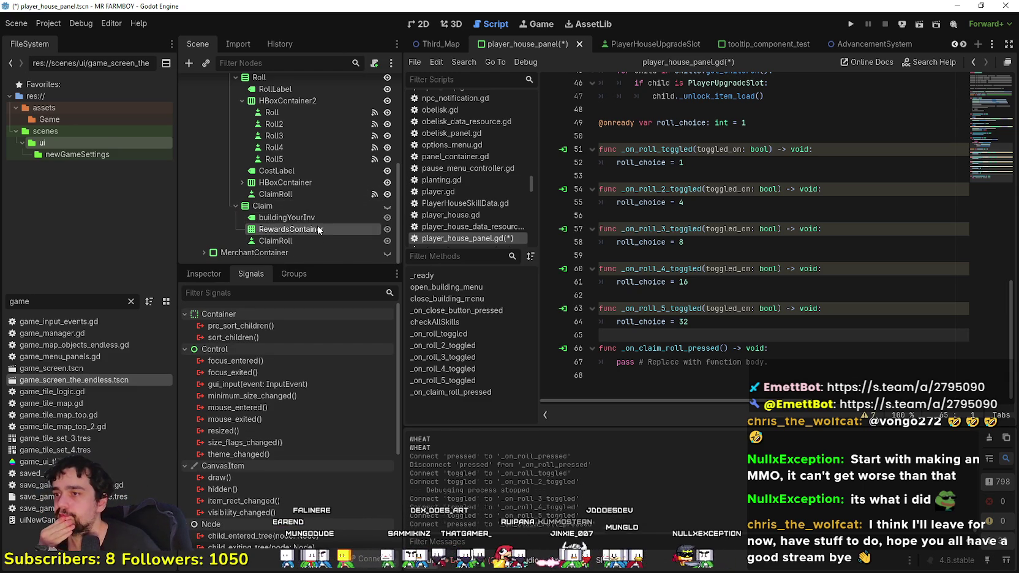
{"action": "left_click", "coordinate": [712, 210]}
{"action": "scroll", "coordinate": [698, 258], "scroll_direction": "up", "scroll_amount": 8}
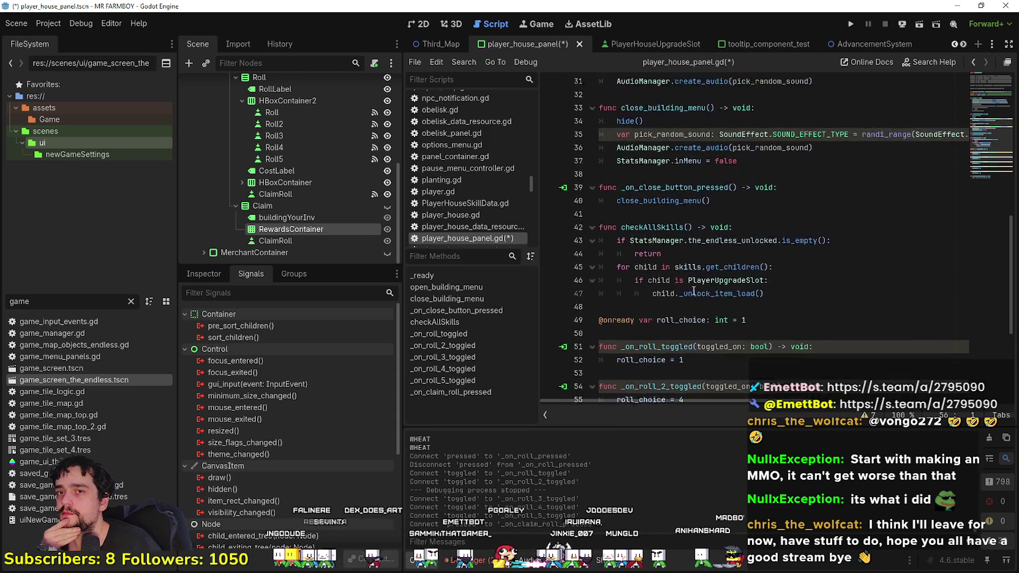
- Review the roll choice functions in player_house_panel.gd and save the scene and script
{"action": "scroll", "coordinate": [695, 291], "scroll_direction": "up", "scroll_amount": 7}
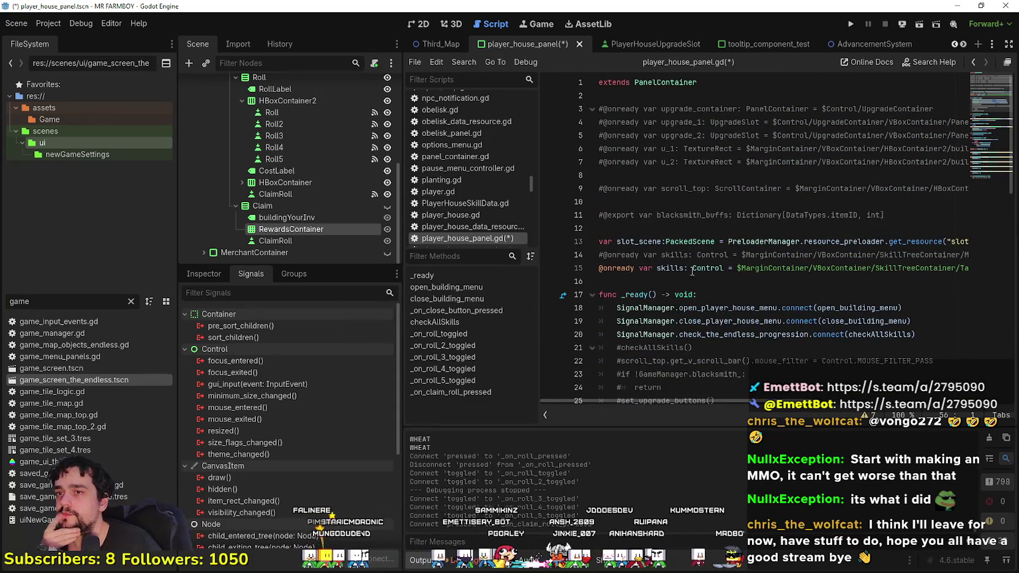
{"action": "left_click", "coordinate": [684, 230]}
{"action": "scroll", "coordinate": [684, 231], "scroll_direction": "down", "scroll_amount": 3}
{"action": "left_click", "coordinate": [772, 269]}
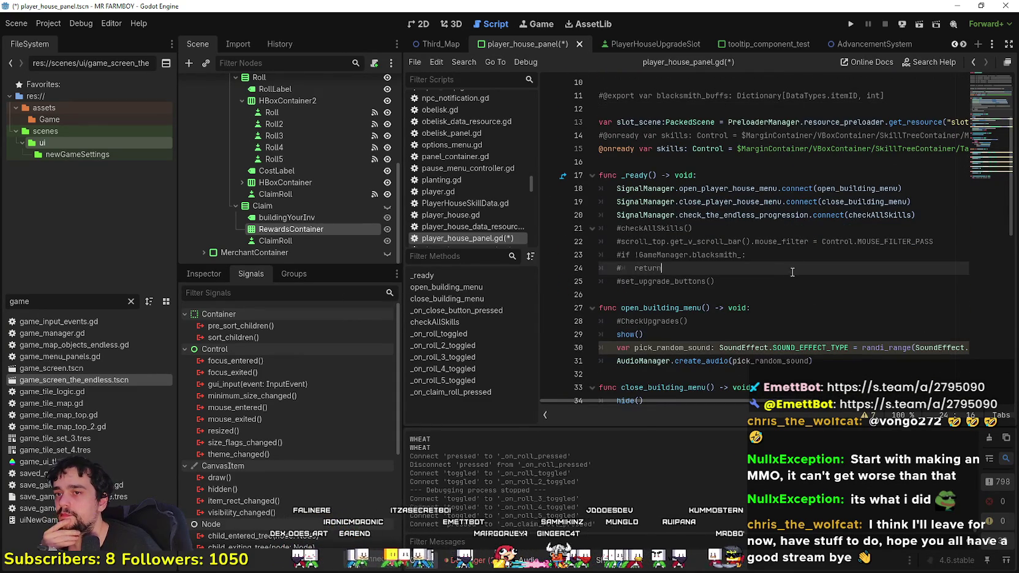
{"action": "left_click", "coordinate": [801, 281]}
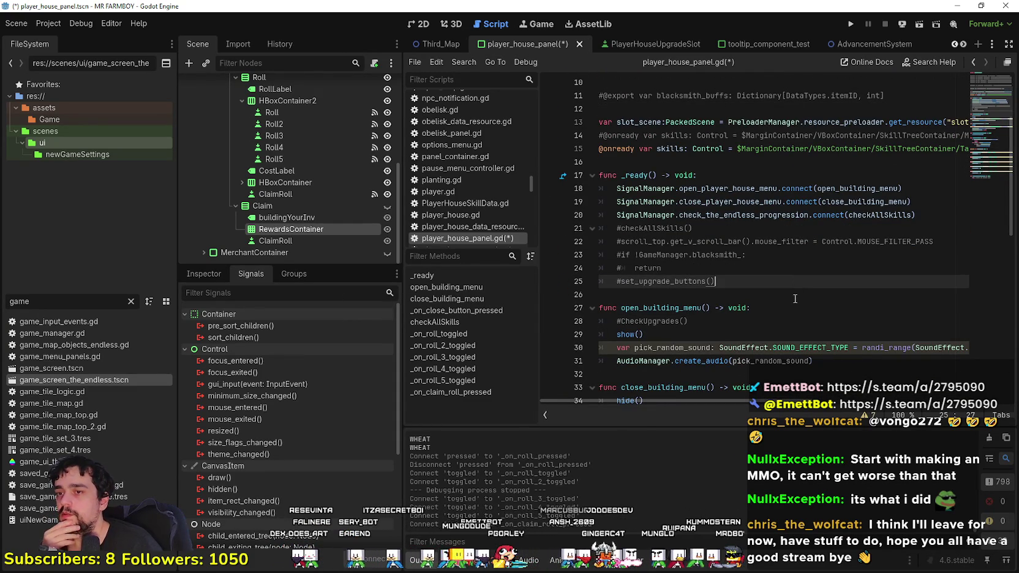
{"action": "left_click", "coordinate": [796, 297]}
{"action": "scroll", "coordinate": [788, 288], "scroll_direction": "down", "scroll_amount": 4}
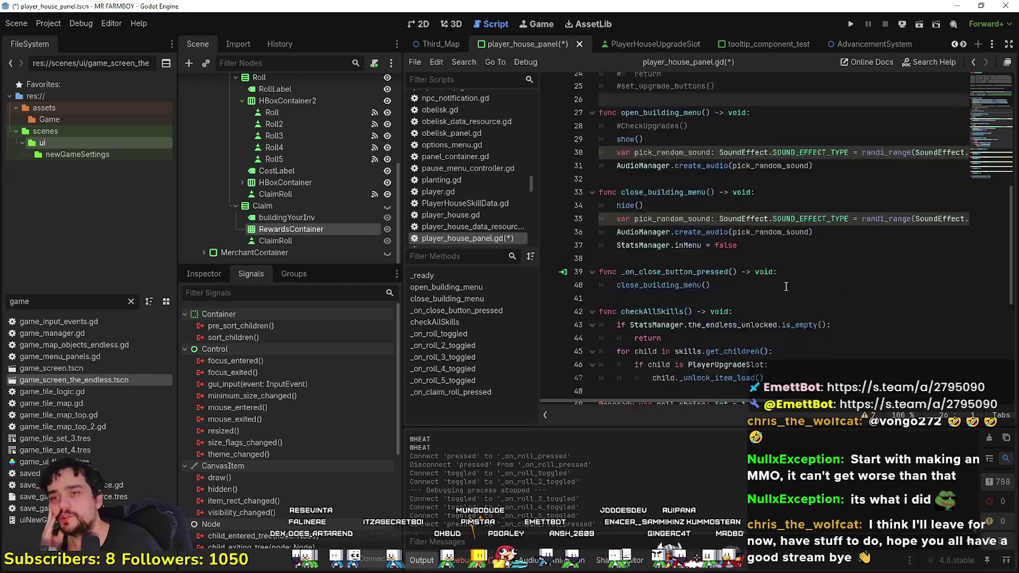
{"action": "scroll", "coordinate": [786, 286], "scroll_direction": "down", "scroll_amount": 7}
{"action": "mouse_move", "coordinate": [769, 376]}
{"action": "left_mouse_down"}
{"action": "mouse_move", "coordinate": [600, 362]}
{"action": "mouse_move", "coordinate": [598, 133]}
{"action": "left_mouse_up"}
{"action": "left_click", "coordinate": [823, 347]}
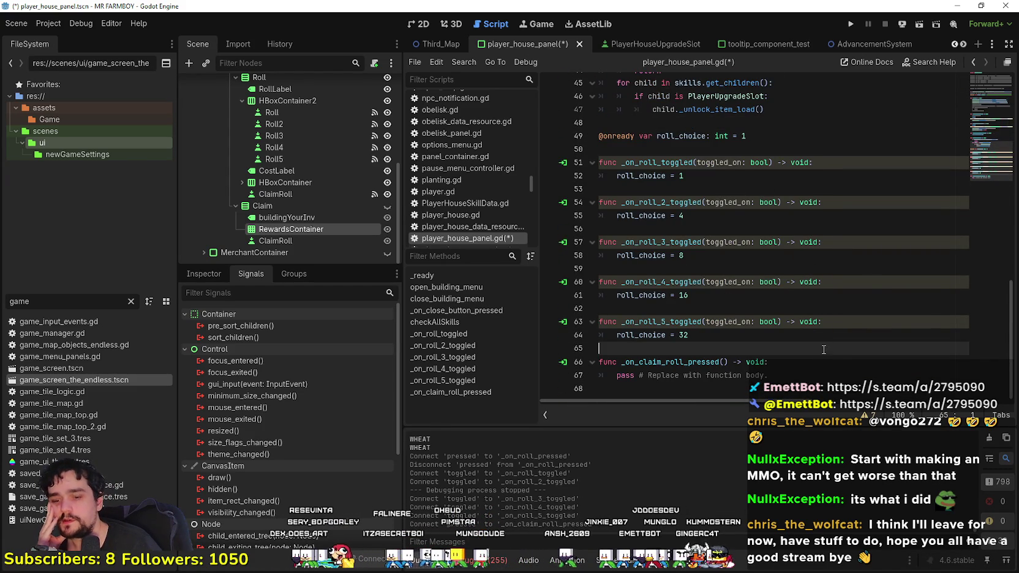
{"action": "key", "text": "ctrl+s"}
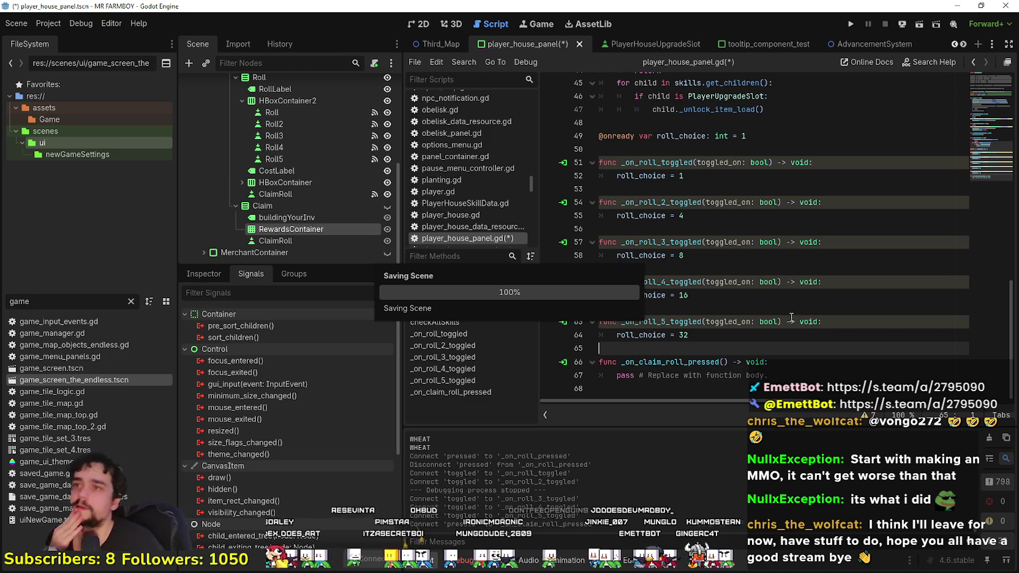
{"action": "key", "text": "Down"}
{"action": "key", "text": "Down"}
{"action": "key", "text": "Down"}
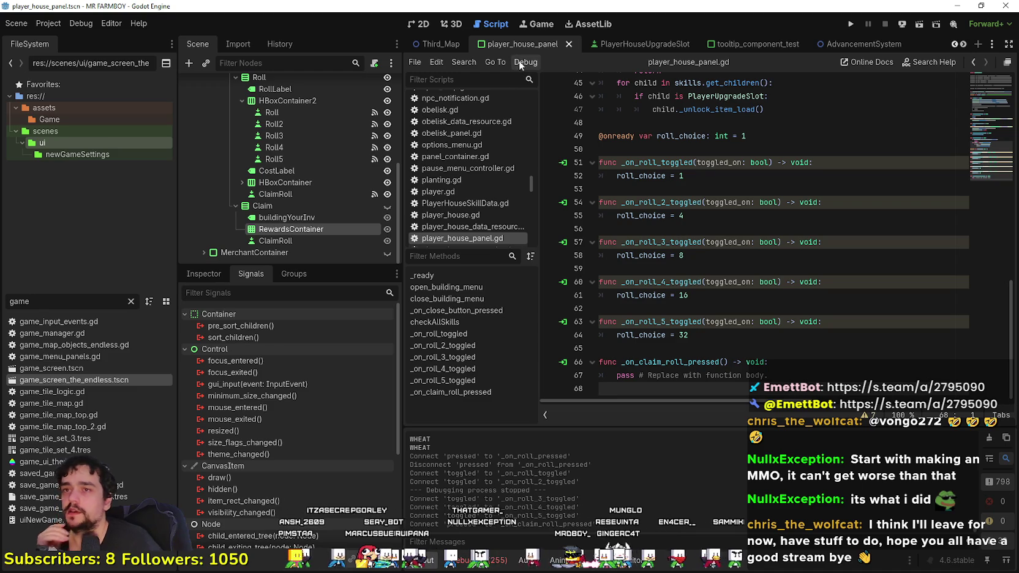
- Filter the FileSystem for 'playerH' and open PlayerHouse.tscn with its player_house.gd script
{"action": "double_click", "coordinate": [4, 300]}
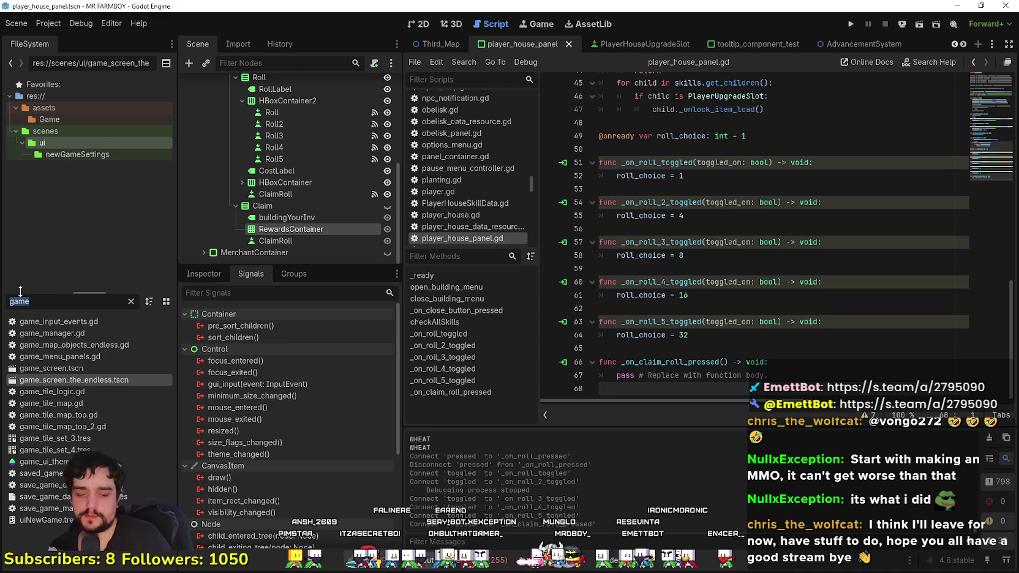
{"action": "type", "text": "playerH"}
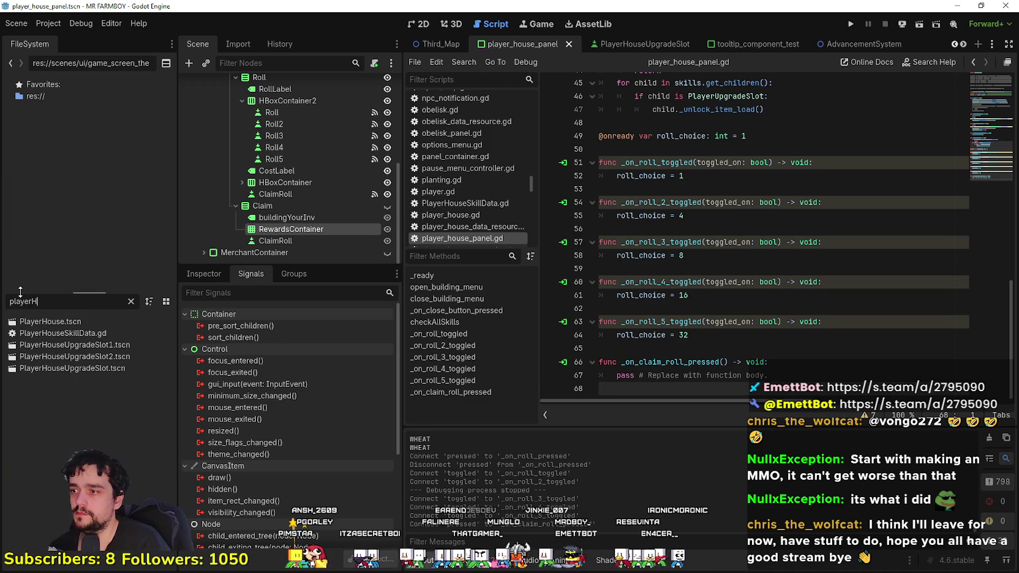
{"action": "double_click", "coordinate": [130, 323]}
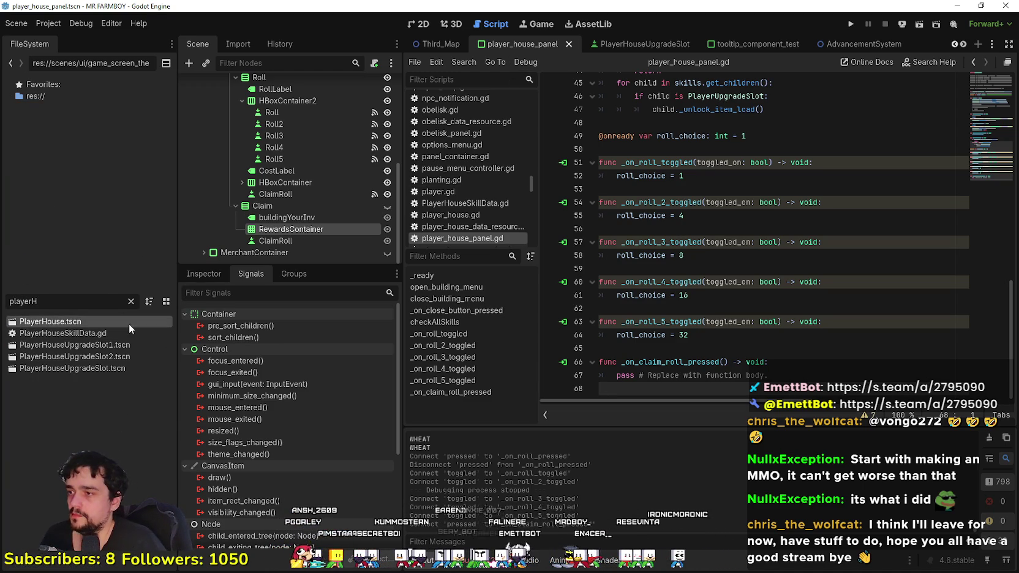
{"action": "left_click", "coordinate": [367, 84]}
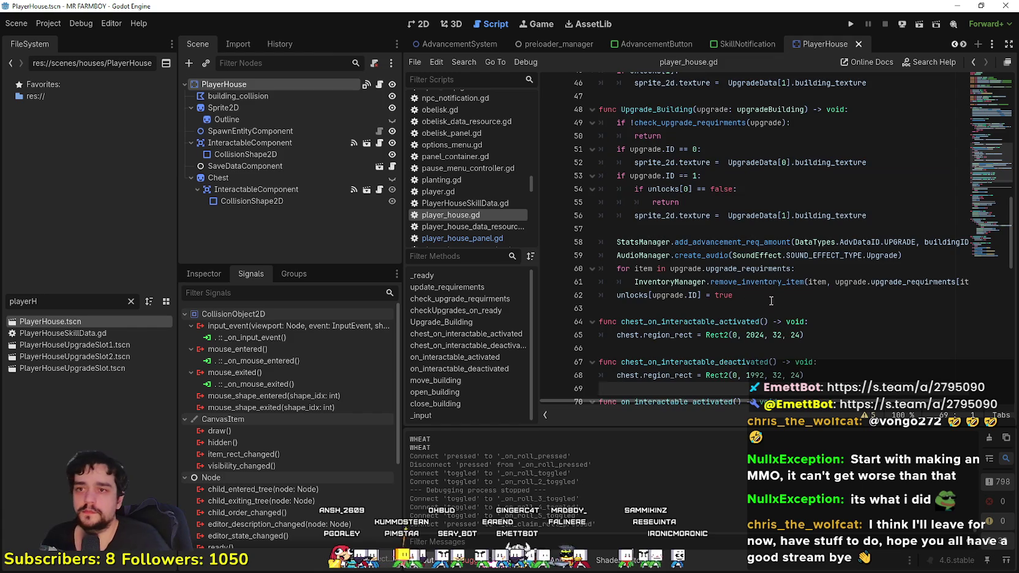
{"action": "scroll", "coordinate": [784, 285], "scroll_direction": "up", "scroll_amount": 10}
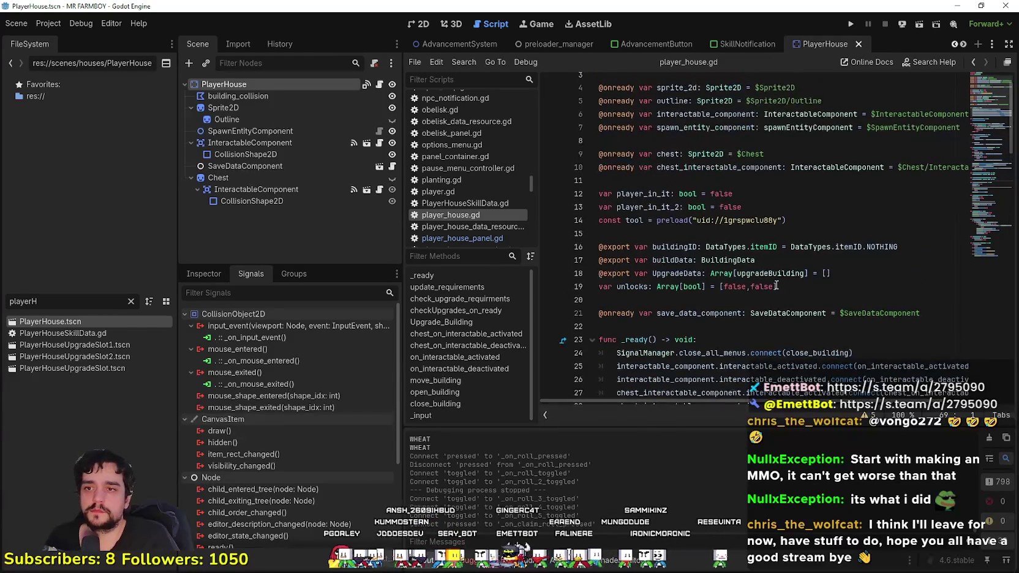
- Start a decorationRewards variable on empty line 20 below the unlocks array
{"action": "left_click", "coordinate": [790, 286]}
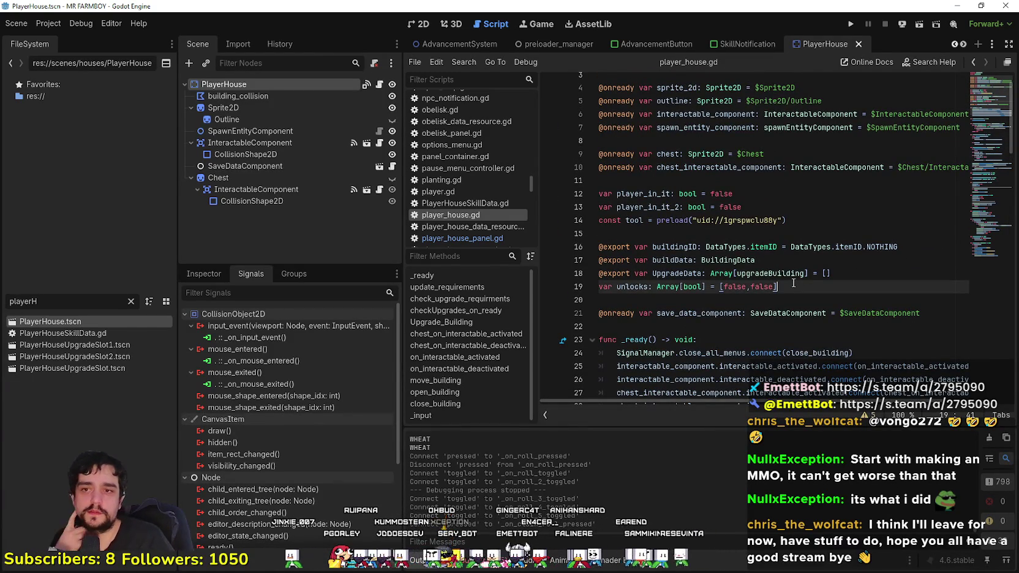
{"action": "left_click", "coordinate": [880, 268]}
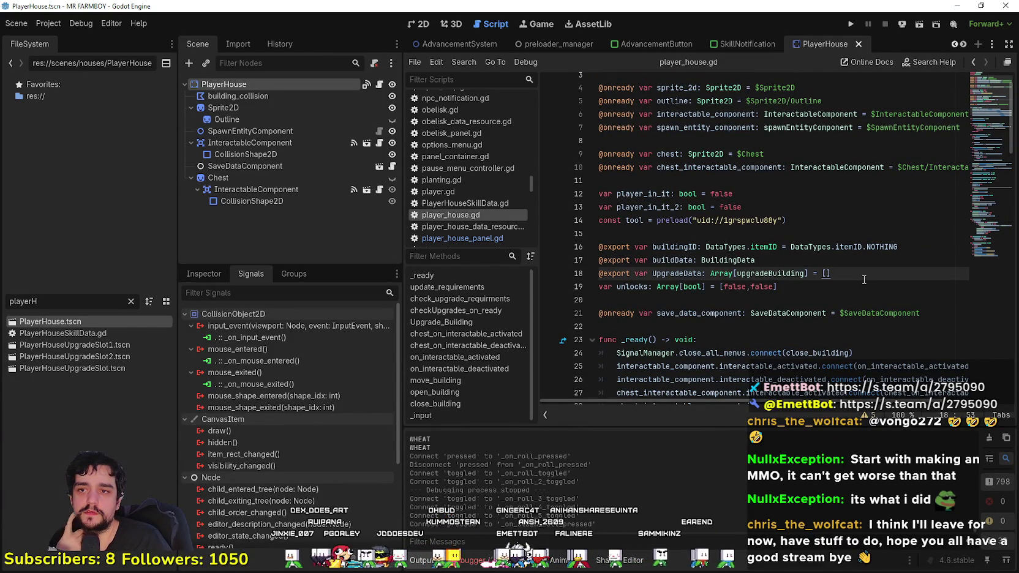
{"action": "left_click", "coordinate": [834, 288]}
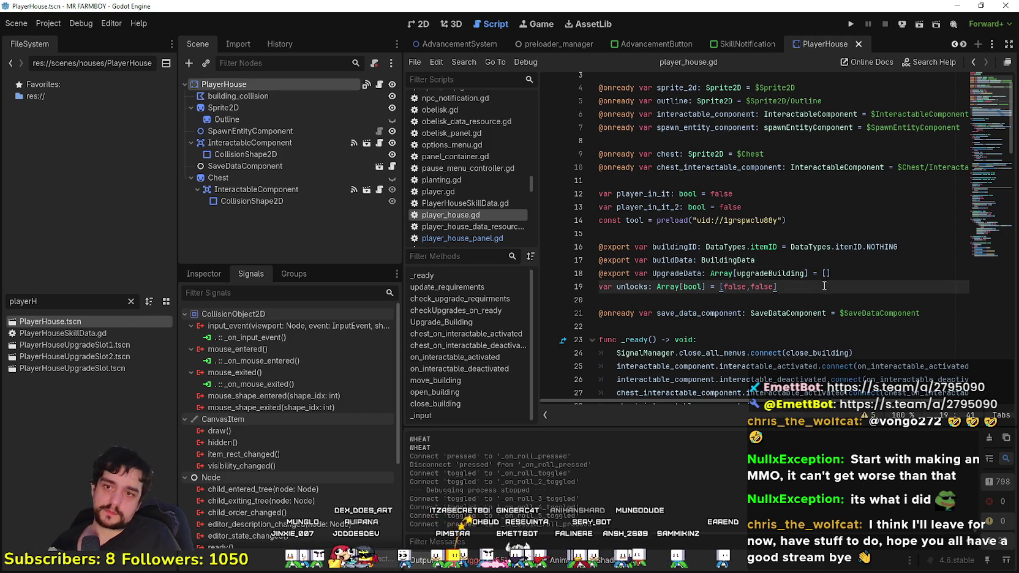
{"action": "left_click", "coordinate": [819, 300]}
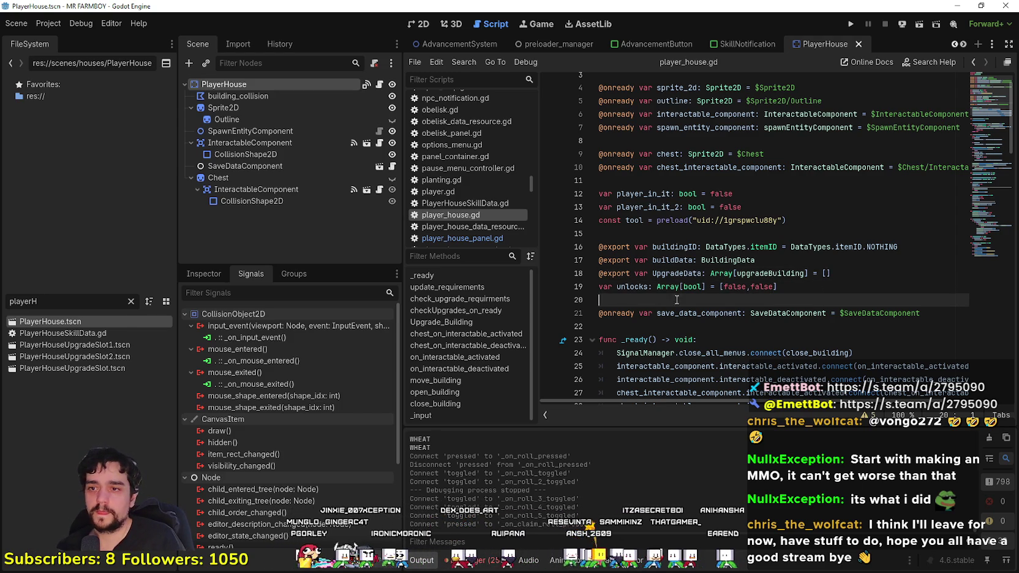
{"action": "left_click", "coordinate": [655, 328]}
{"action": "left_click", "coordinate": [684, 304]}
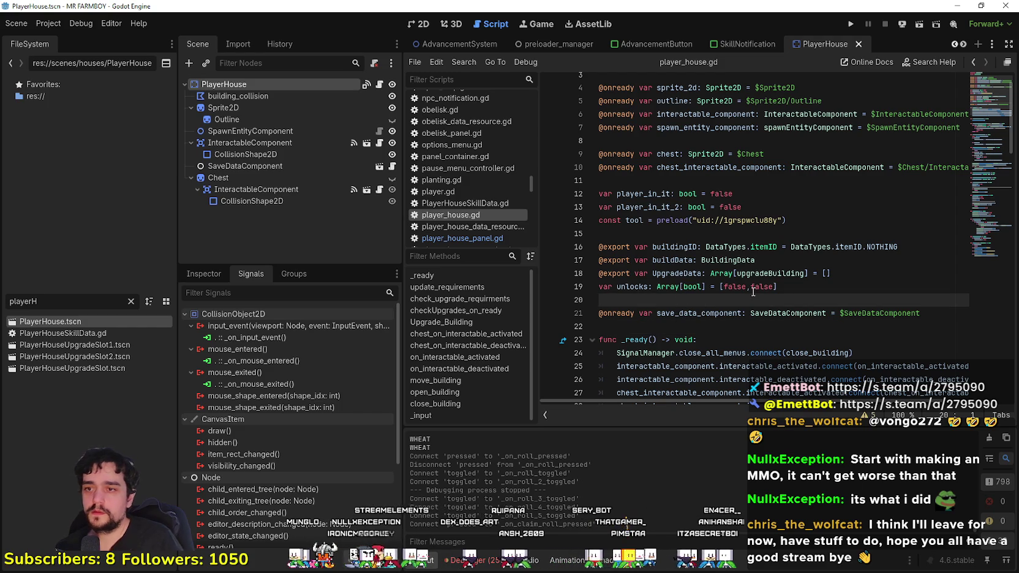
{"action": "type", "text": "vardecorationRewa"}
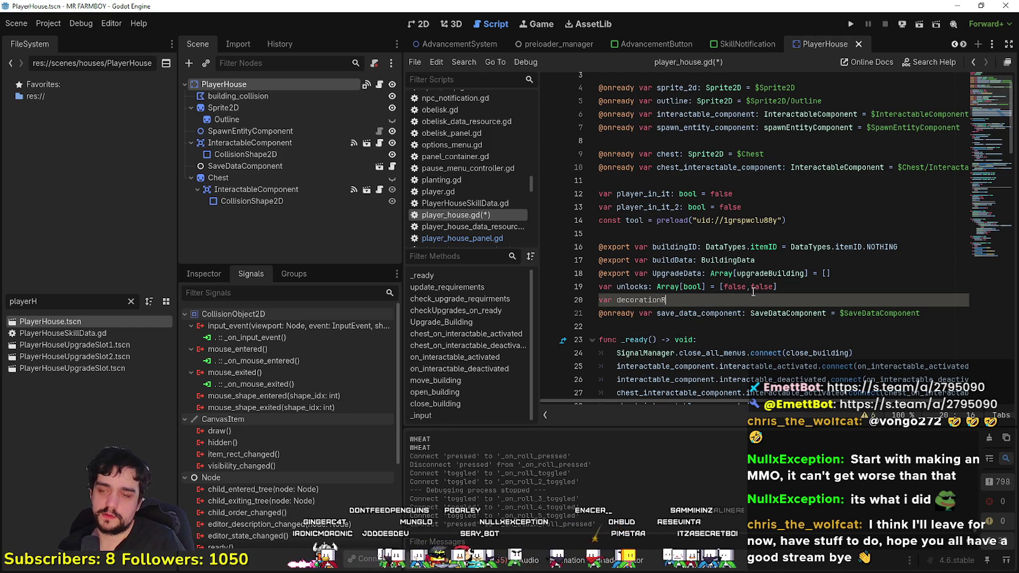
{"action": "type", "text": "rds: D"}
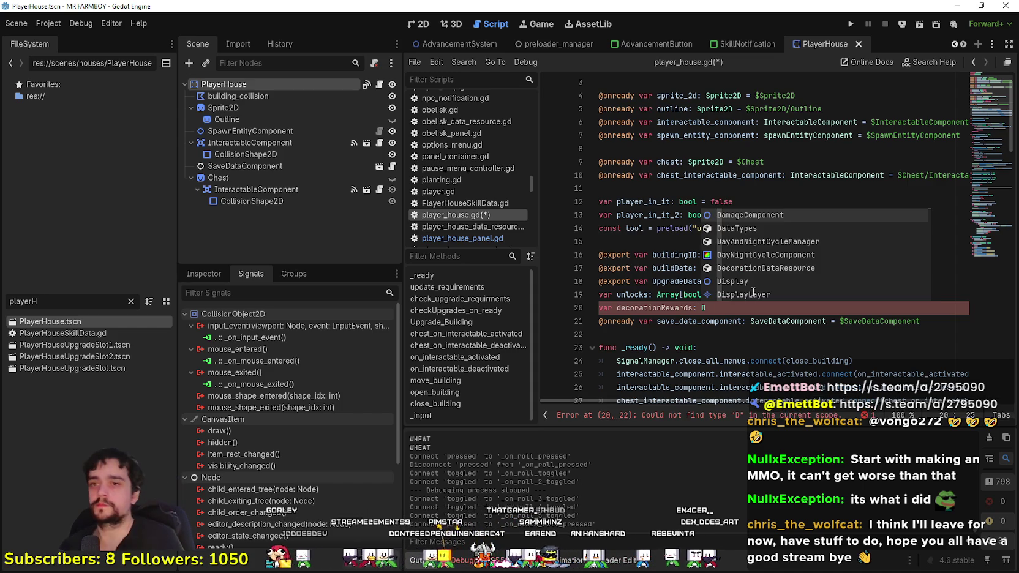
- Type decorationRewards as Dictionary[DataTypes.itemID, int], separated from unlocks by a blank line
{"action": "type", "text": "ic"}
{"action": "key", "text": "Return"}
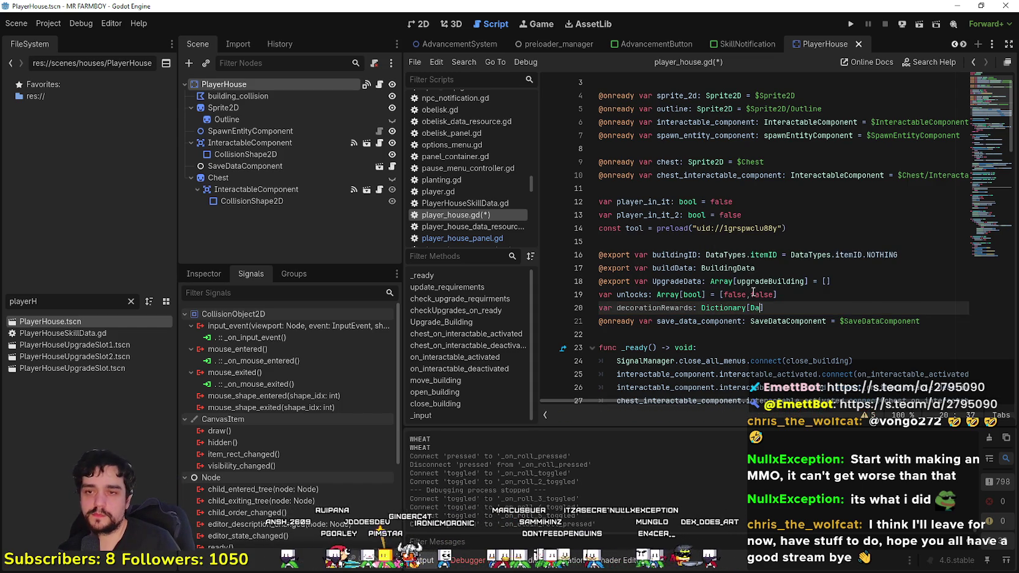
{"action": "type", "text": "ta"}
{"action": "key", "text": "Return"}
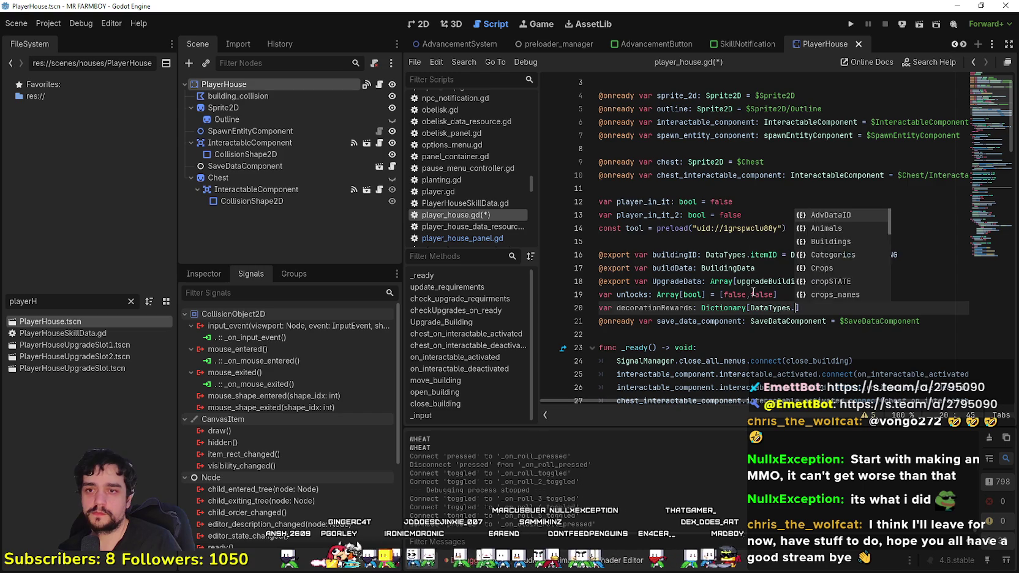
{"action": "type", "text": "in"}
{"action": "key", "text": "BackSpace"}
{"action": "key", "text": "BackSpace"}
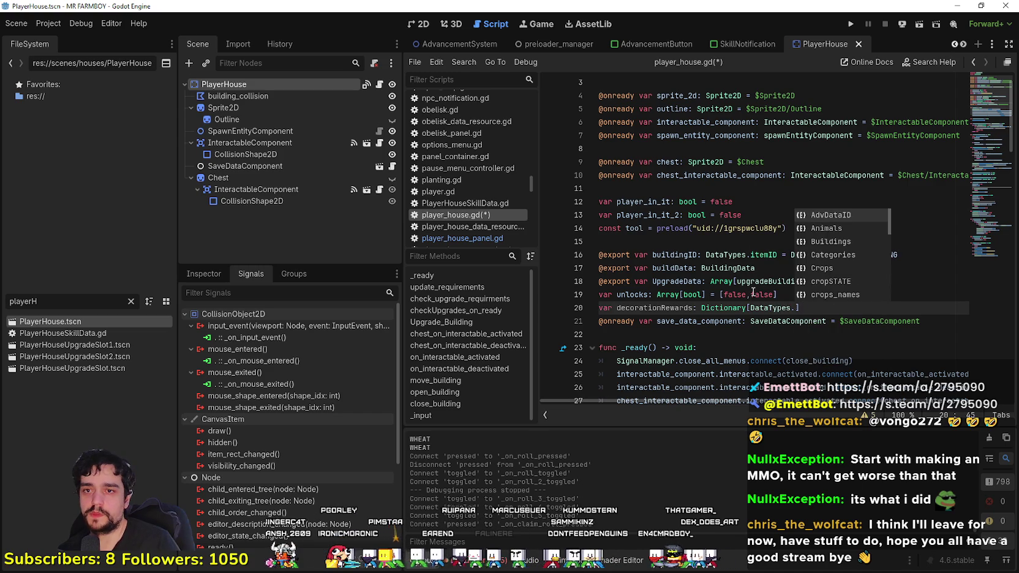
{"action": "type", "text": "itemID, i"}
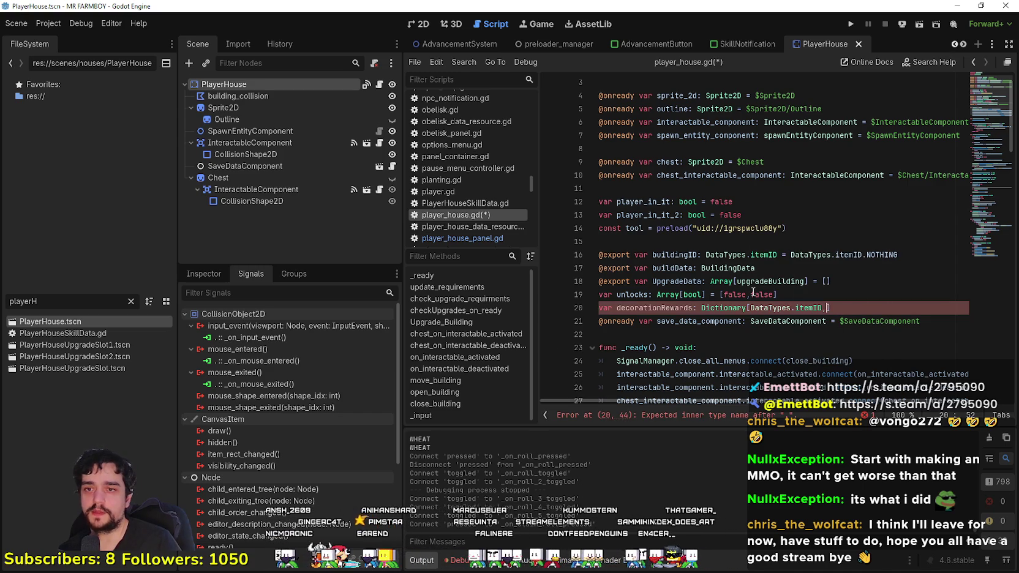
{"action": "type", "text": "n"}
{"action": "key", "text": "Return"}
{"action": "key", "text": "End"}
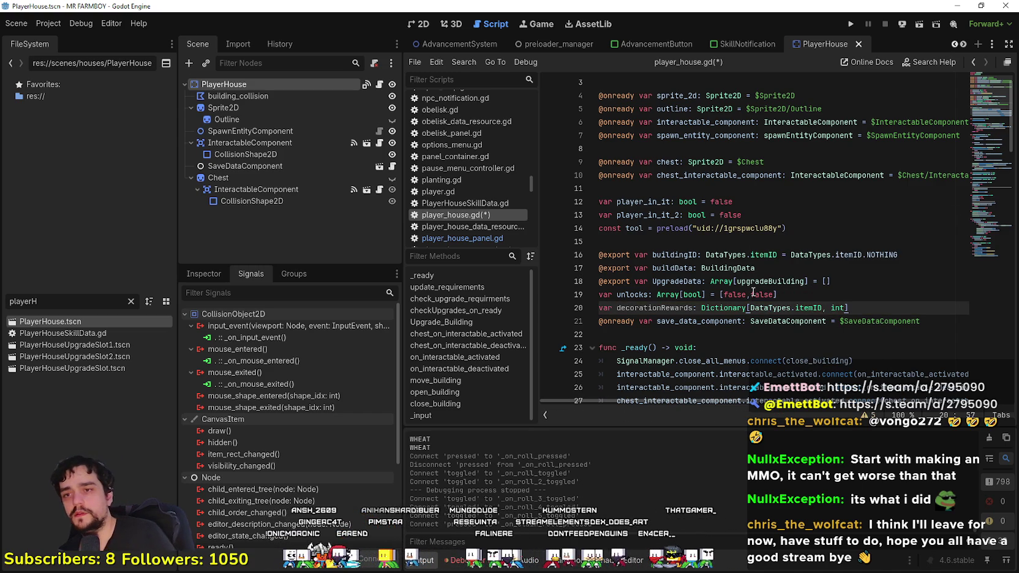
{"action": "key", "text": "Return"}
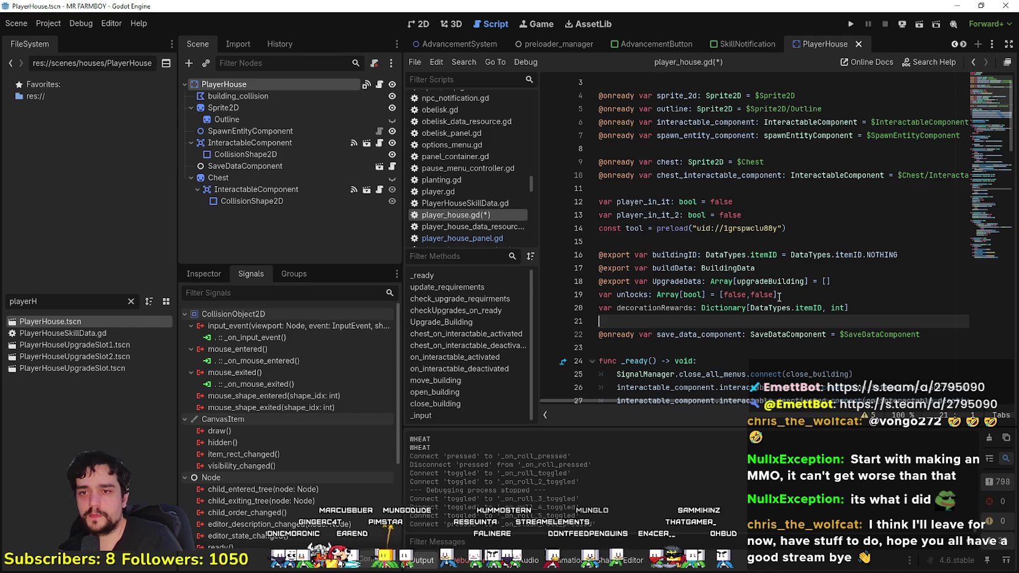
{"action": "key", "text": "Up"}
{"action": "key", "text": "Down"}
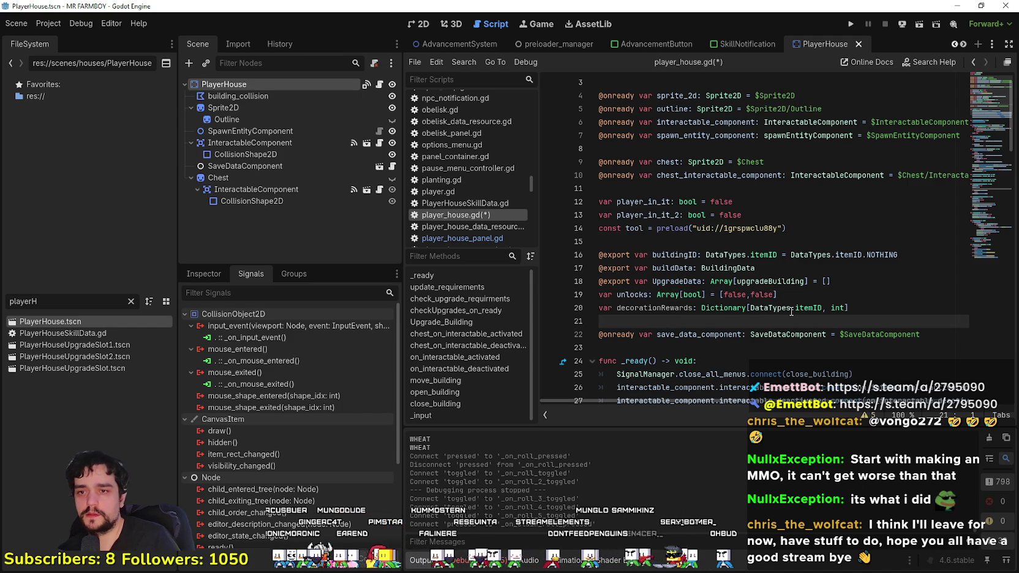
{"action": "left_click", "coordinate": [817, 296]}
{"action": "key", "text": "Return"}
- Add 'var decorationRolls: int = 0' below decorationRewards
{"action": "scroll", "coordinate": [819, 298], "scroll_direction": "down", "scroll_amount": 3}
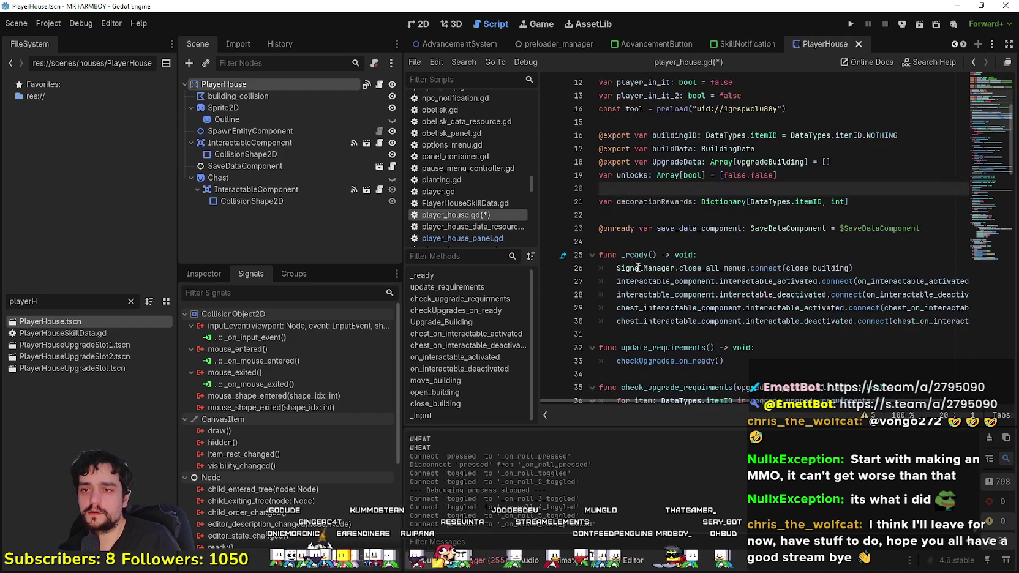
{"action": "double_click", "coordinate": [638, 203]}
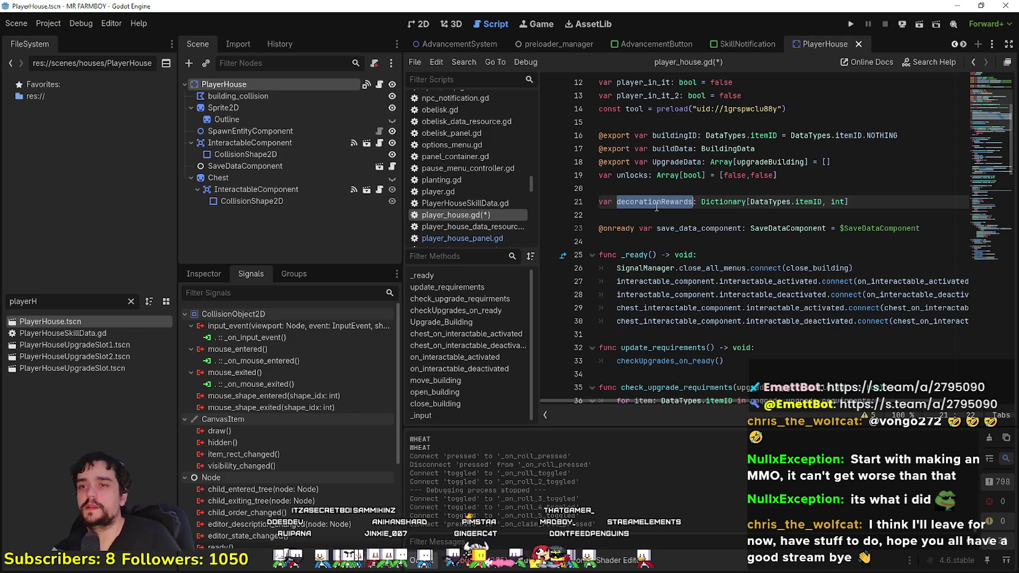
{"action": "left_click", "coordinate": [651, 215]}
{"action": "type", "text": "var decor"}
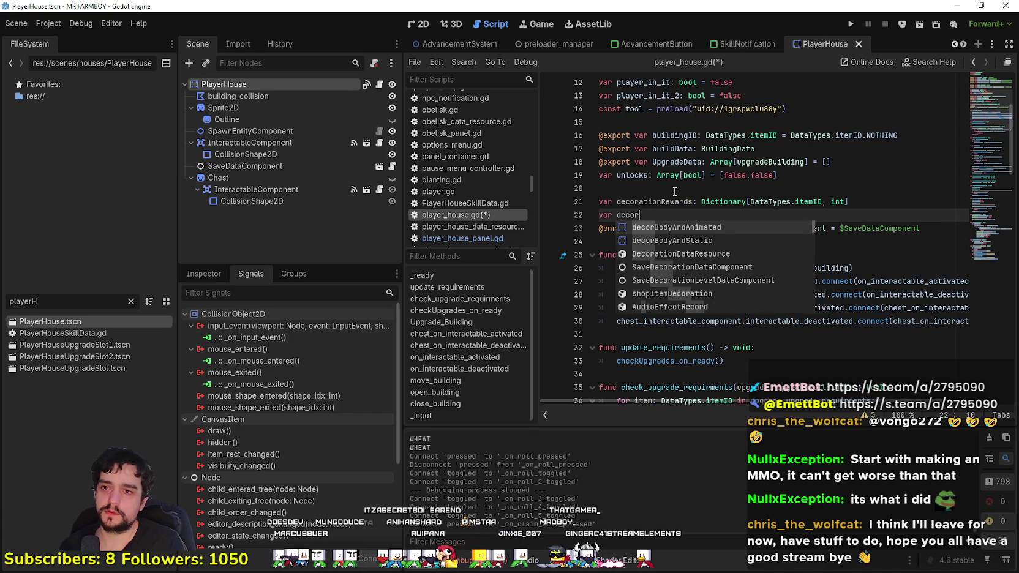
{"action": "type", "text": "ationRolls: int = 0"}
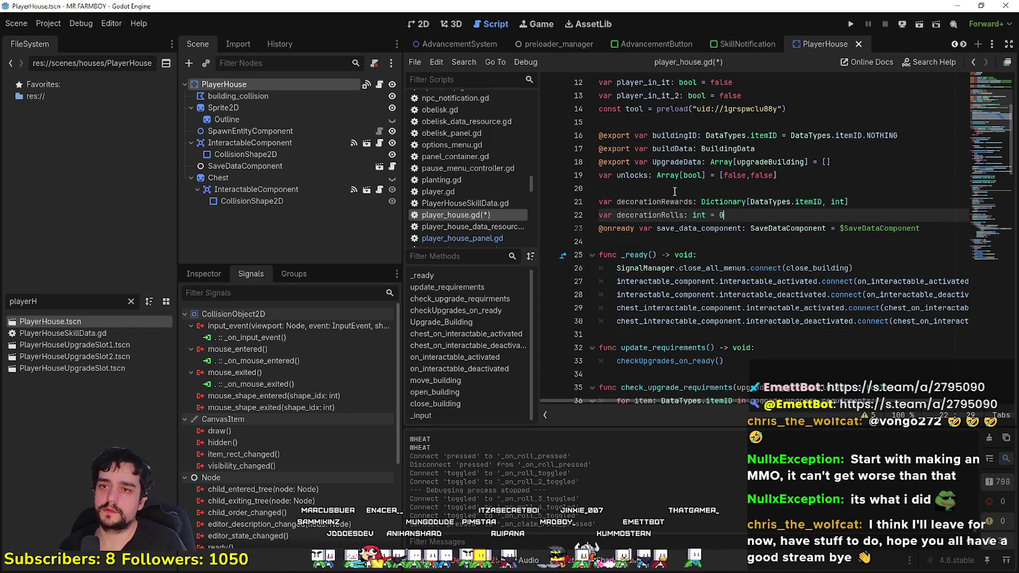
{"action": "key", "text": "Return"}
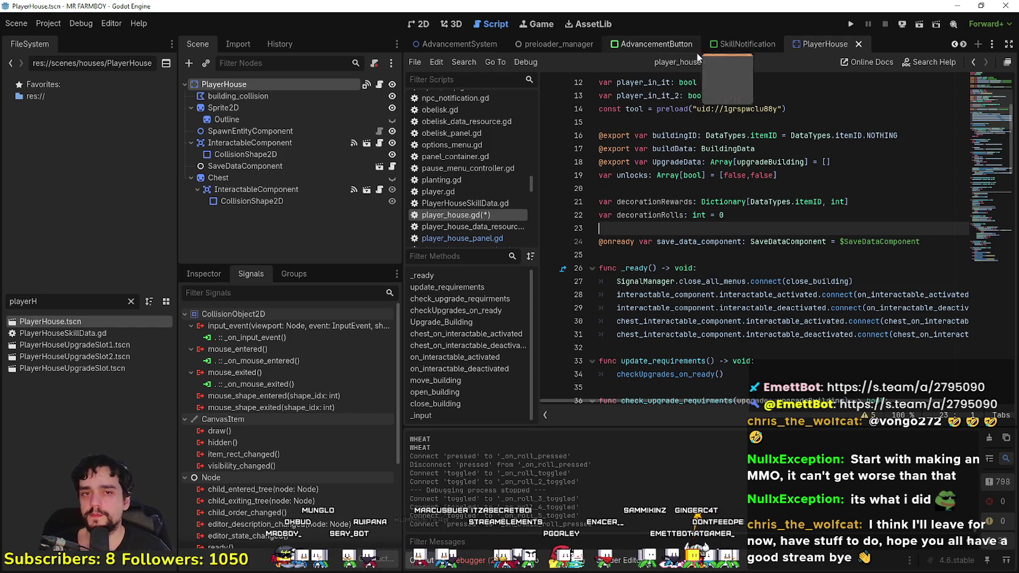
{"action": "left_click", "coordinate": [693, 215]}
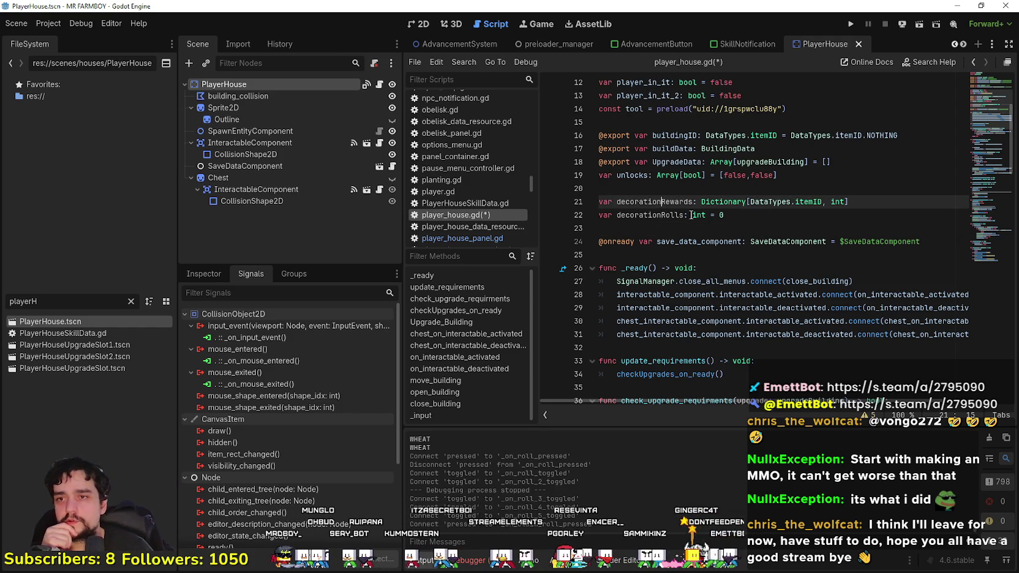
- Select and inspect the decorationRewards and decorationRolls declarations
{"action": "double_click", "coordinate": [670, 202]}
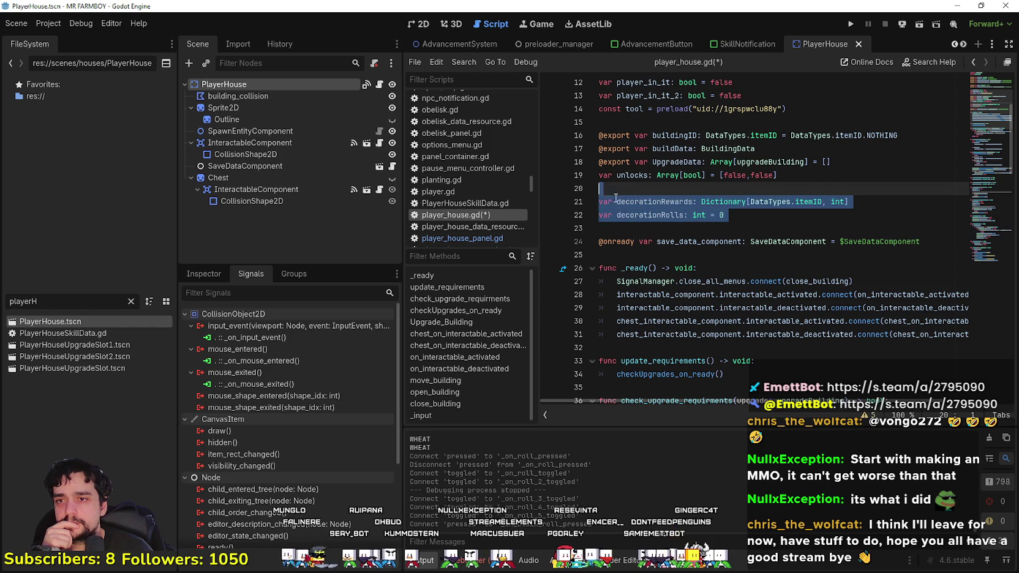
{"action": "left_click", "coordinate": [756, 218]}
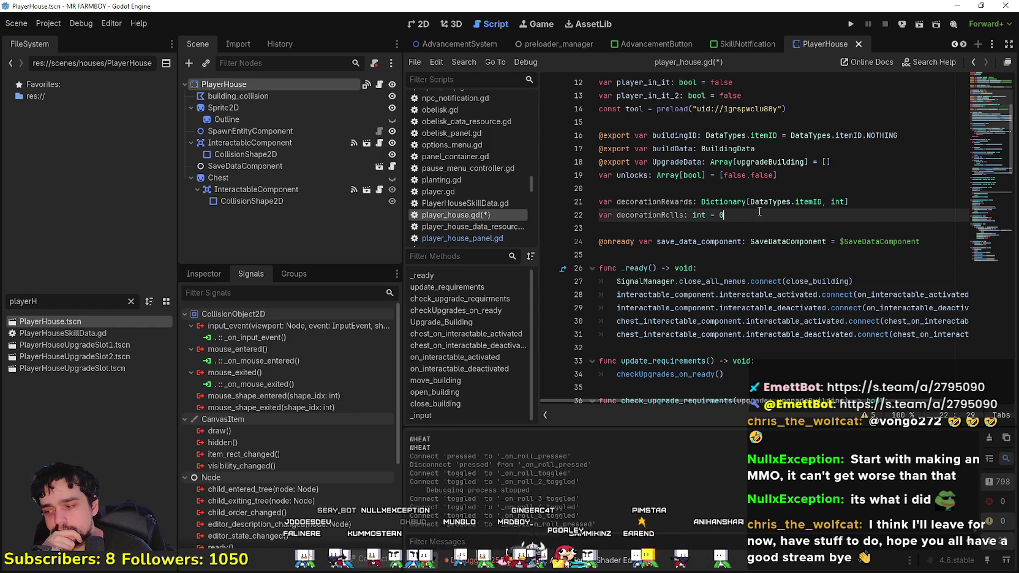
{"action": "left_click_drag", "start_coordinate": [851, 202], "coordinate": [599, 202]}
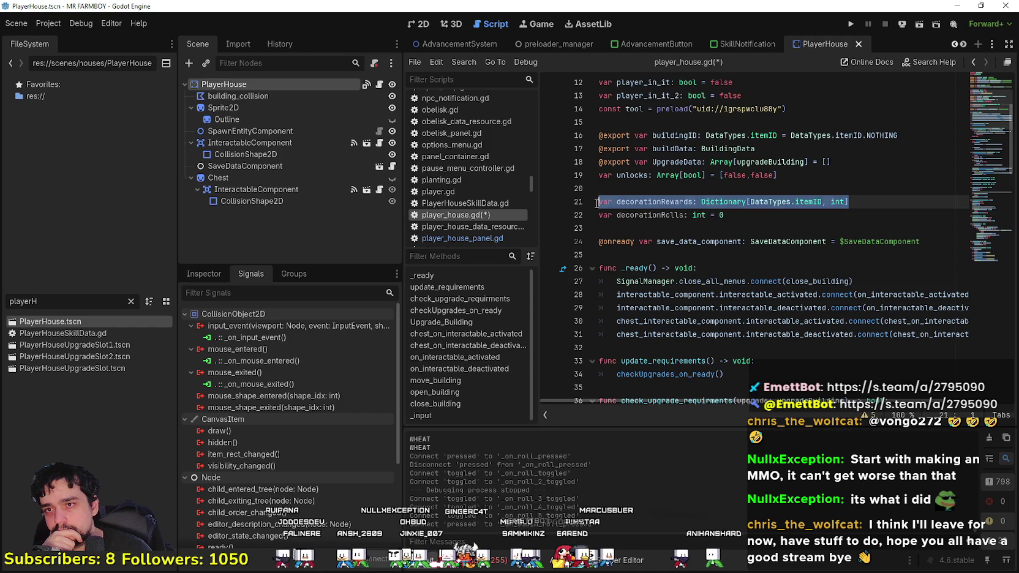
{"action": "left_click_drag", "start_coordinate": [751, 215], "coordinate": [561, 198]}
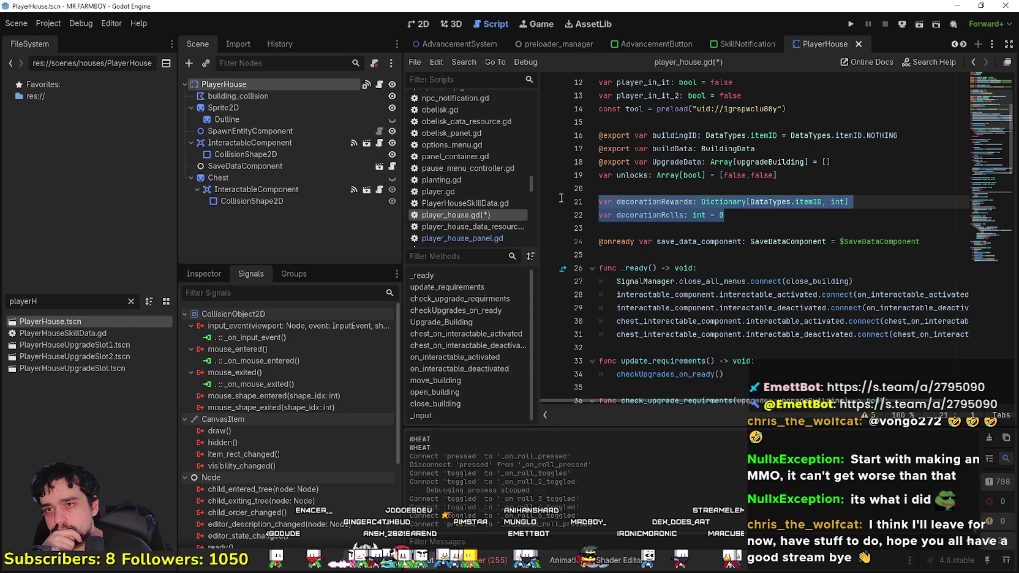
{"action": "double_click", "coordinate": [642, 196]}
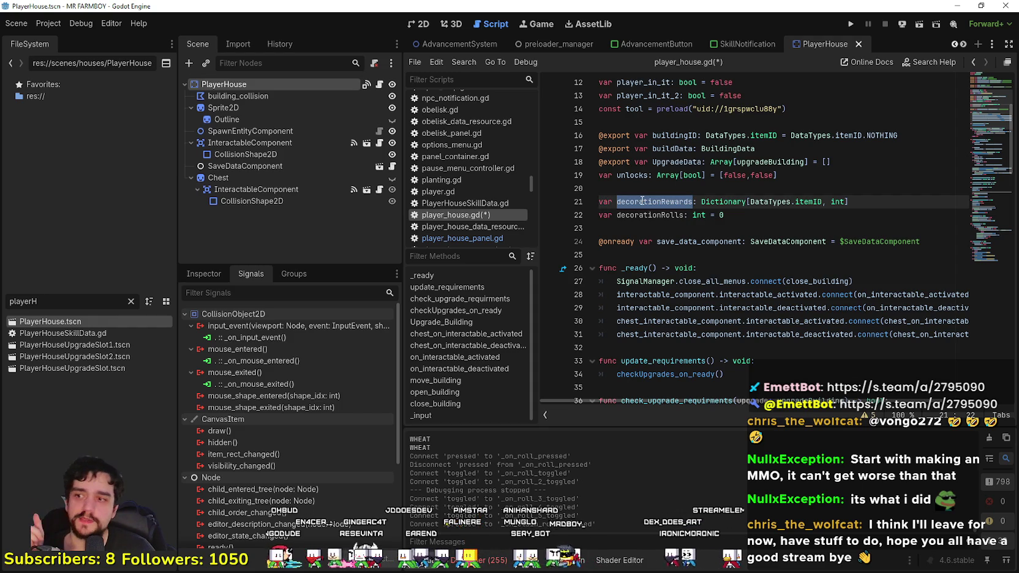
{"action": "left_click", "coordinate": [663, 229]}
- Insert an extra blank line after the _ready function
{"action": "scroll", "coordinate": [653, 217], "scroll_direction": "down", "scroll_amount": 1}
{"action": "scroll", "coordinate": [652, 217], "scroll_direction": "down", "scroll_amount": 3}
{"action": "scroll", "coordinate": [650, 246], "scroll_direction": "up", "scroll_amount": 2}
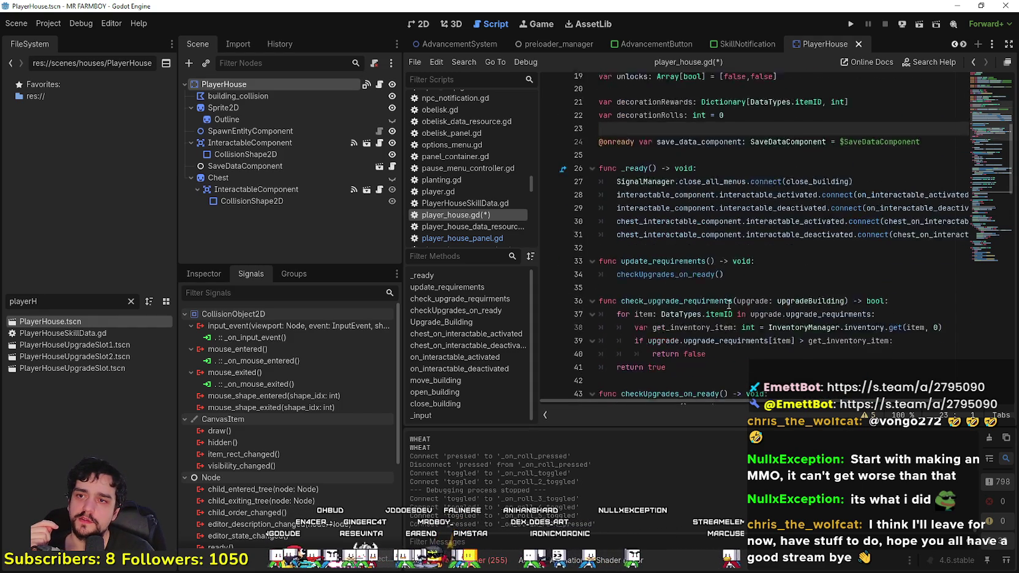
{"action": "left_click", "coordinate": [648, 273]}
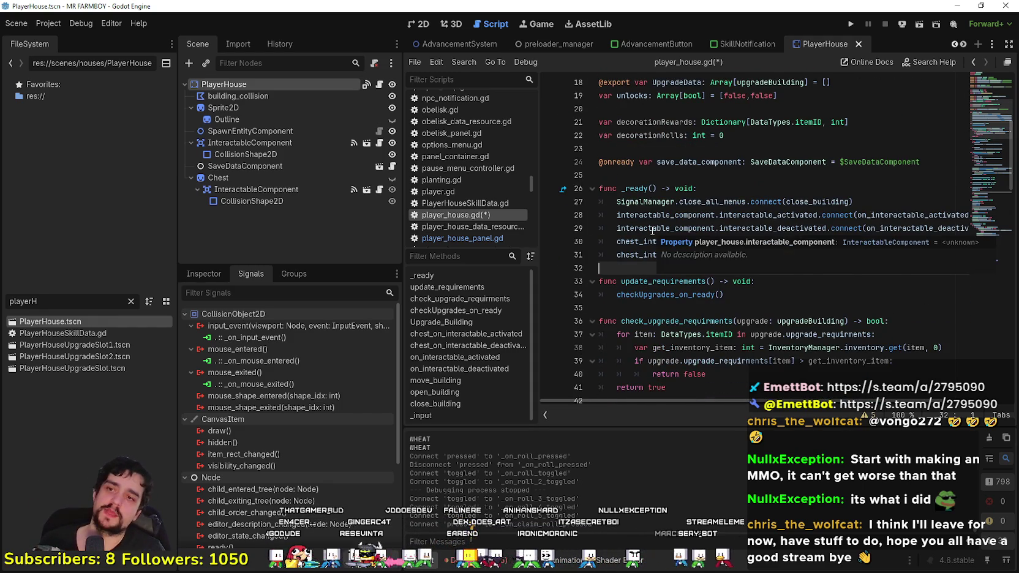
{"action": "key", "text": "Return"}
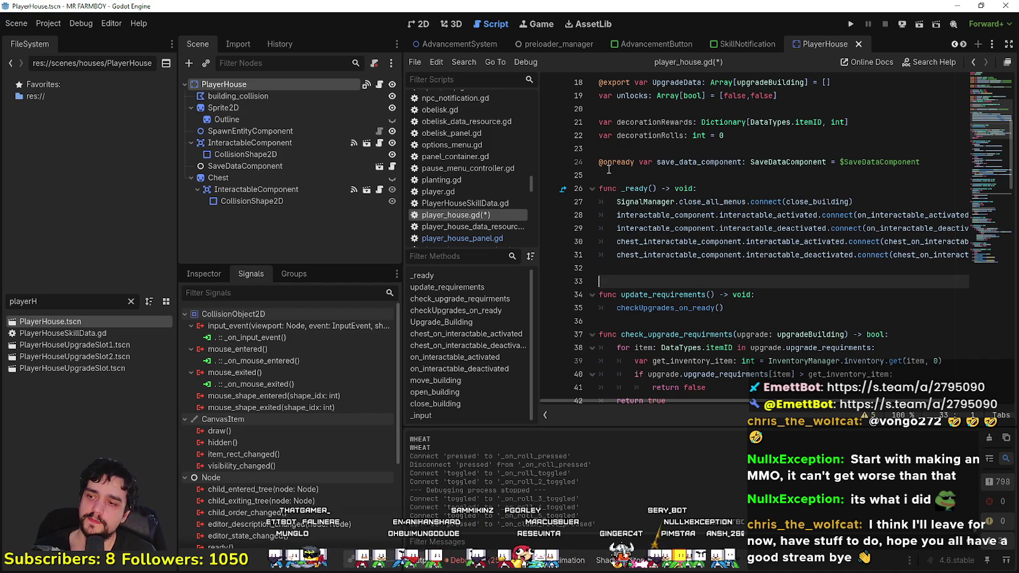
{"action": "mouse_move", "coordinate": [612, 163]}
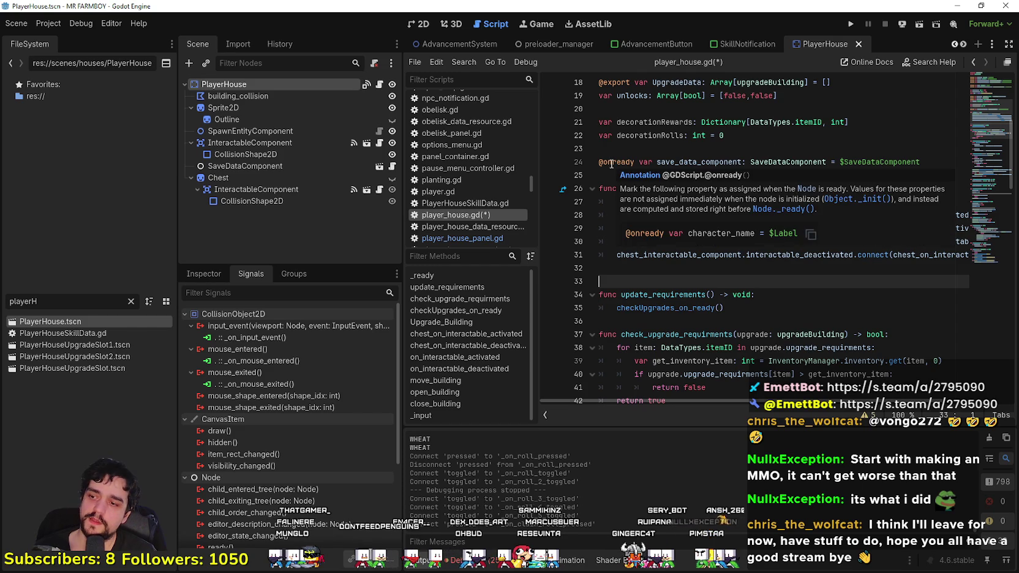
{"action": "left_click", "coordinate": [756, 135]}
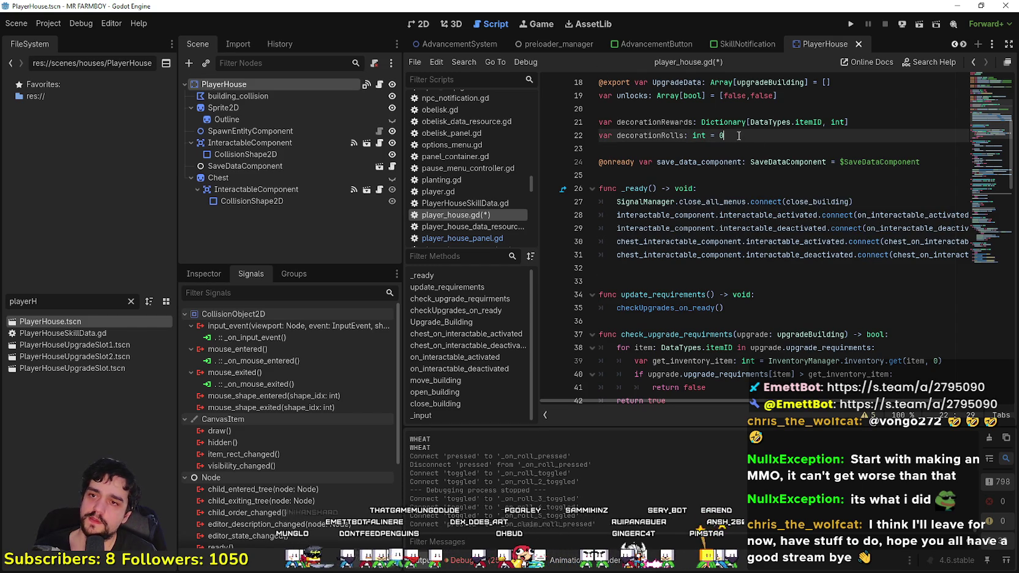
- Declare var decorationRollChoice: int = 1 below decorationRolls
{"action": "key", "text": "Return"}
{"action": "type", "text": "va"}
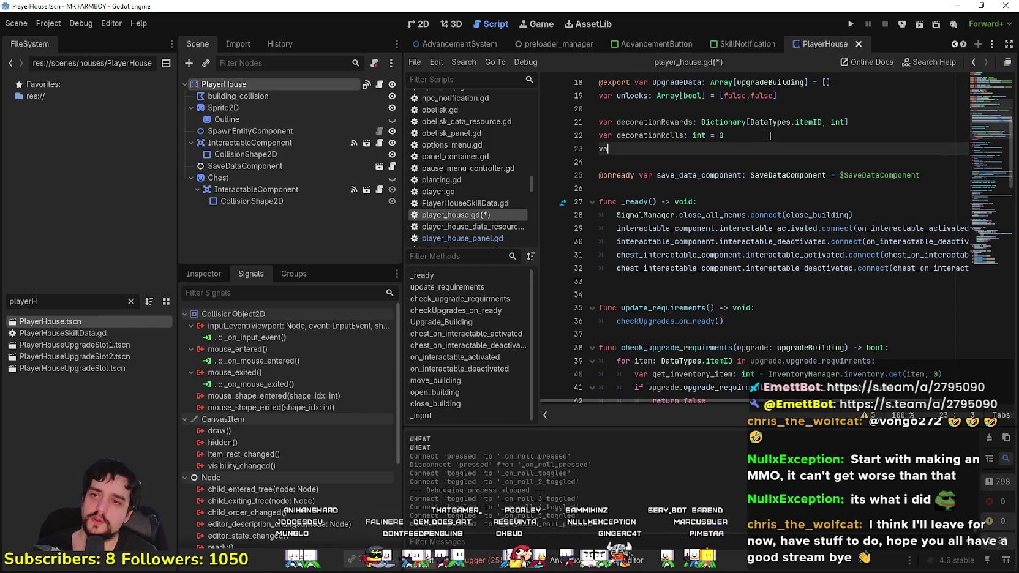
{"action": "type", "text": "r decoration"}
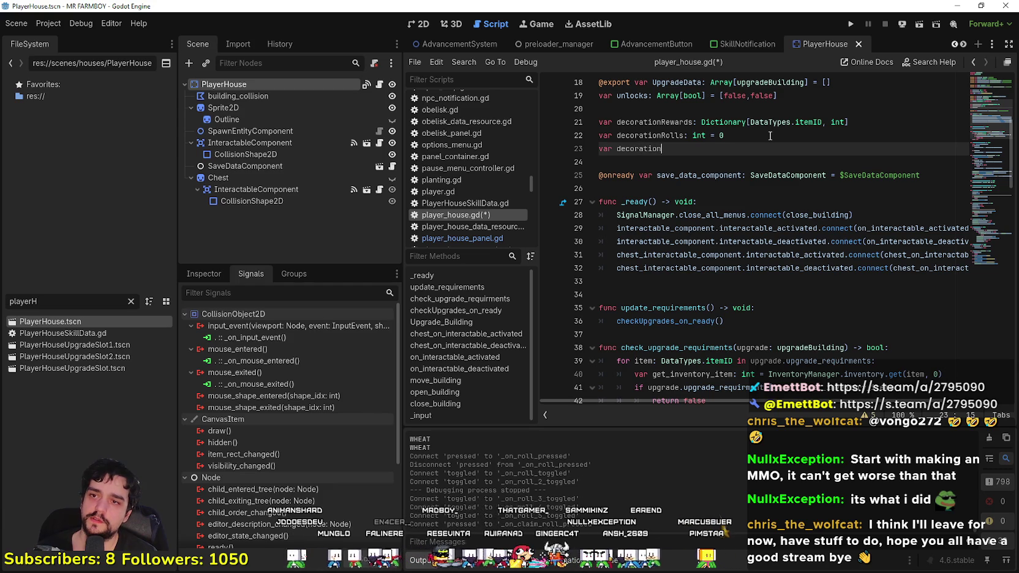
{"action": "type", "text": "Roll"}
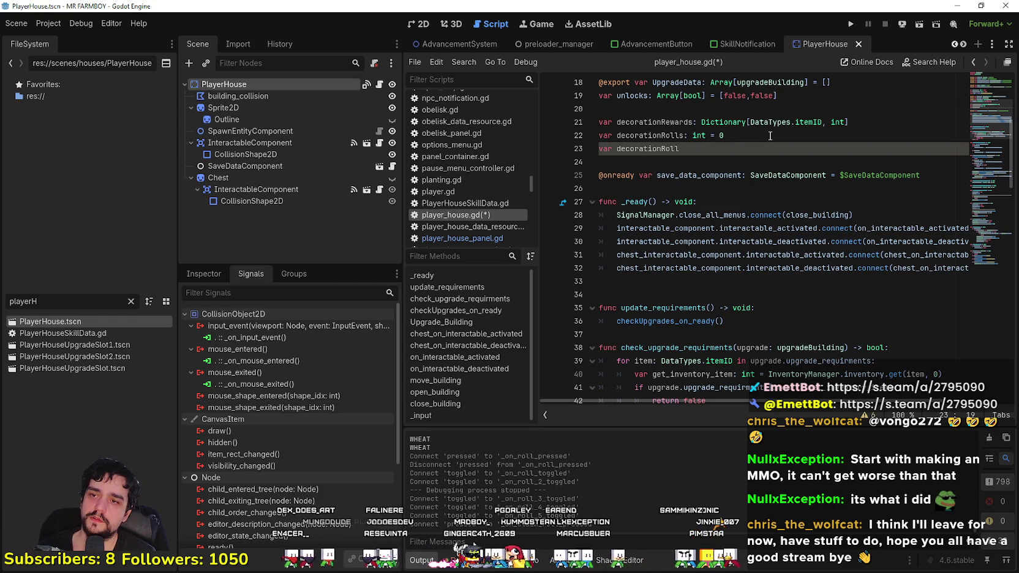
{"action": "type", "text": "Ch"}
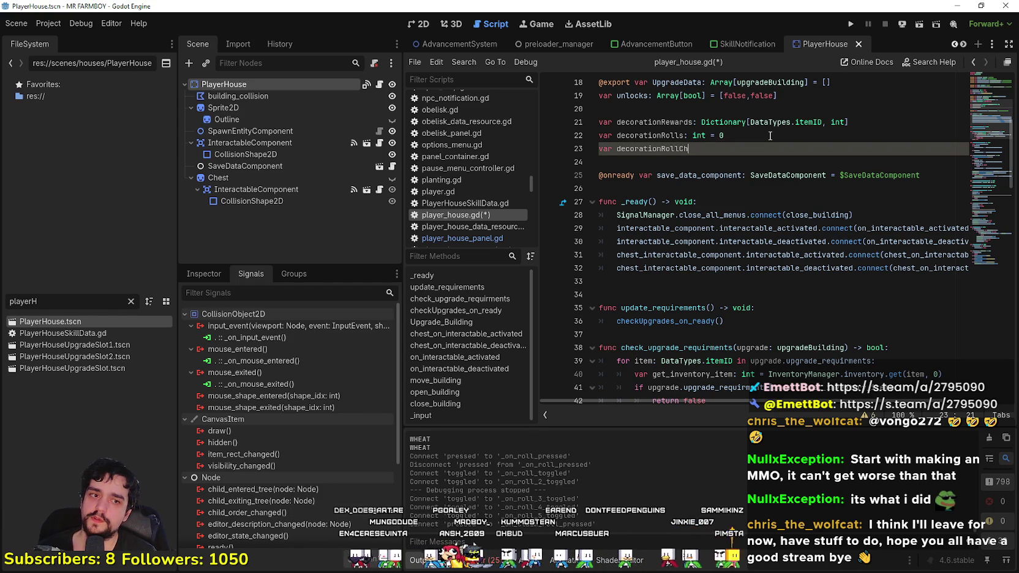
{"action": "type", "text": "oice: i"}
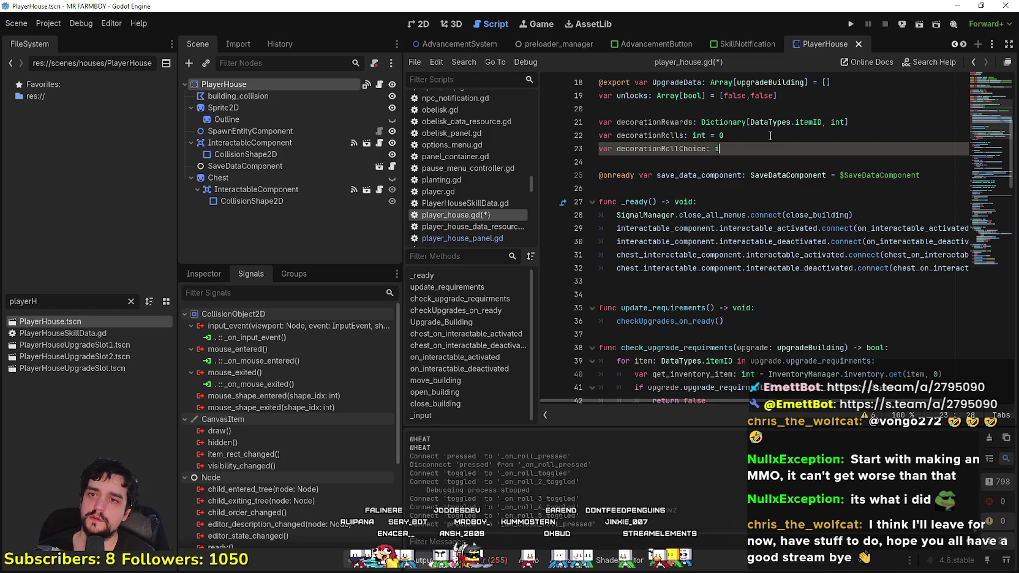
{"action": "type", "text": "nt = 1"}
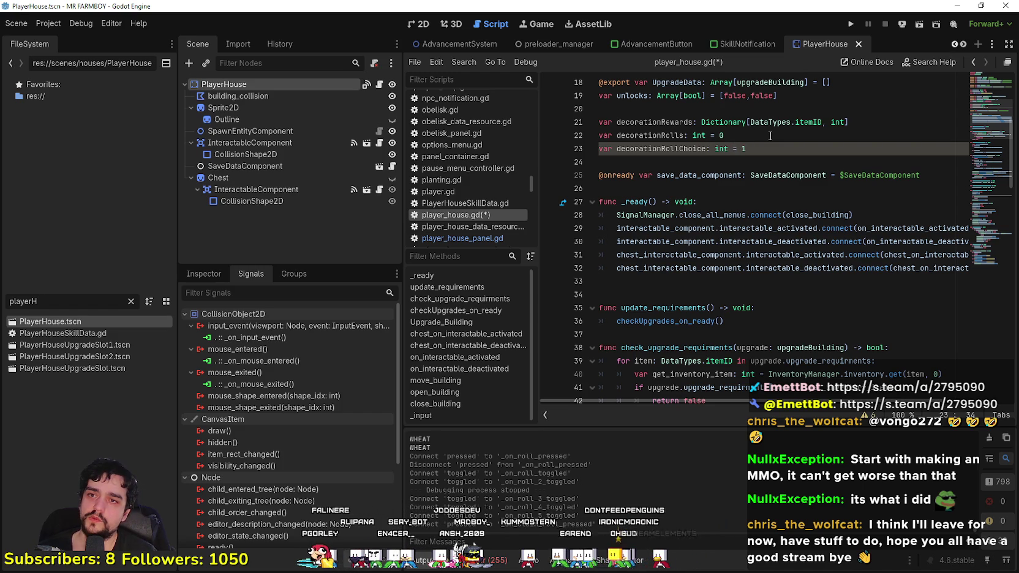
{"action": "double_click", "coordinate": [677, 149]}
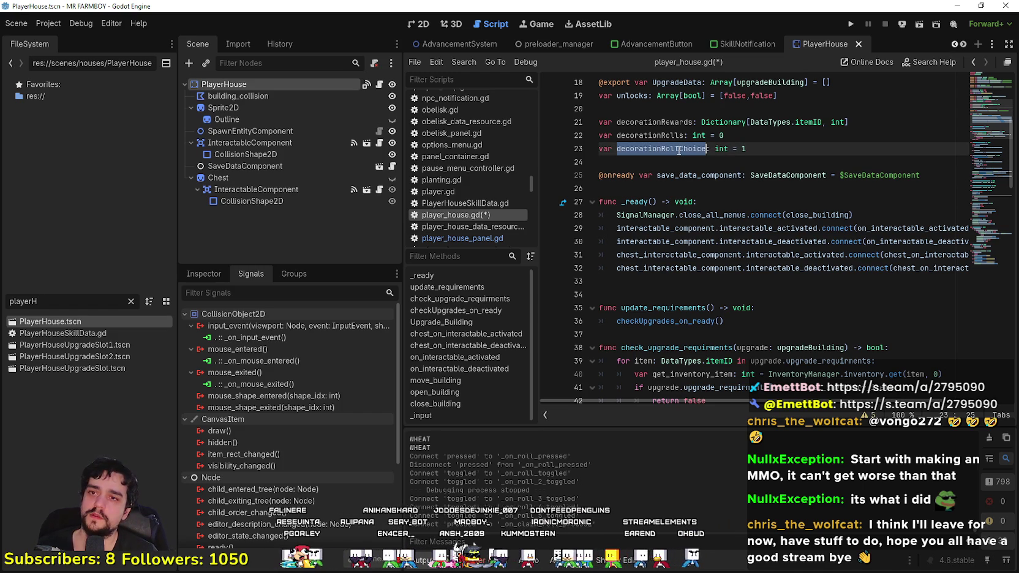
- Write the func roll_decorations(decorationRoll: int) -> void: header
{"action": "left_click", "coordinate": [683, 295]}
{"action": "type", "text": "func"}
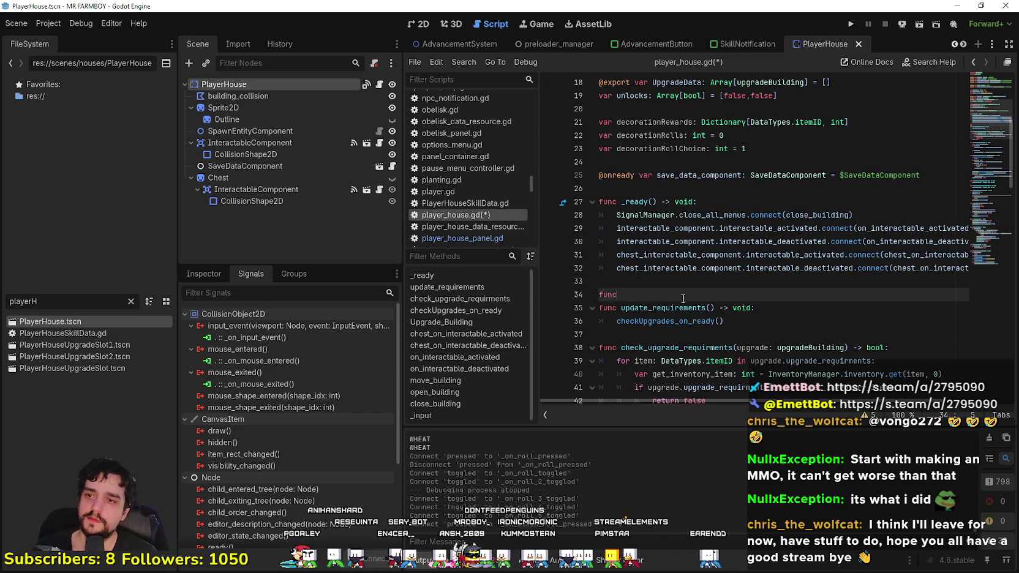
{"action": "type", "text": " roll_decor"}
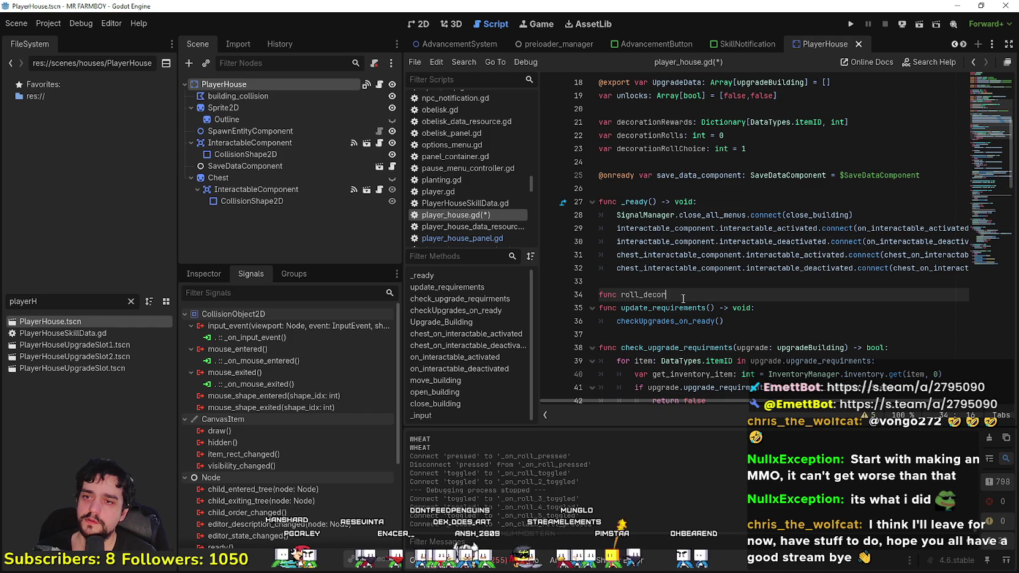
{"action": "type", "text": "ations("}
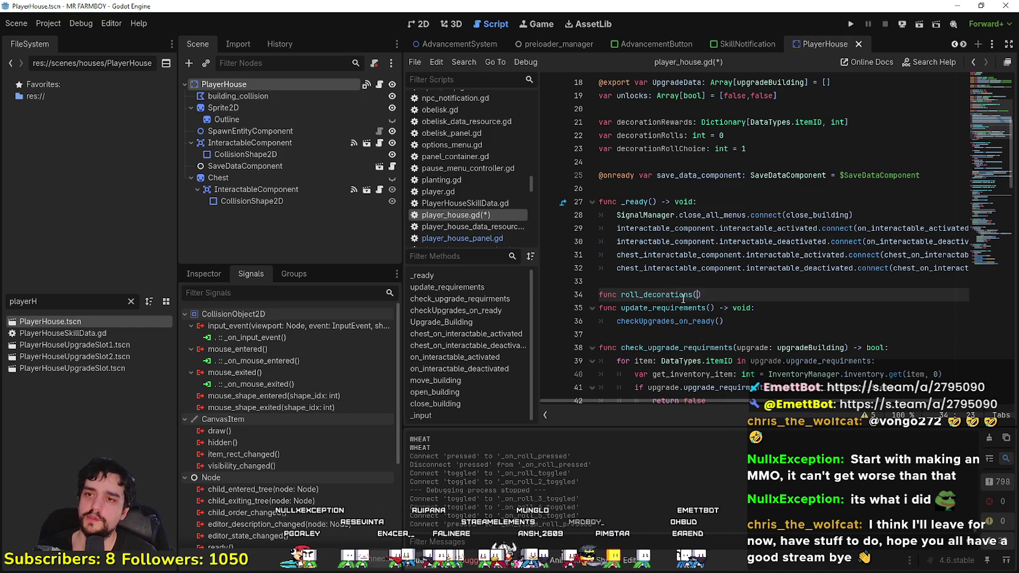
{"action": "type", "text": "decorationRoll:"}
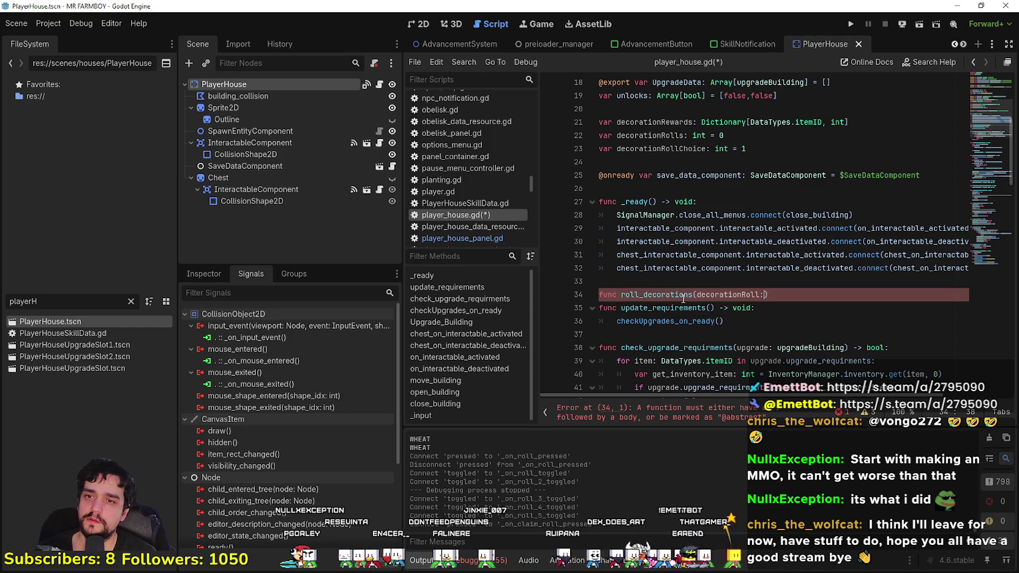
{"action": "type", "text": " int) -"}
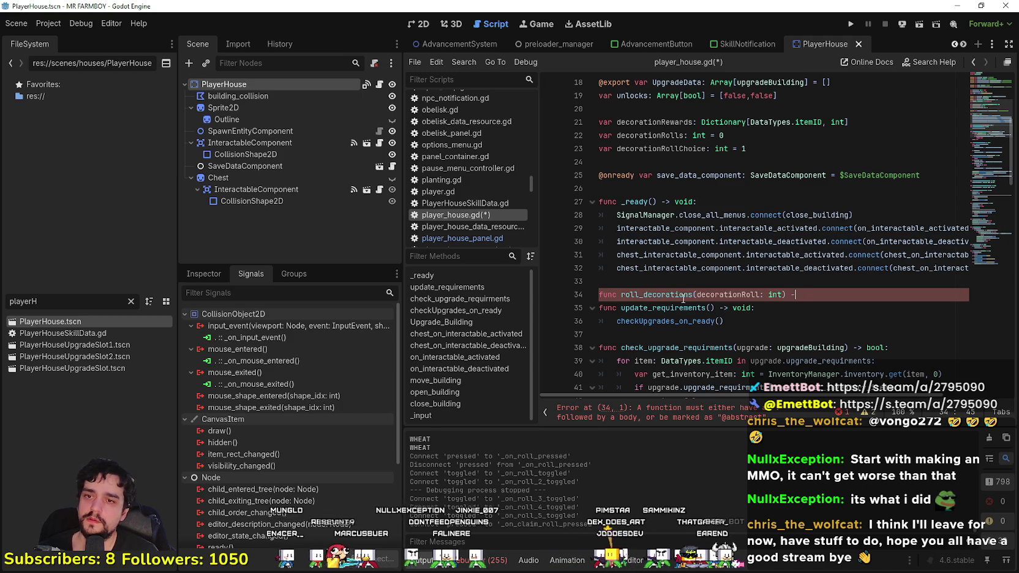
{"action": "type", "text": "> void:"}
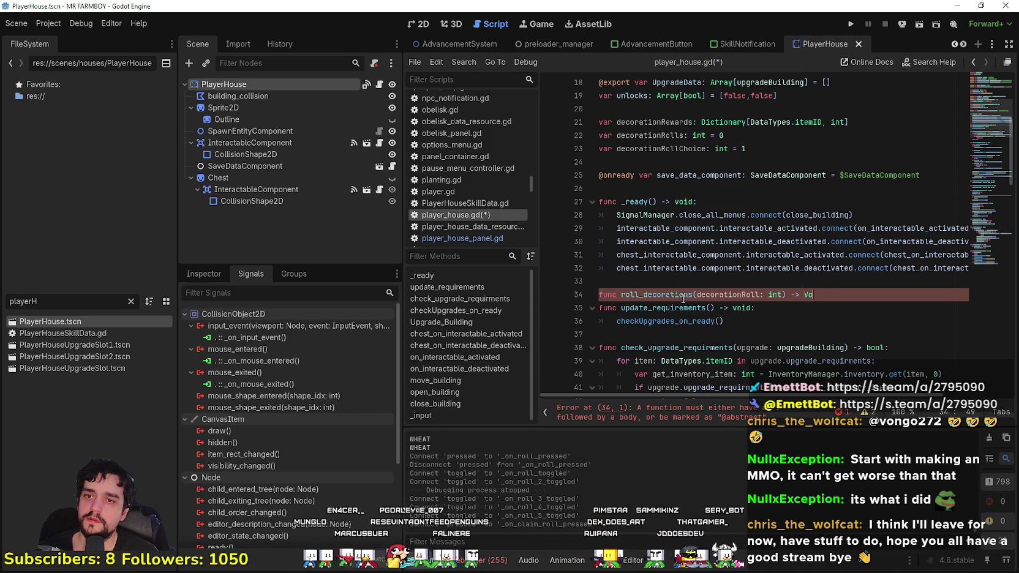
{"action": "key", "text": "Return"}
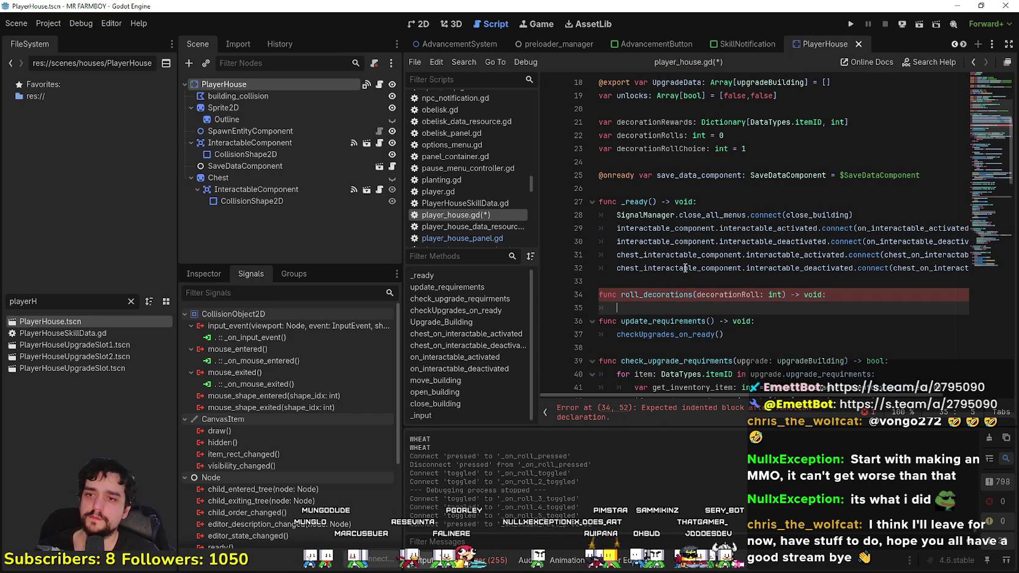
{"action": "scroll", "coordinate": [686, 276], "scroll_direction": "down", "scroll_amount": 1}
{"action": "left_click", "coordinate": [659, 113]}
{"action": "double_click", "coordinate": [658, 97]}
{"action": "double_click", "coordinate": [659, 109]}
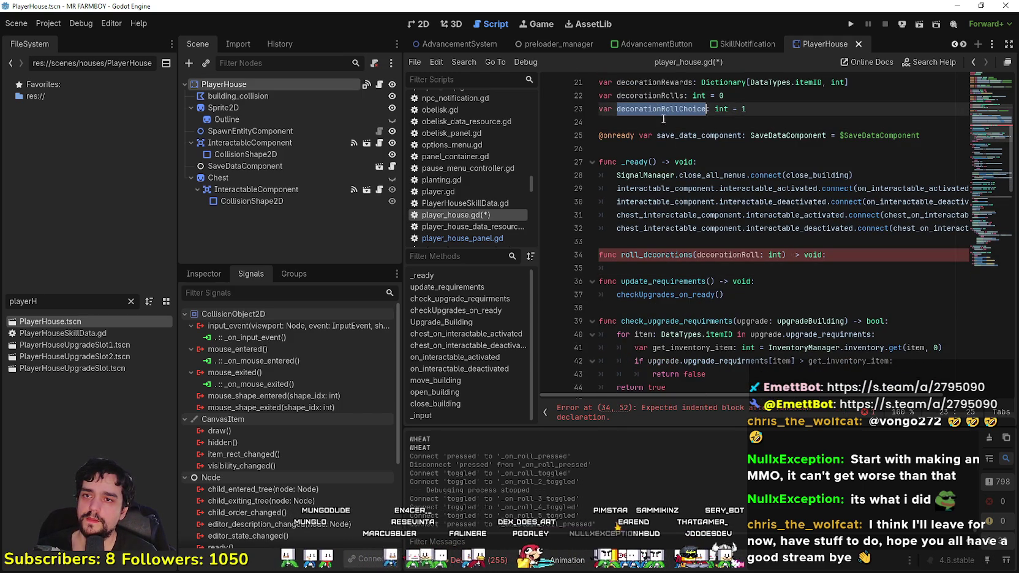
- Review the decorationRollChoice declaration and the roll_decorations decorationRoll parameter
{"action": "left_click", "coordinate": [762, 269]}
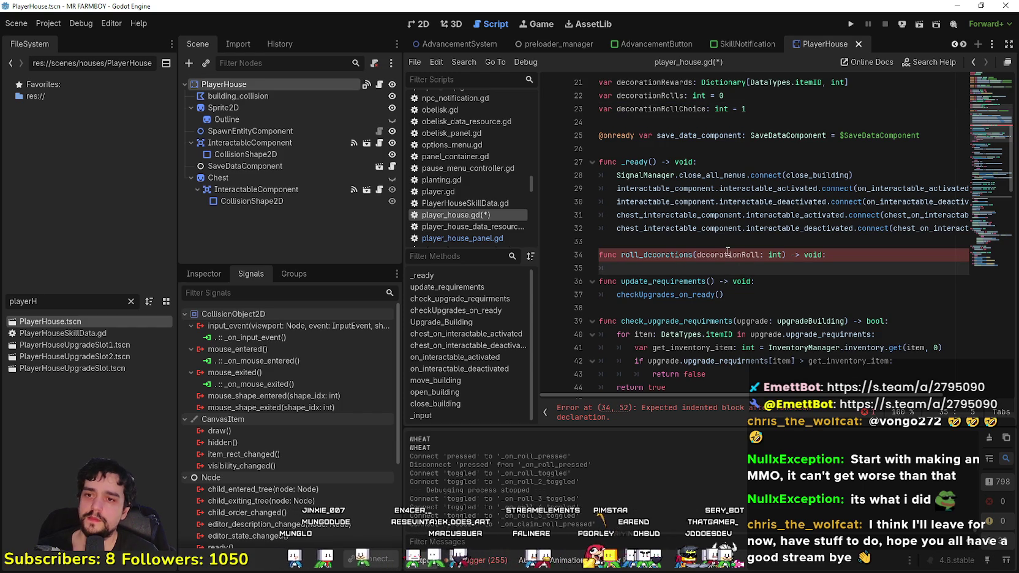
{"action": "double_click", "coordinate": [677, 109]}
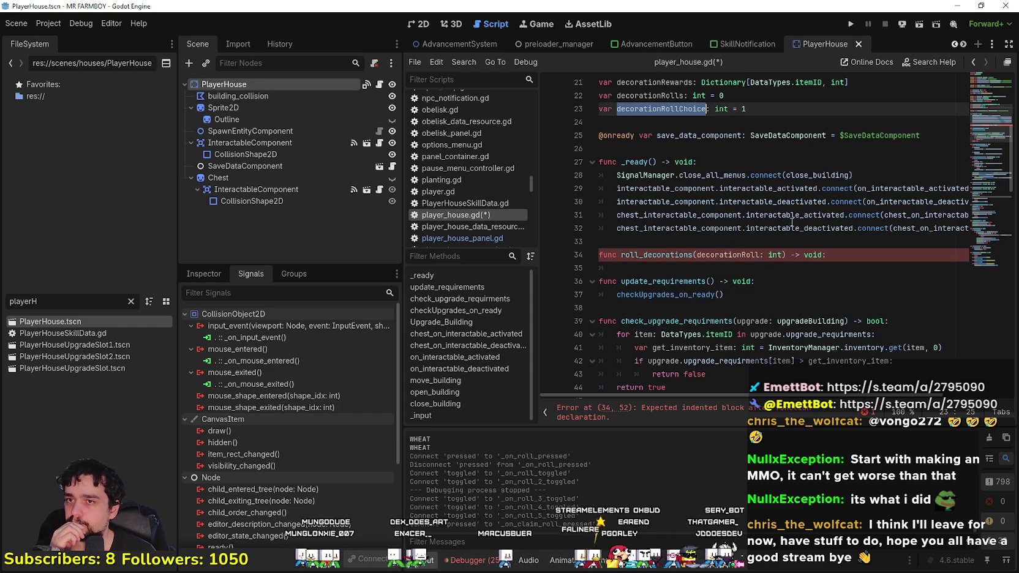
{"action": "double_click", "coordinate": [738, 255]}
{"action": "left_click", "coordinate": [783, 254], "text": "shift"}
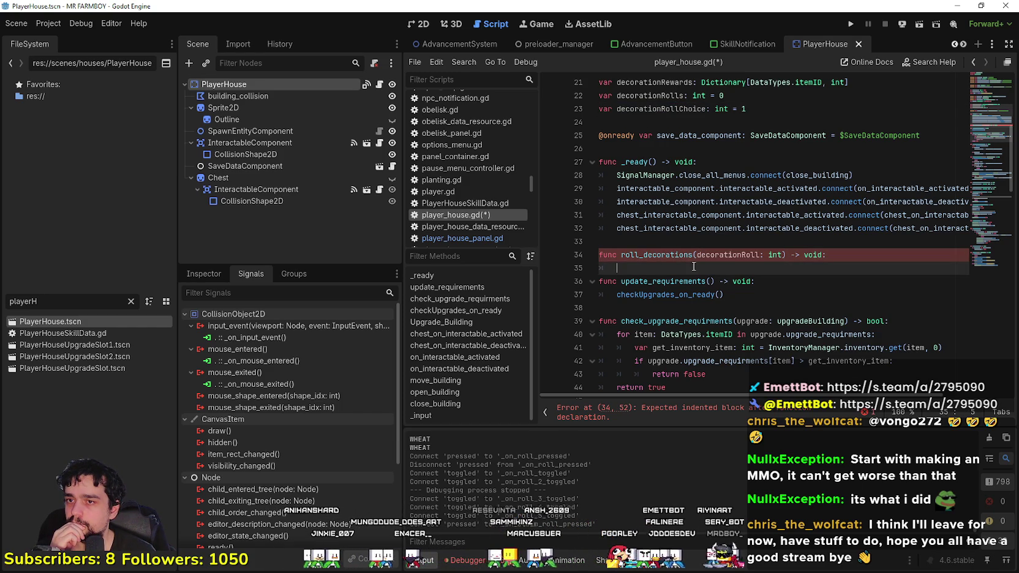
{"action": "left_click_drag", "start_coordinate": [635, 109], "coordinate": [738, 110]}
{"action": "left_click_drag", "start_coordinate": [729, 254], "coordinate": [711, 246]}
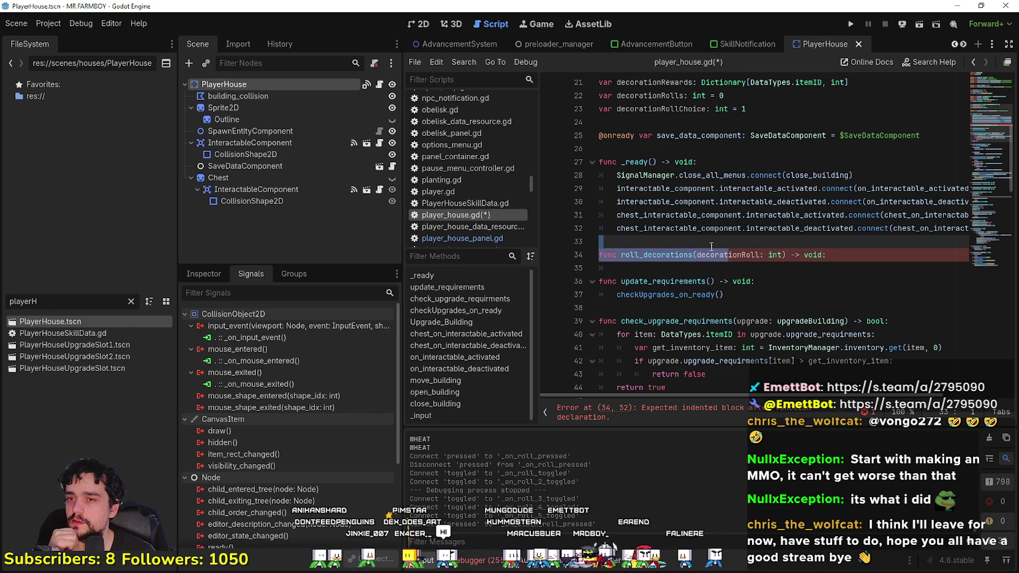
{"action": "left_click", "coordinate": [729, 250]}
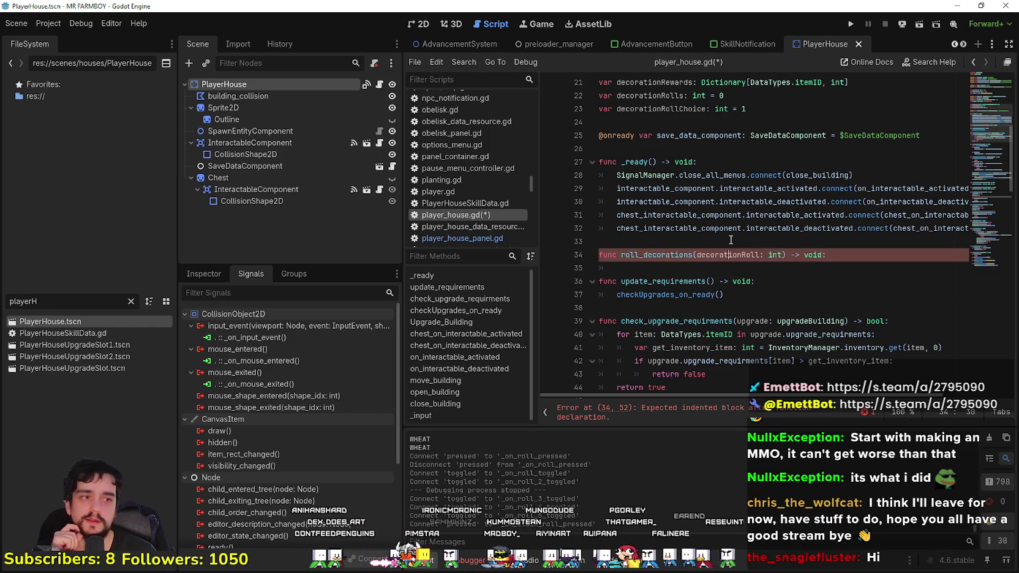
- Open an indented body in roll_decorations and begin typing match
{"action": "left_click", "coordinate": [728, 263]}
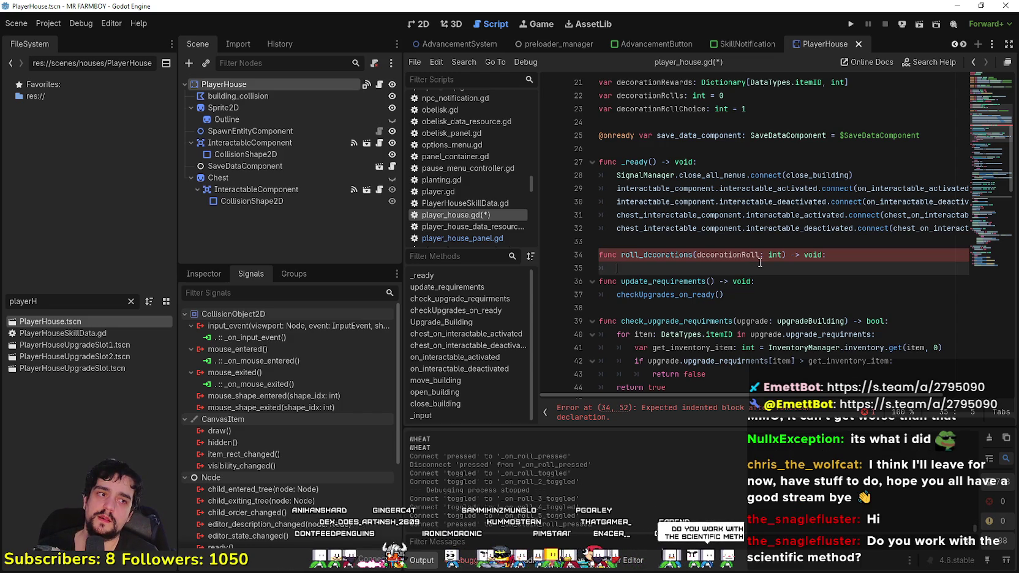
{"action": "key", "text": "Return"}
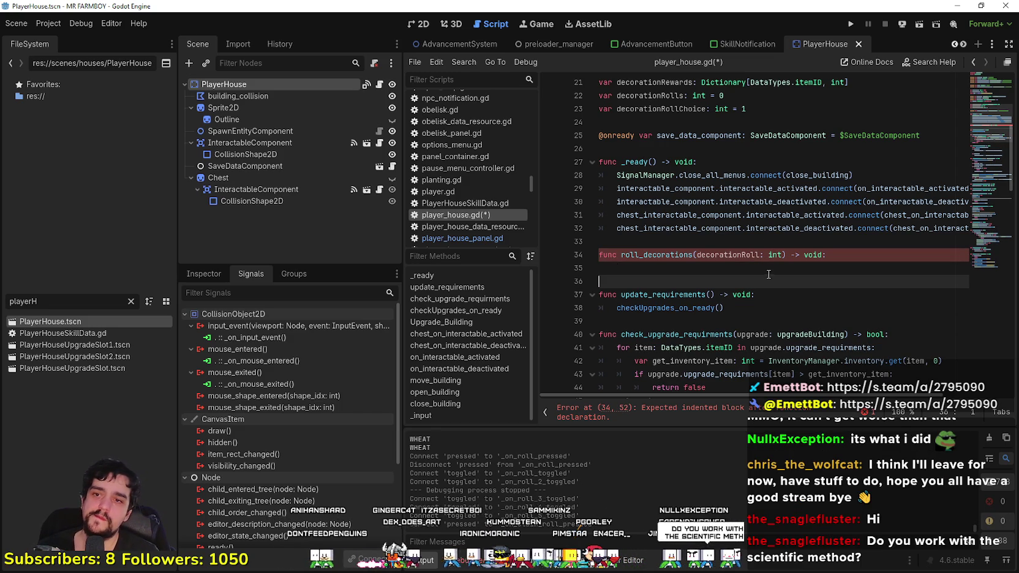
{"action": "key", "text": "Tab"}
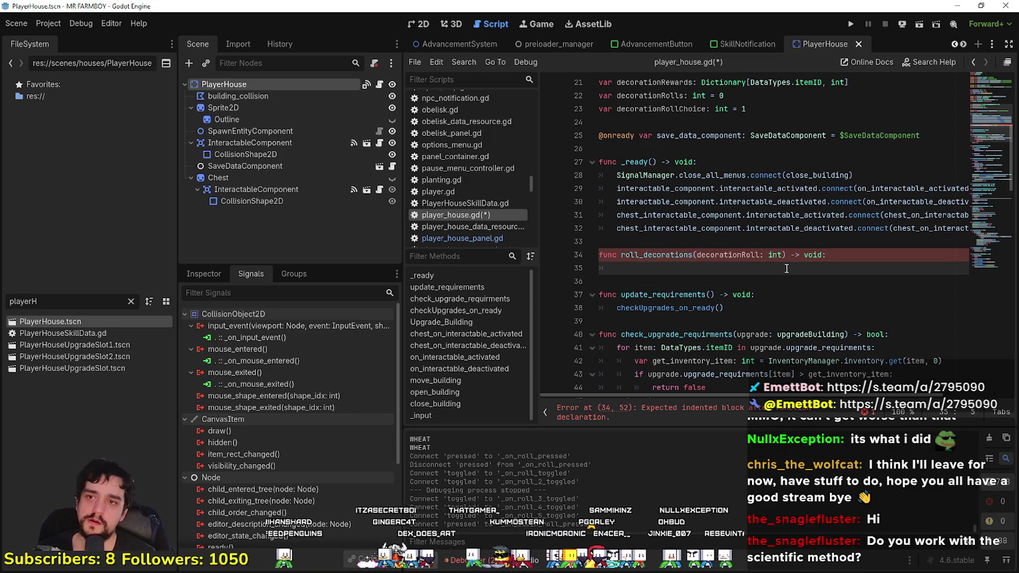
{"action": "type", "text": "mat"}
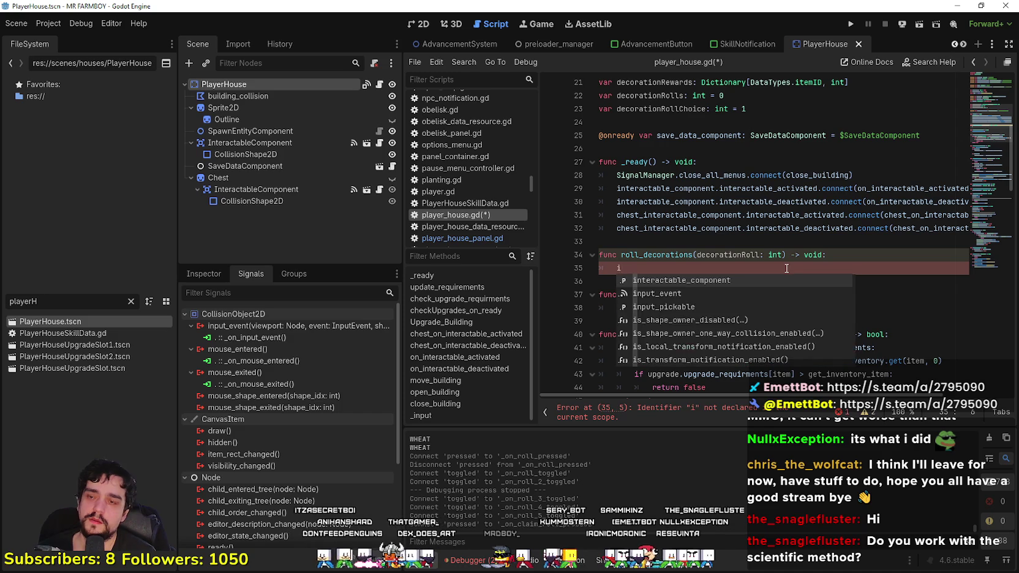
{"action": "type", "text": "ch"}
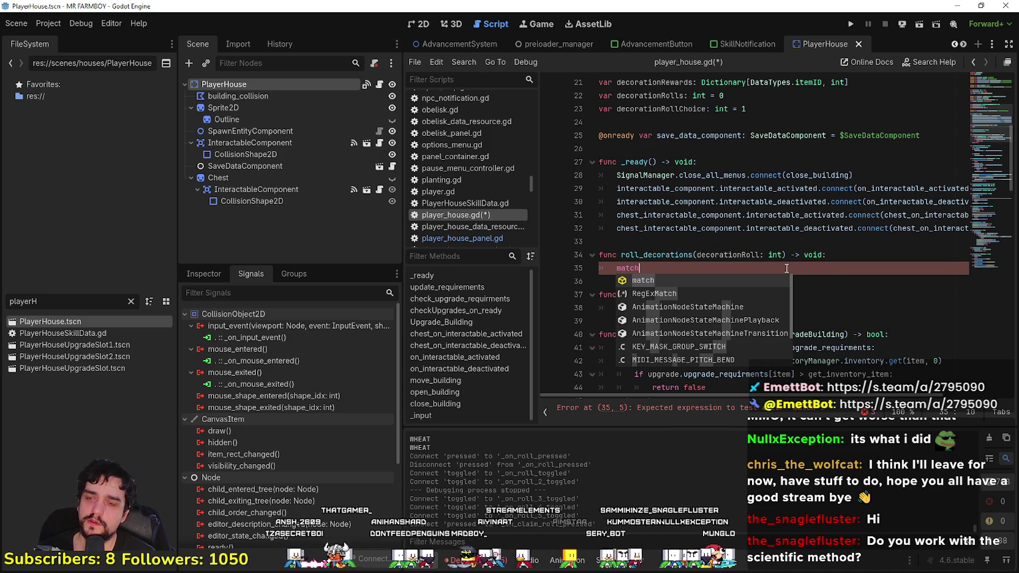
- Rewrite the body's first line as match decorationRoll: using autocomplete
{"action": "key", "text": "BackSpace"}
{"action": "key", "text": "BackSpace"}
{"action": "key", "text": "BackSpace"}
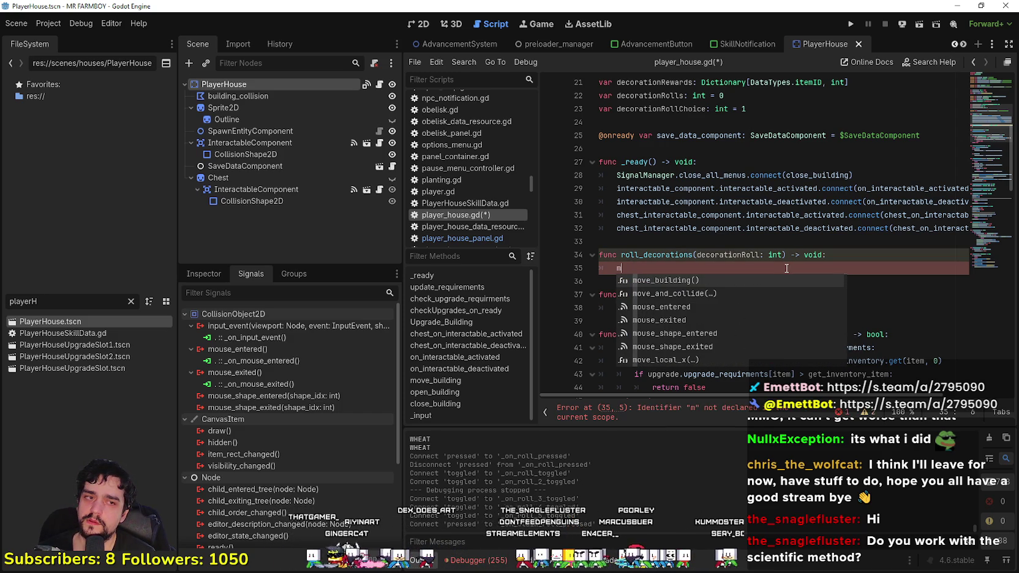
{"action": "key", "text": "BackSpace"}
{"action": "type", "text": "if"}
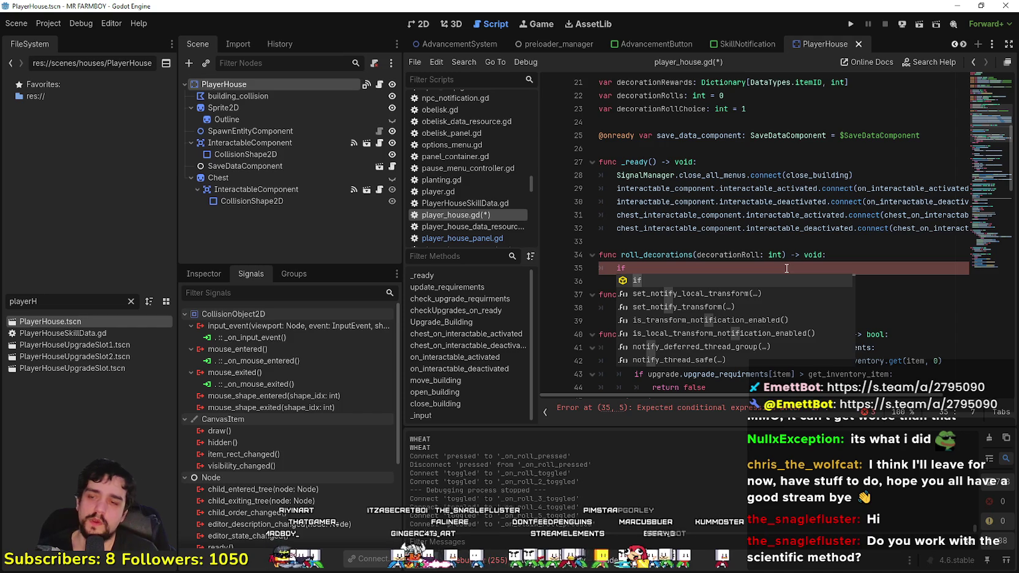
{"action": "double_click", "coordinate": [757, 254]}
{"action": "left_click", "coordinate": [657, 271]}
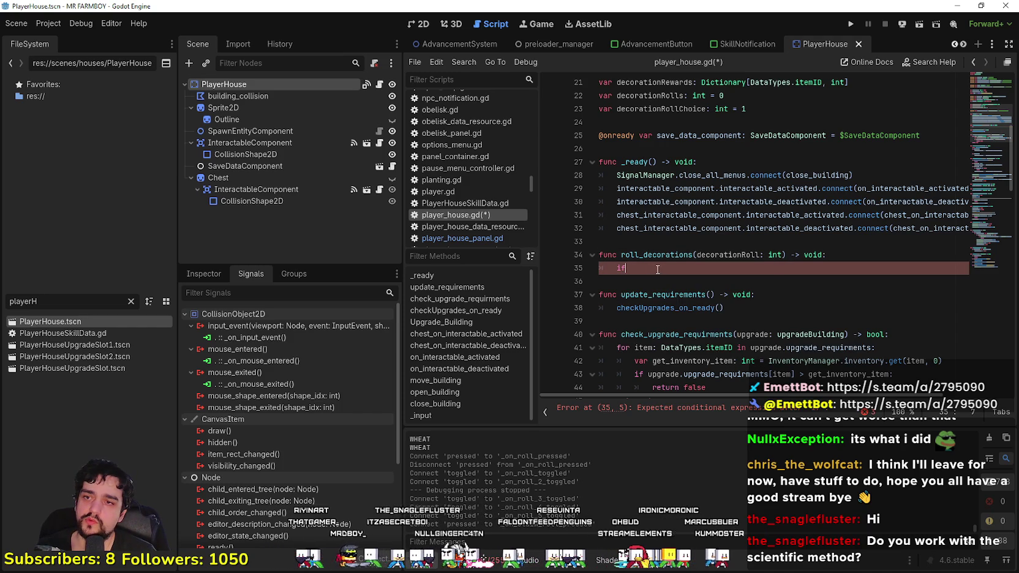
{"action": "left_click_drag", "start_coordinate": [658, 271], "coordinate": [616, 267]}
{"action": "type", "text": "match decora"}
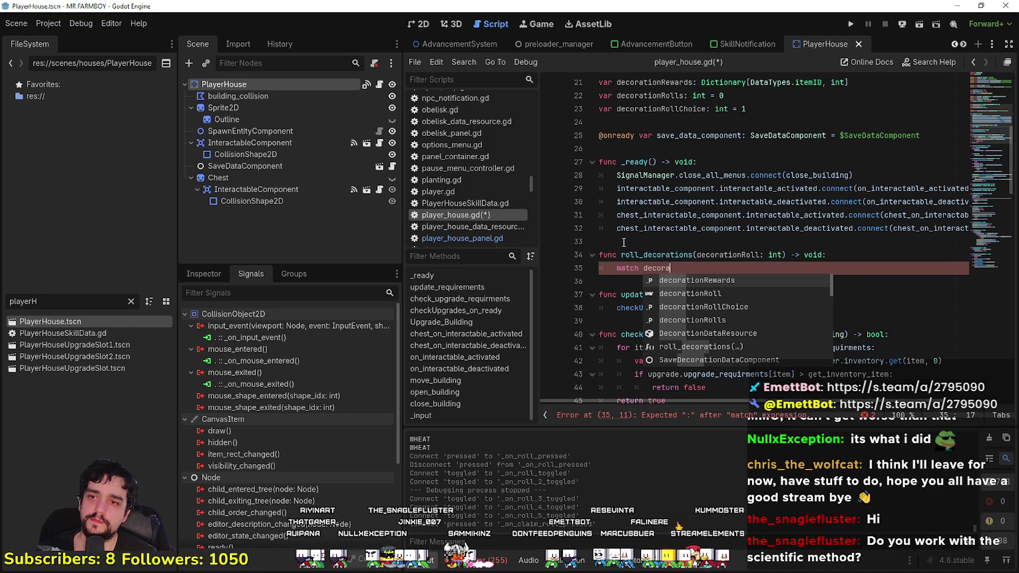
{"action": "type", "text": "tion"}
{"action": "key", "text": "Down"}
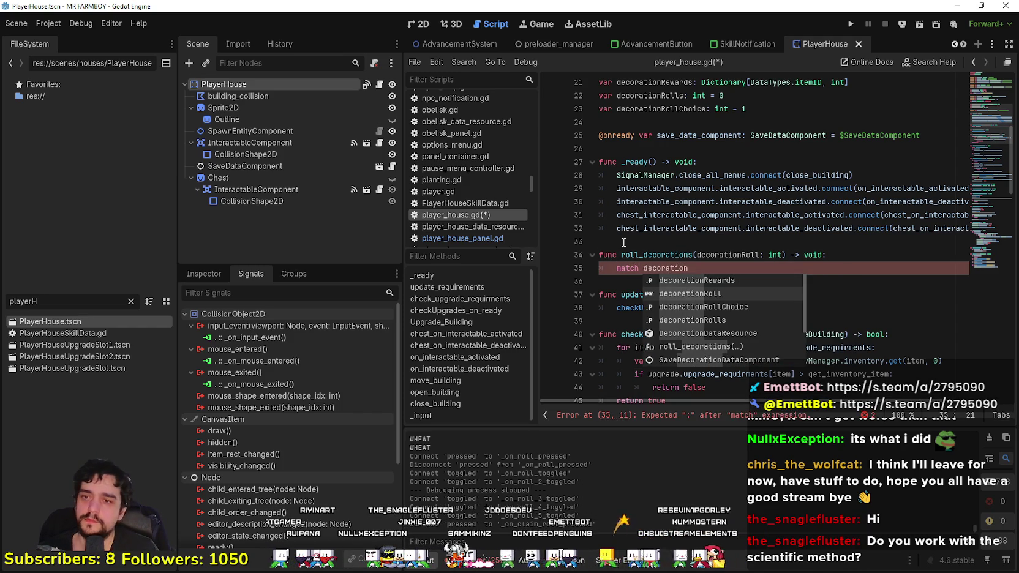
{"action": "key", "text": "Return"}
{"action": "key", "text": "Return"}
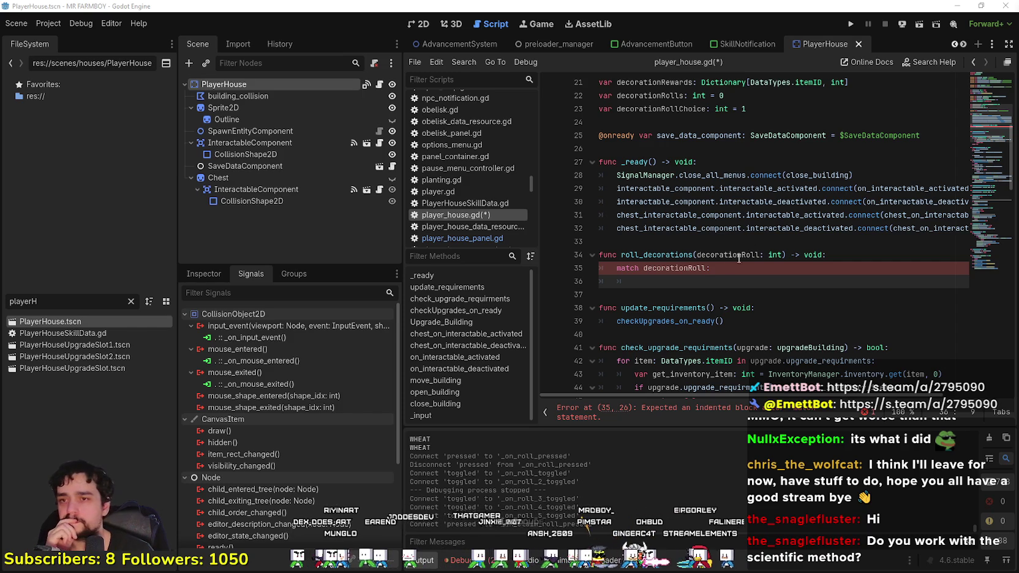
- Add match cases 1: pass, 4: pass and 8
{"action": "left_click", "coordinate": [695, 275]}
{"action": "type", "text": "de"}
{"action": "key", "text": "BackSpace"}
{"action": "key", "text": "BackSpace"}
{"action": "type", "text": "1:"}
{"action": "key", "text": "Return"}
{"action": "type", "text": "pass"}
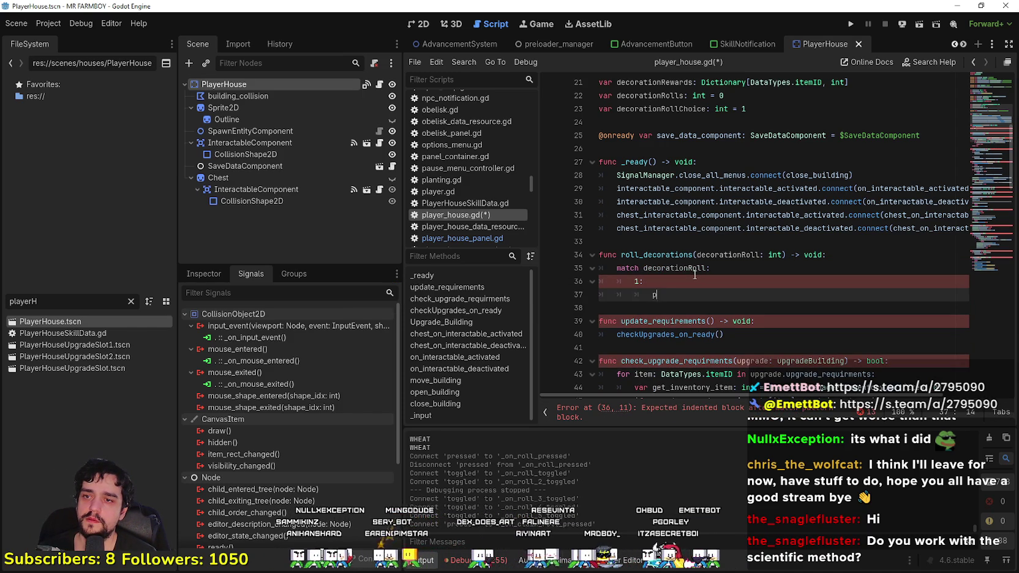
{"action": "key", "text": "Return"}
{"action": "type", "text": "4:"}
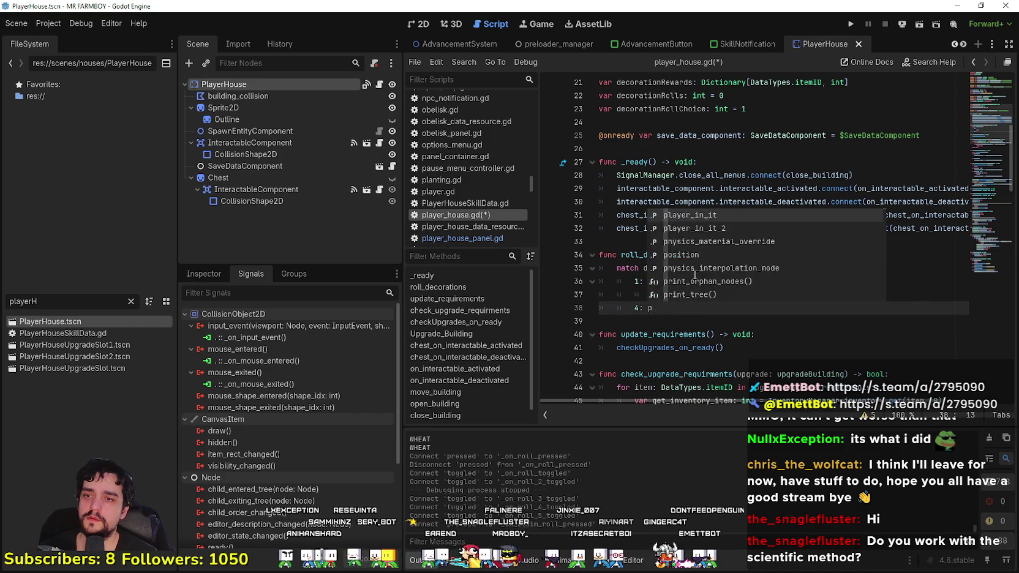
{"action": "key", "text": "Return"}
{"action": "type", "text": "pass"}
{"action": "key", "text": "Return"}
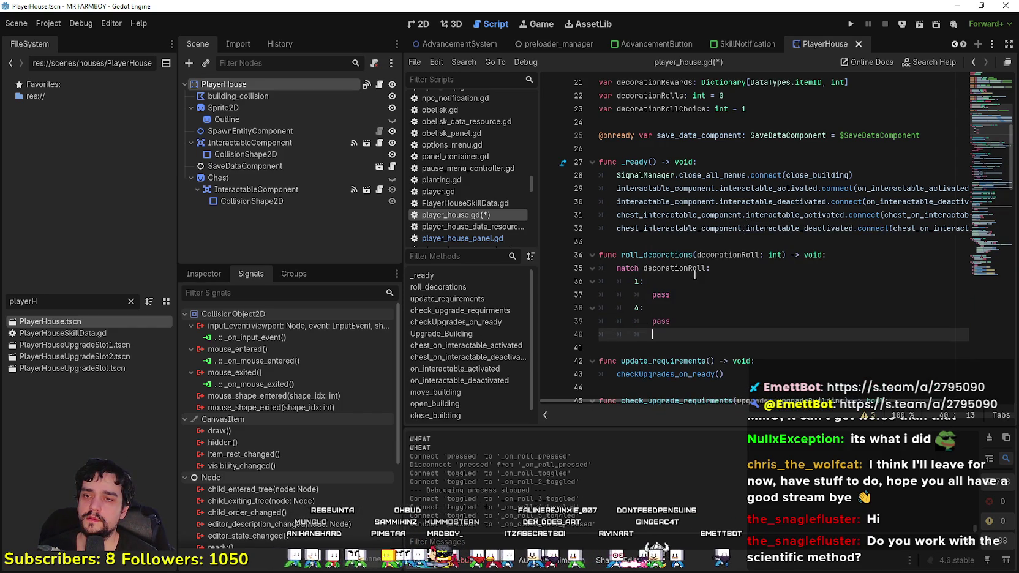
{"action": "type", "text": "8:"}
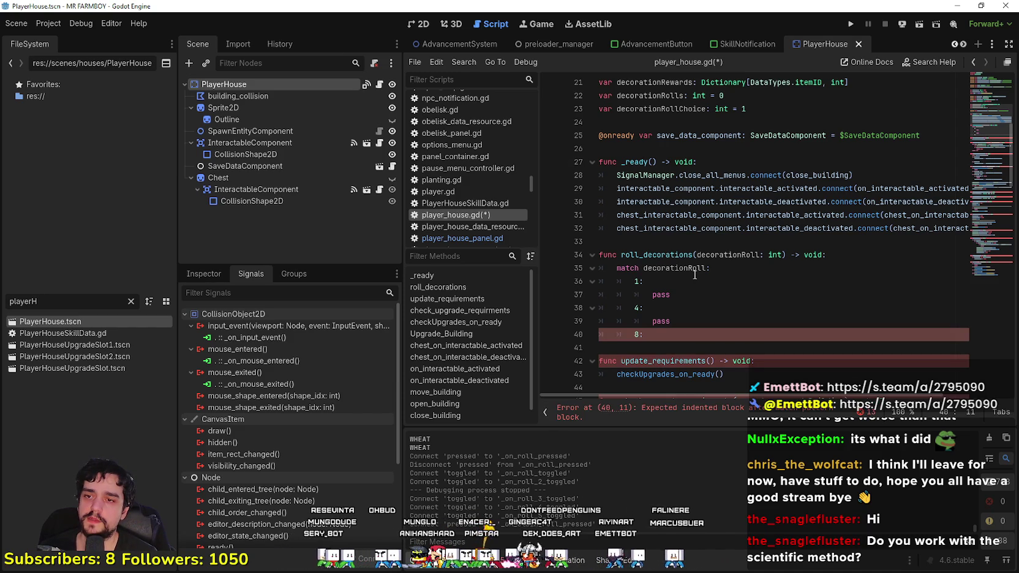
- Select and delete the drafted match case lines
{"action": "left_click_drag", "start_coordinate": [672, 341], "coordinate": [600, 268]}
{"action": "left_click_drag", "start_coordinate": [650, 334], "coordinate": [741, 264]}
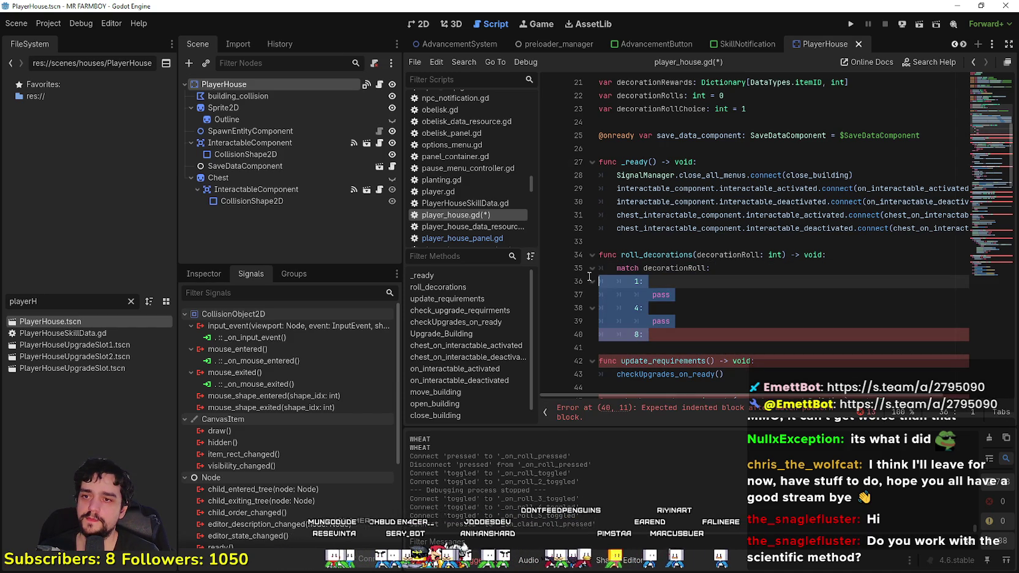
{"action": "key", "text": "BackSpace"}
- Delete the match line and filter the FileSystem dock for 'manager'
{"action": "key", "text": "BackSpace"}
{"action": "key", "text": "BackSpace"}
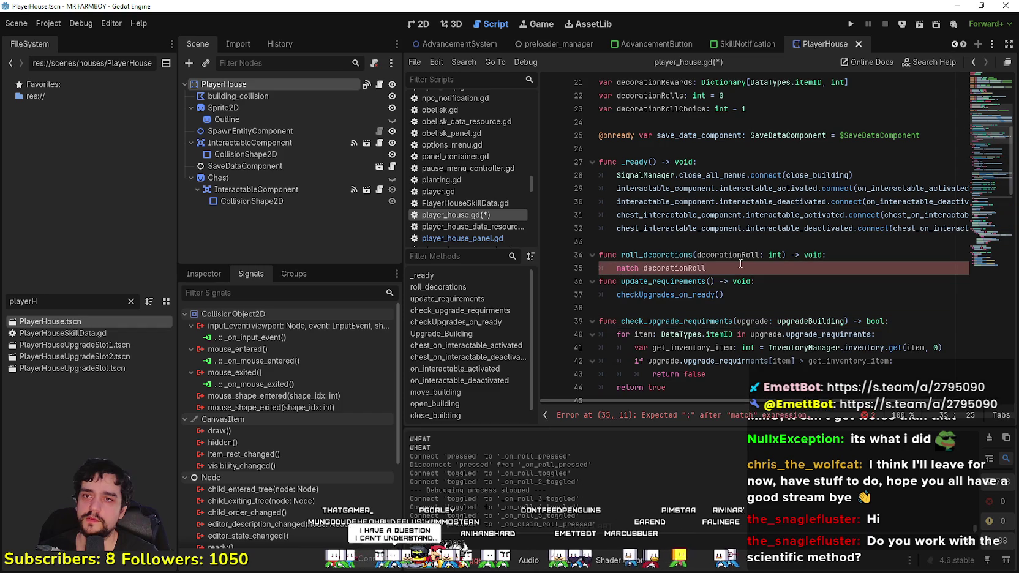
{"action": "key", "text": "ctrl+shift+Left"}
{"action": "key", "text": "ctrl+shift+Left"}
{"action": "key", "text": "BackSpace"}
{"action": "double_click", "coordinate": [23, 302]}
{"action": "type", "text": "gam"}
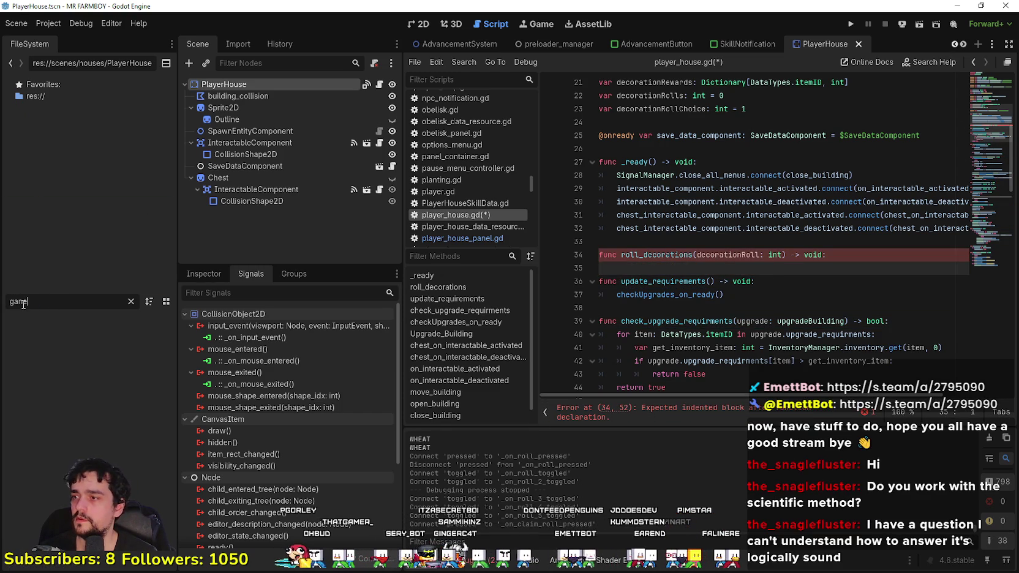
{"action": "left_click", "coordinate": [23, 301]}
{"action": "type", "text": "manager"}
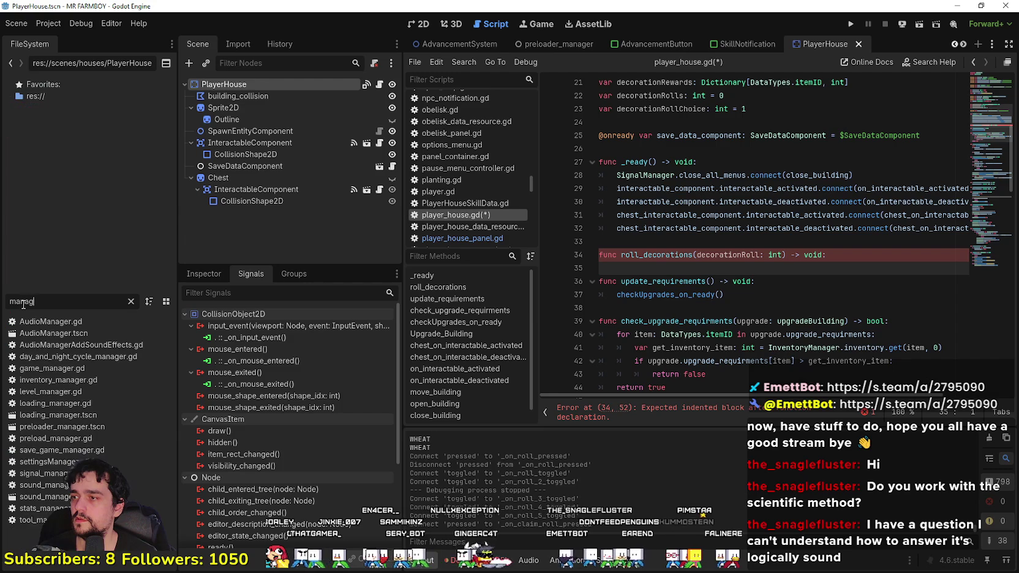
- Open game_manager.gd and locate the task_rewards_ids array
{"action": "double_click", "coordinate": [79, 369]}
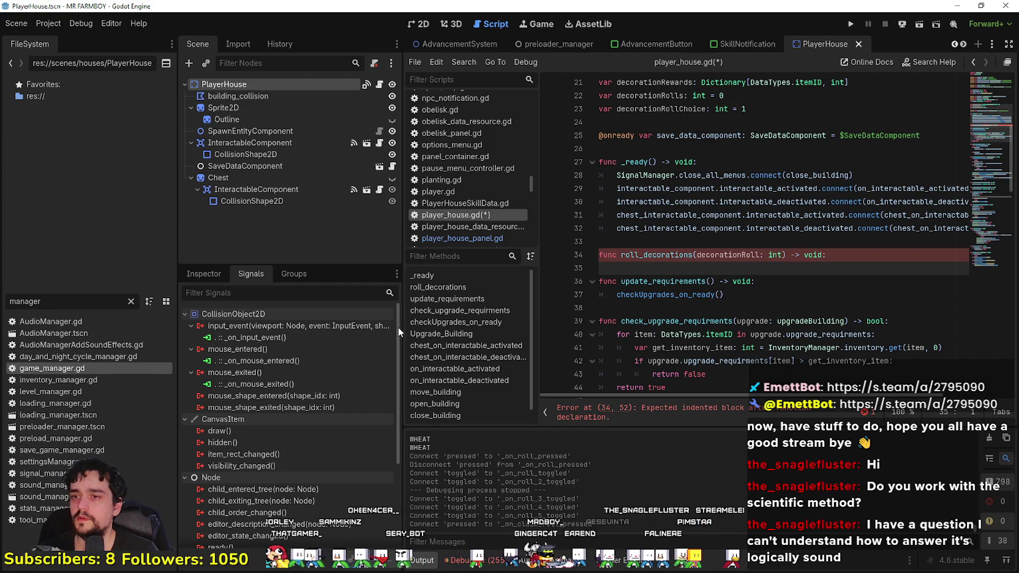
{"action": "scroll", "coordinate": [893, 335], "scroll_direction": "down", "scroll_amount": 1}
{"action": "scroll", "coordinate": [942, 308], "scroll_direction": "down", "scroll_amount": 1}
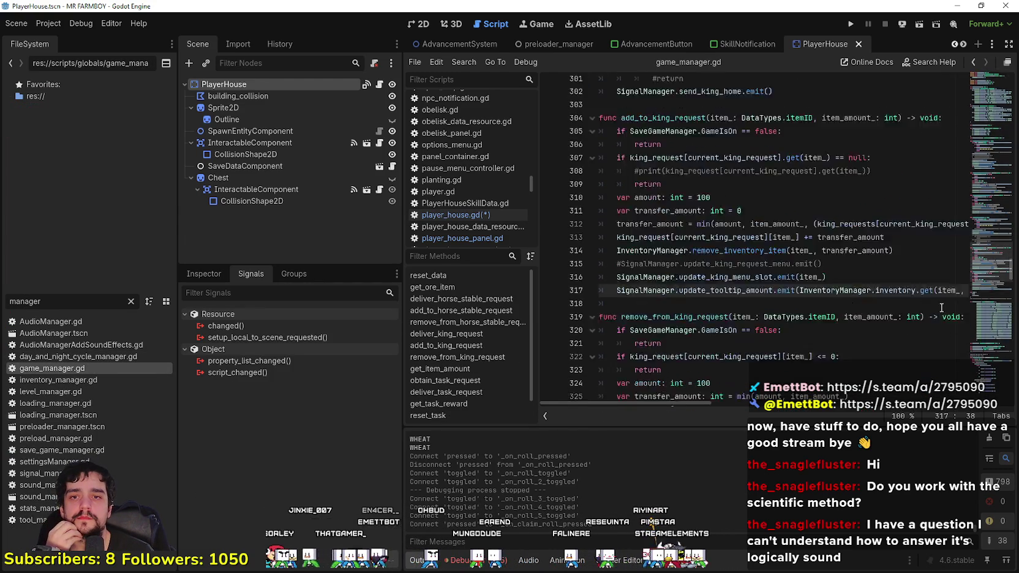
{"action": "left_click_drag", "start_coordinate": [993, 269], "coordinate": [994, 287]}
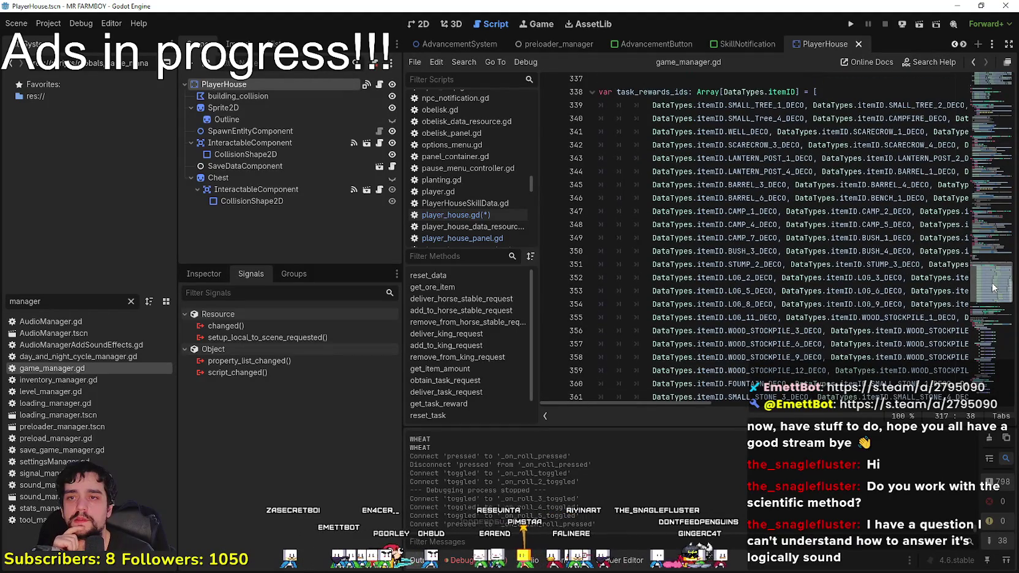
{"action": "double_click", "coordinate": [645, 92]}
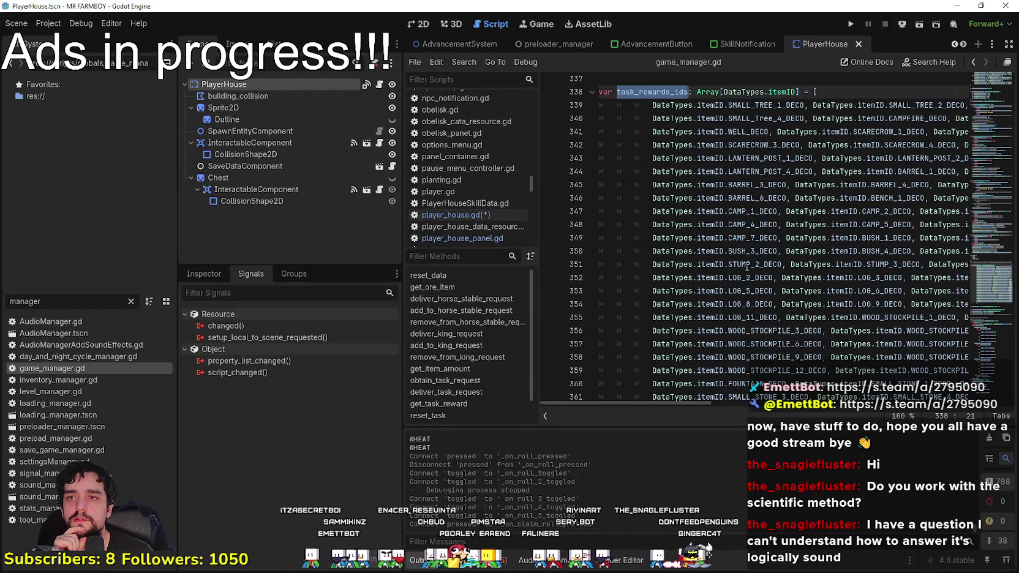
{"action": "scroll", "coordinate": [745, 294], "scroll_direction": "up", "scroll_amount": 2}
{"action": "scroll", "coordinate": [744, 304], "scroll_direction": "up", "scroll_amount": 3}
{"action": "scroll", "coordinate": [735, 294], "scroll_direction": "down", "scroll_amount": 3}
{"action": "scroll", "coordinate": [701, 268], "scroll_direction": "down", "scroll_amount": 1}
{"action": "scroll", "coordinate": [702, 268], "scroll_direction": "down", "scroll_amount": 10}
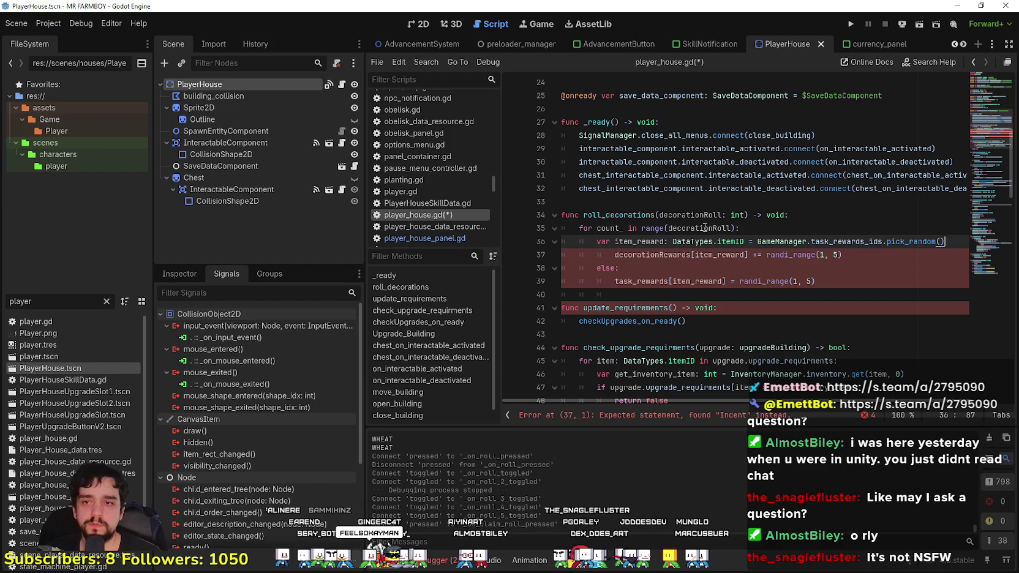
- Remove the increment and else lines and outdent the remaining assignment into the loop
{"action": "left_click_drag", "start_coordinate": [633, 267], "coordinate": [559, 255]}
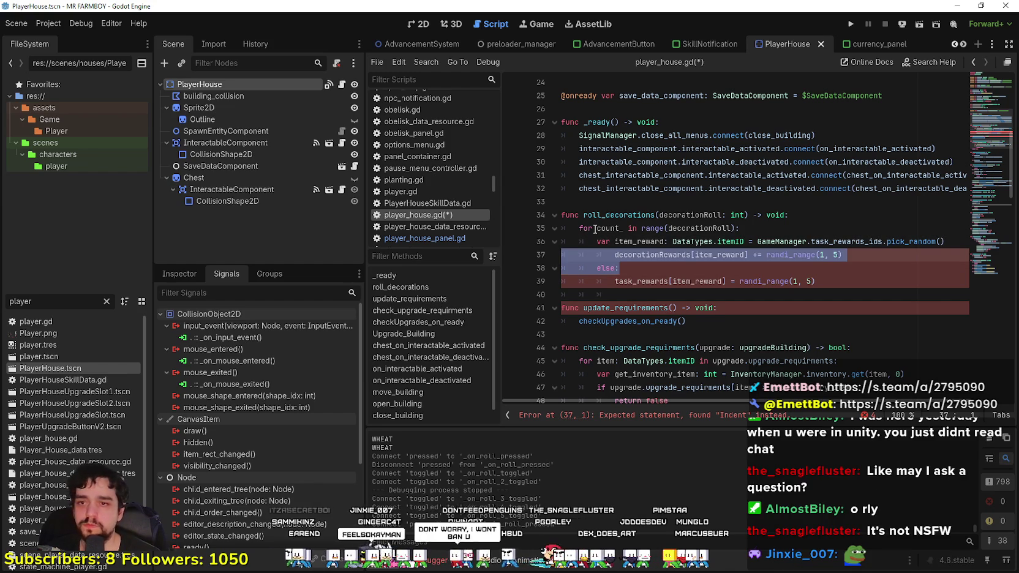
{"action": "key", "text": "BackSpace"}
{"action": "key", "text": "Delete"}
{"action": "left_click", "coordinate": [613, 255]}
{"action": "key", "text": "BackSpace"}
{"action": "left_click", "coordinate": [628, 262]}
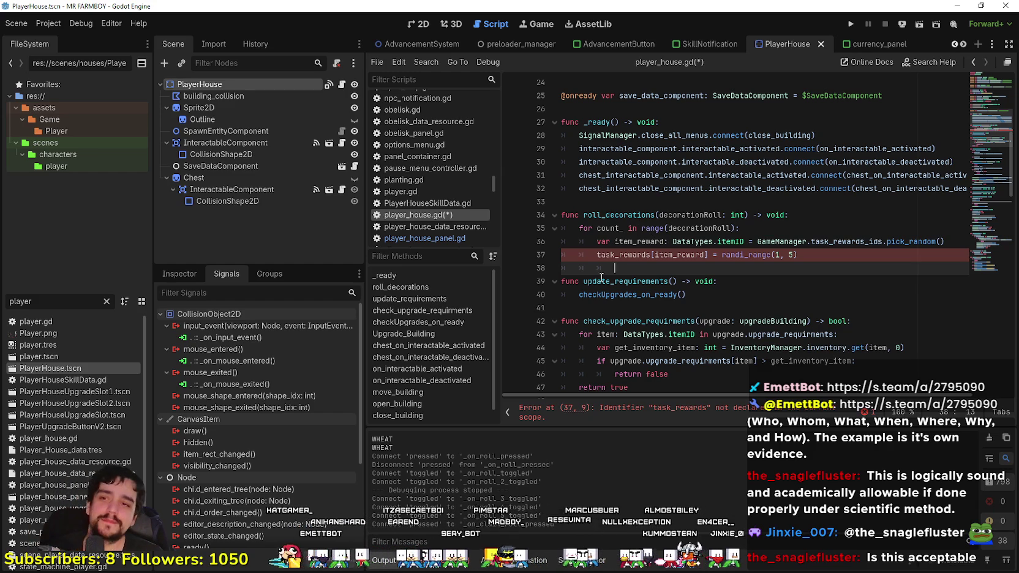
{"action": "left_click", "coordinate": [568, 276]}
{"action": "key", "text": "Up"}
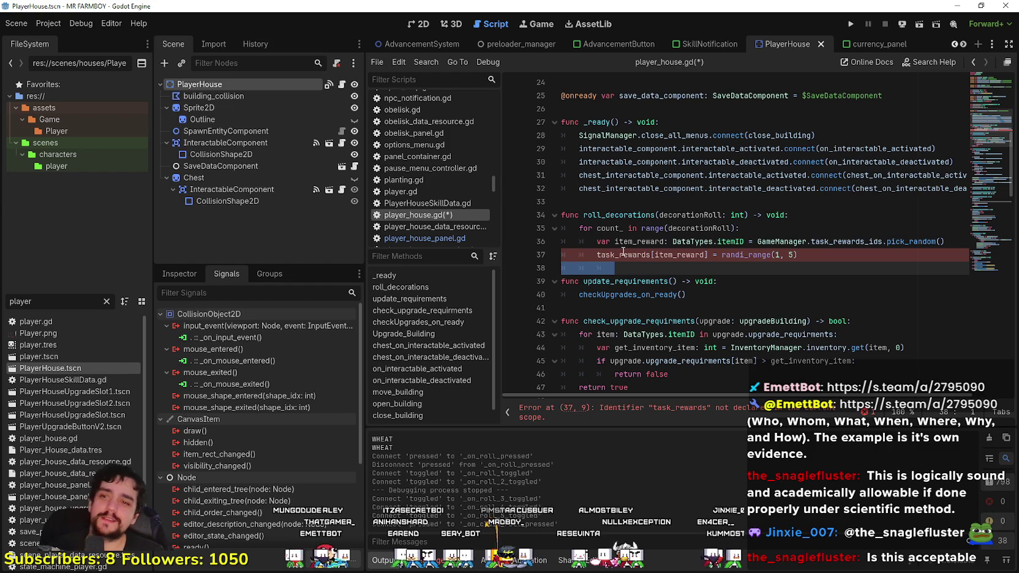
{"action": "key", "text": "Delete"}
{"action": "key", "text": "Delete"}
{"action": "key", "text": "Delete"}
- Replace task_rewards on line 37 with decorationRewards copied from line 21
{"action": "double_click", "coordinate": [631, 255]}
{"action": "scroll", "coordinate": [650, 232], "scroll_direction": "up", "scroll_amount": 2}
{"action": "left_click", "coordinate": [621, 109]}
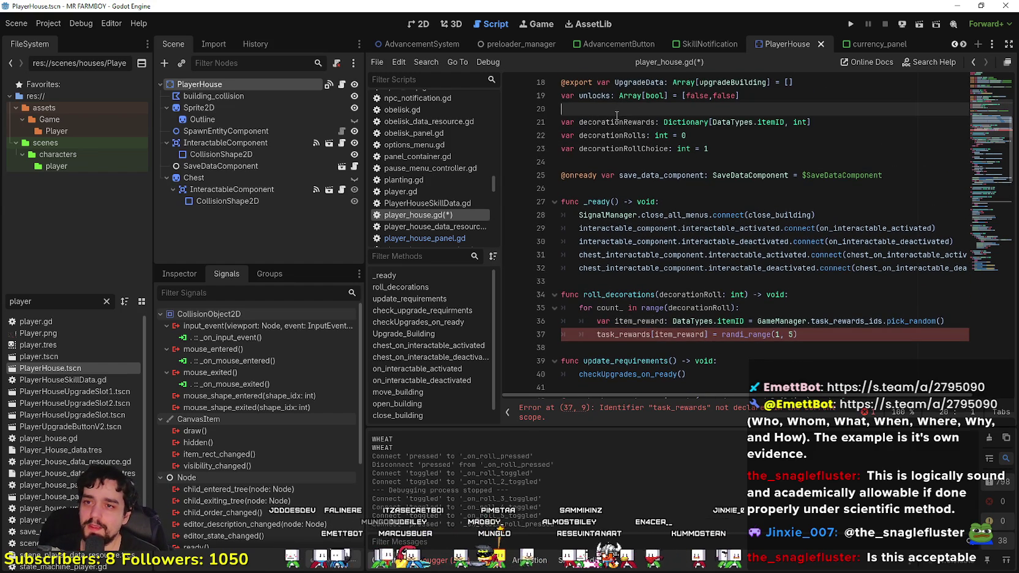
{"action": "left_click", "coordinate": [616, 122]}
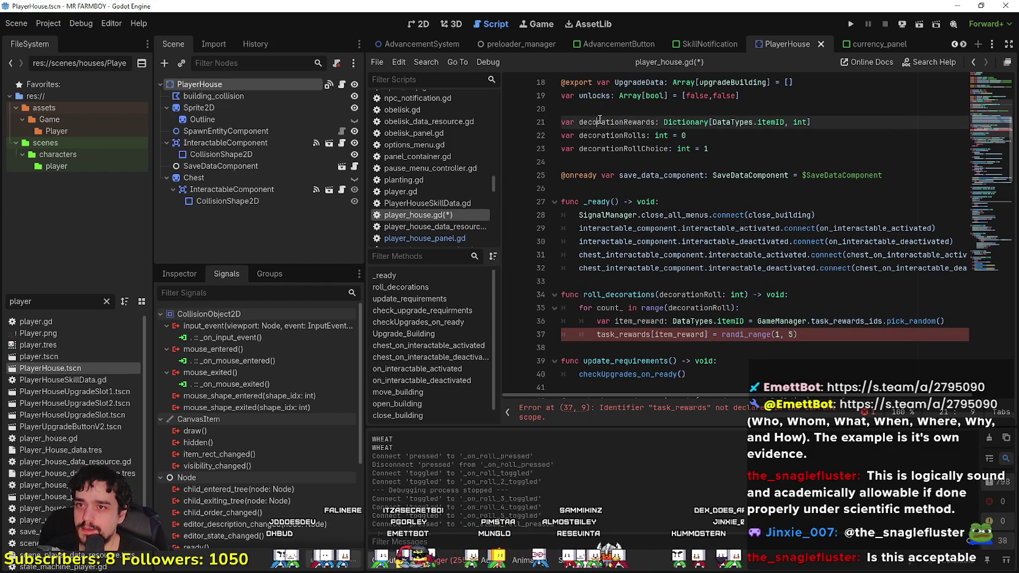
{"action": "double_click", "coordinate": [599, 121]}
{"action": "key", "text": "ctrl+c"}
{"action": "double_click", "coordinate": [617, 335]}
{"action": "key", "text": "ctrl+v"}
{"action": "left_click", "coordinate": [641, 347]}
{"action": "left_click", "coordinate": [862, 297]}
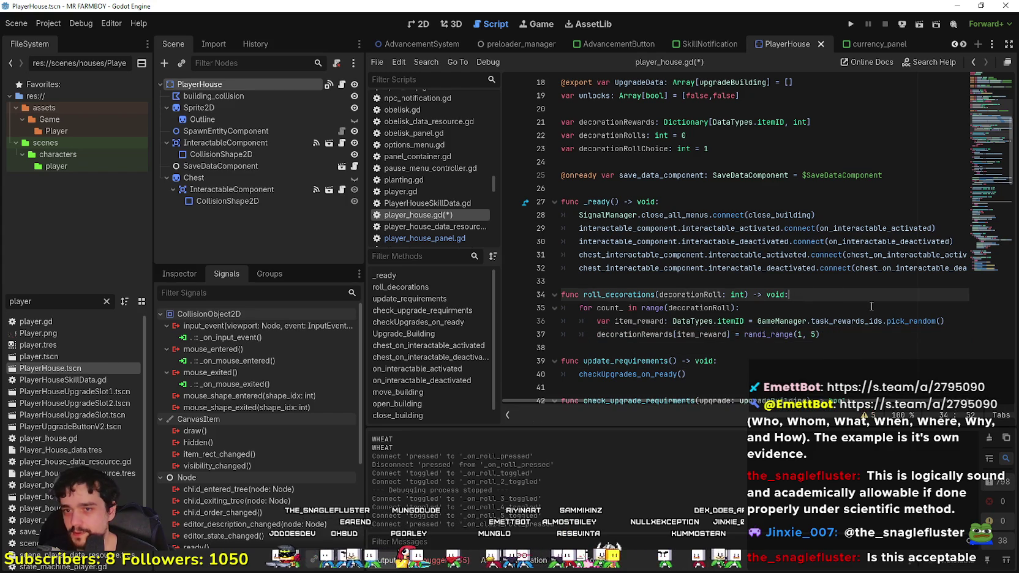
- Add 'if !decorationRewards.is_empty(): return' at the top of roll_decorations
{"action": "key", "text": "Return"}
{"action": "type", "text": "if decora"}
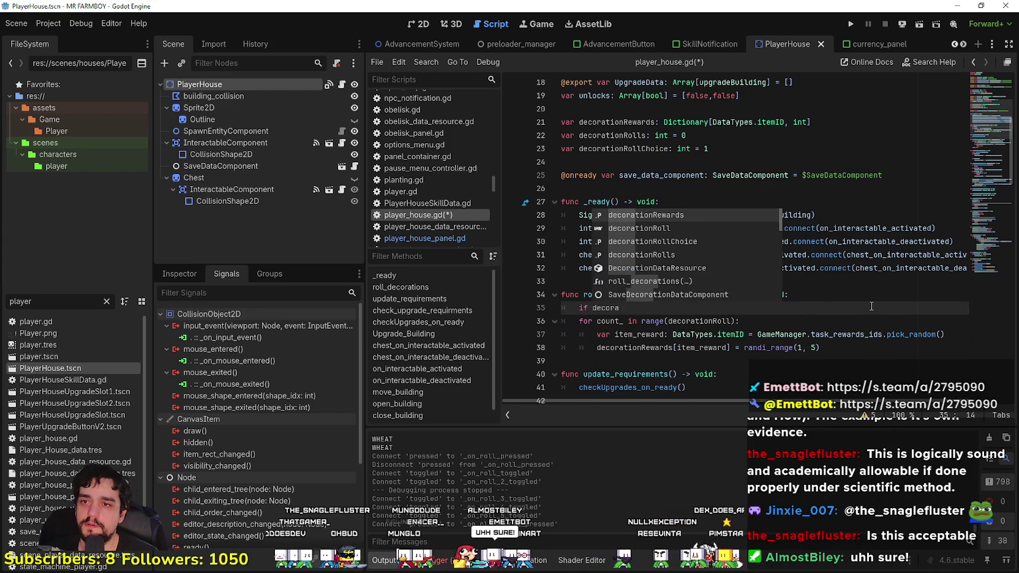
{"action": "key", "text": "Return"}
{"action": "type", "text": ".is"}
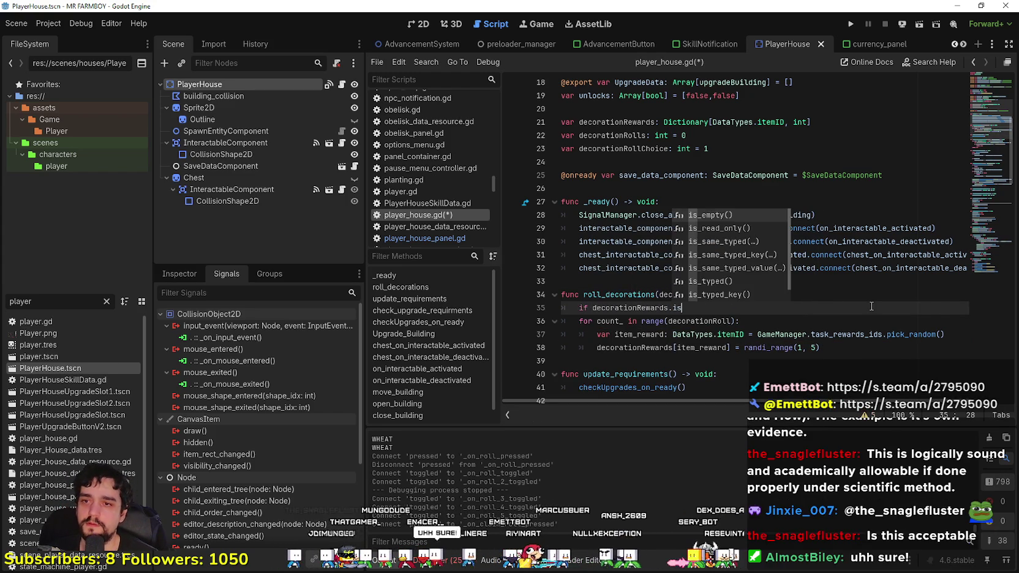
{"action": "key", "text": "Return"}
{"action": "type", "text": ":"}
{"action": "key", "text": "Return"}
{"action": "type", "text": "return"}
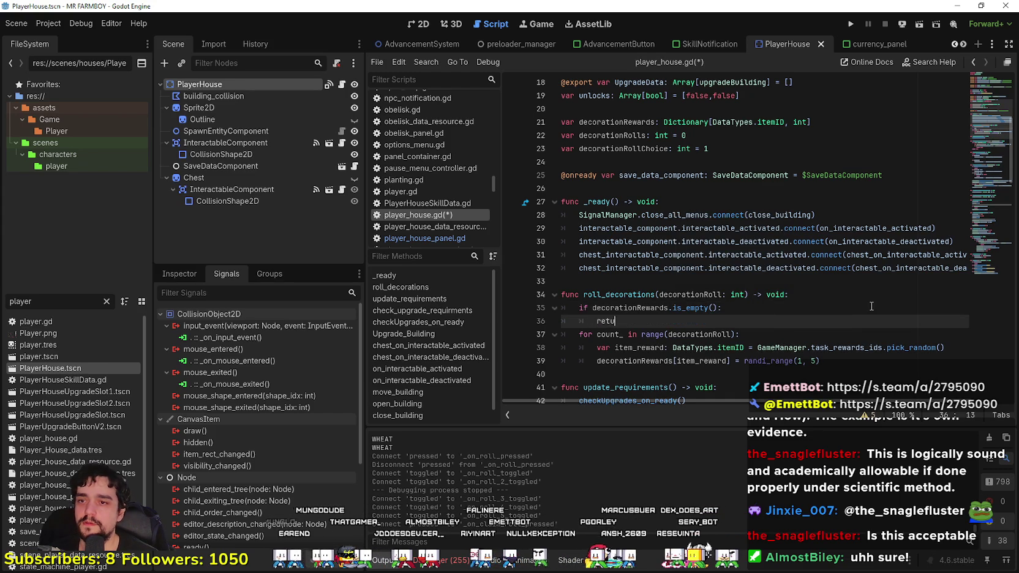
{"action": "left_click", "coordinate": [581, 309]}
{"action": "left_click", "coordinate": [592, 309]}
{"action": "type", "text": "!"}
- Switch to the YouTube Music window
{"action": "scroll", "coordinate": [648, 320], "scroll_direction": "down", "scroll_amount": 2}
{"action": "left_click", "coordinate": [637, 290]}
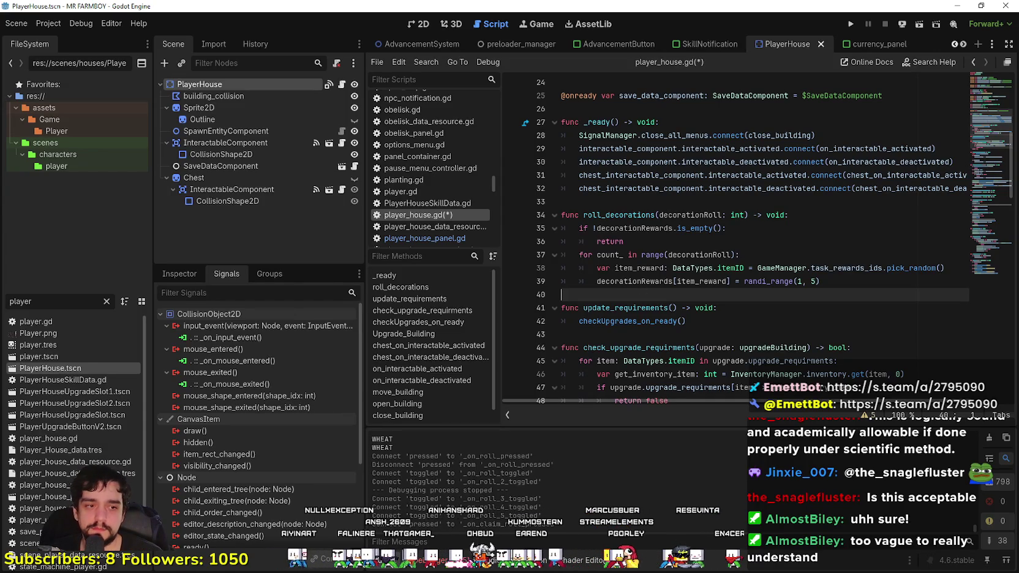
{"action": "key", "text": "alt+Tab"}
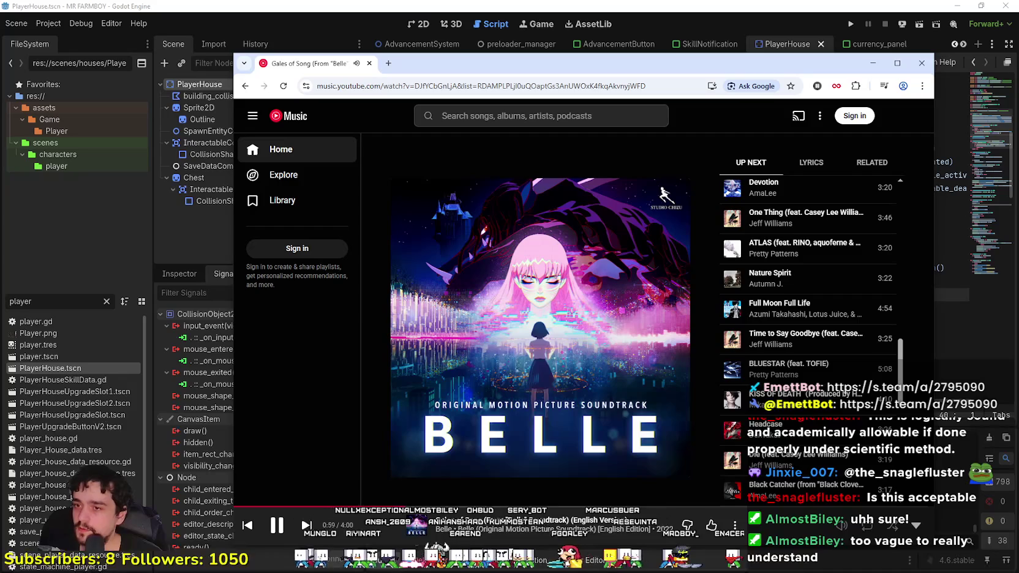
- Return to Godot and inspect decorationRoll, pick_random and item_reward in roll_decorations
{"action": "key", "text": "alt+Tab"}
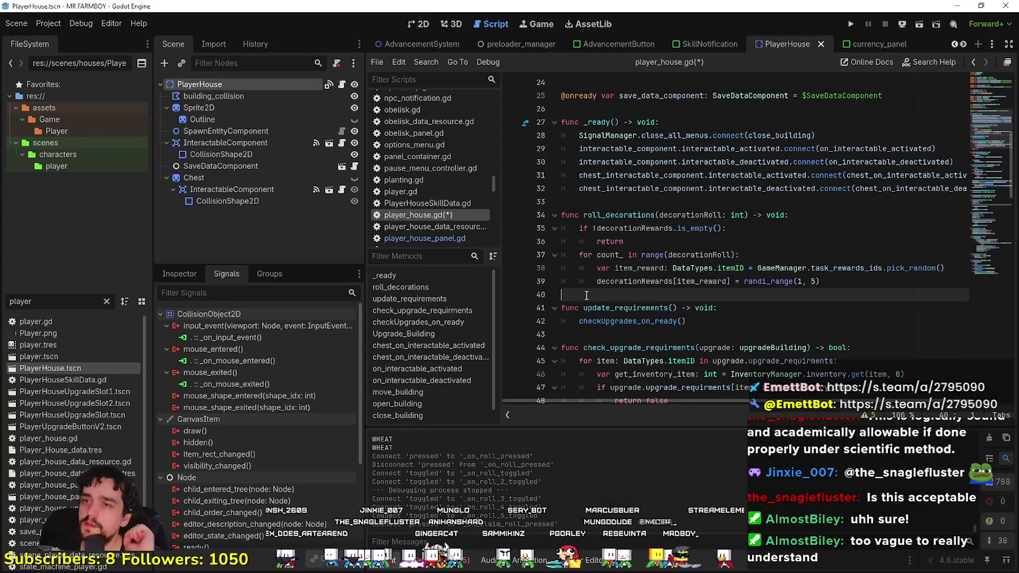
{"action": "left_click", "coordinate": [794, 282]}
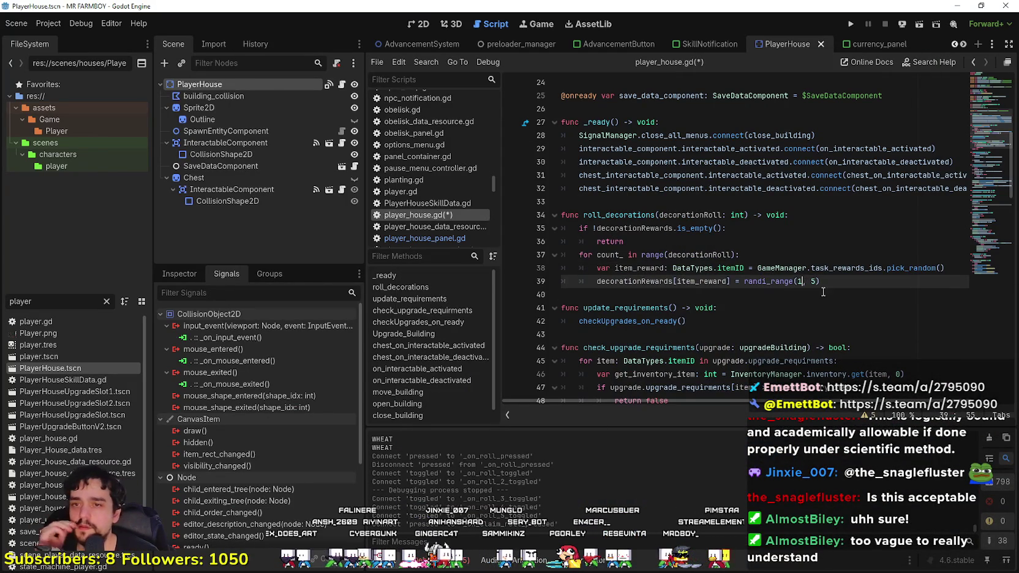
{"action": "left_click", "coordinate": [592, 268]}
{"action": "left_click", "coordinate": [626, 292]}
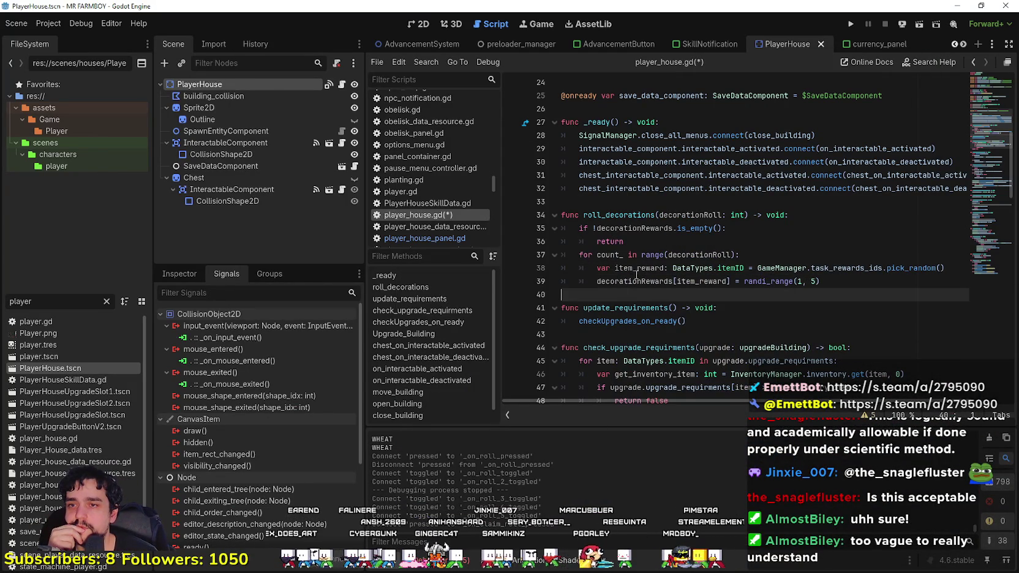
{"action": "double_click", "coordinate": [702, 256]}
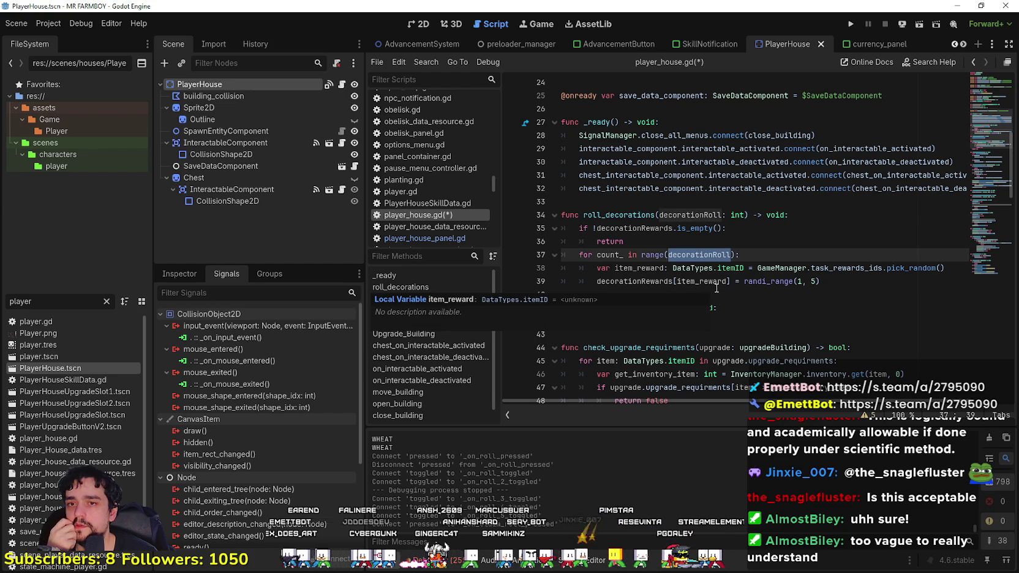
{"action": "left_click", "coordinate": [913, 268]}
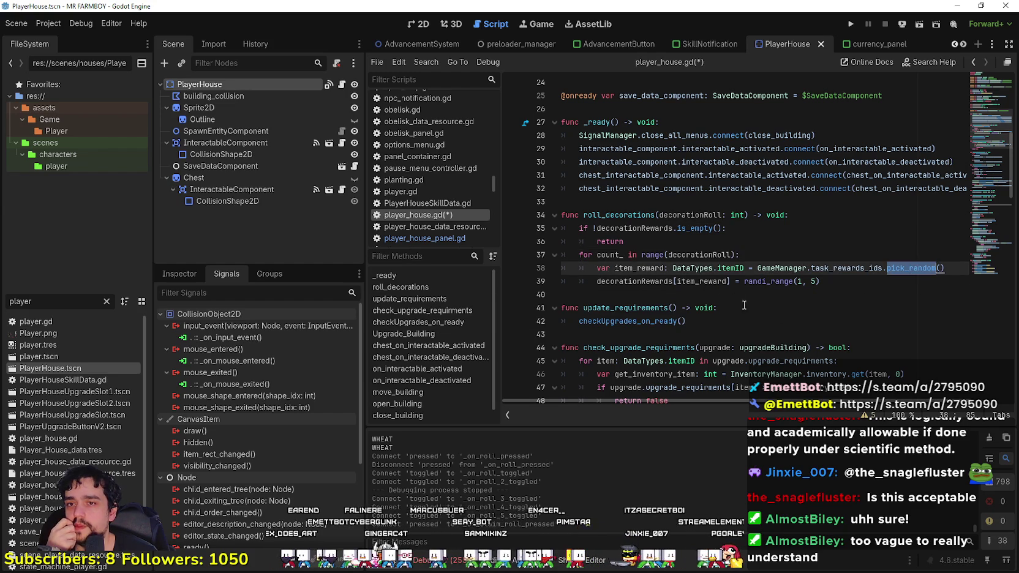
{"action": "left_click", "coordinate": [723, 286]}
{"action": "left_click", "coordinate": [724, 298]}
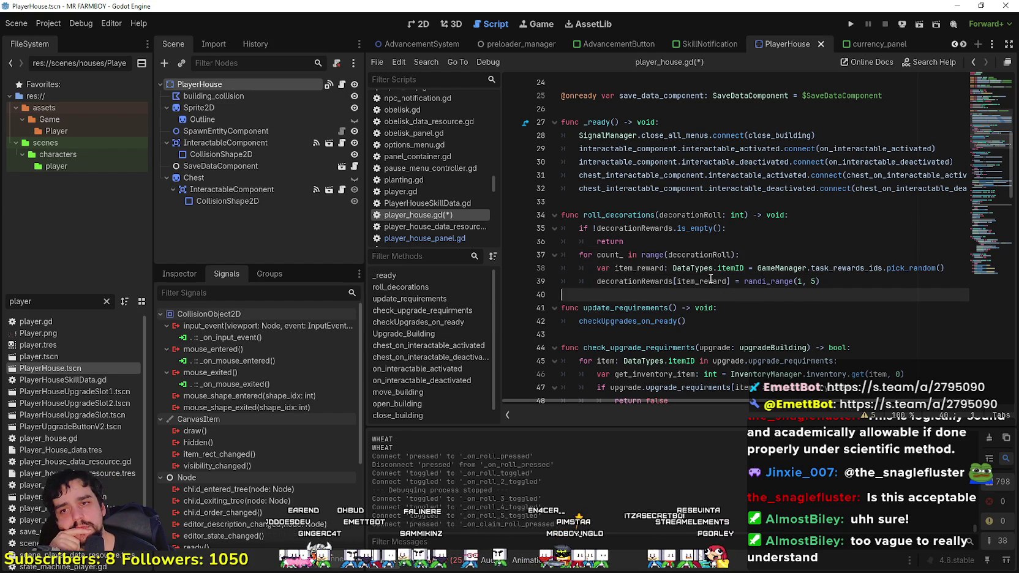
{"action": "double_click", "coordinate": [714, 281]}
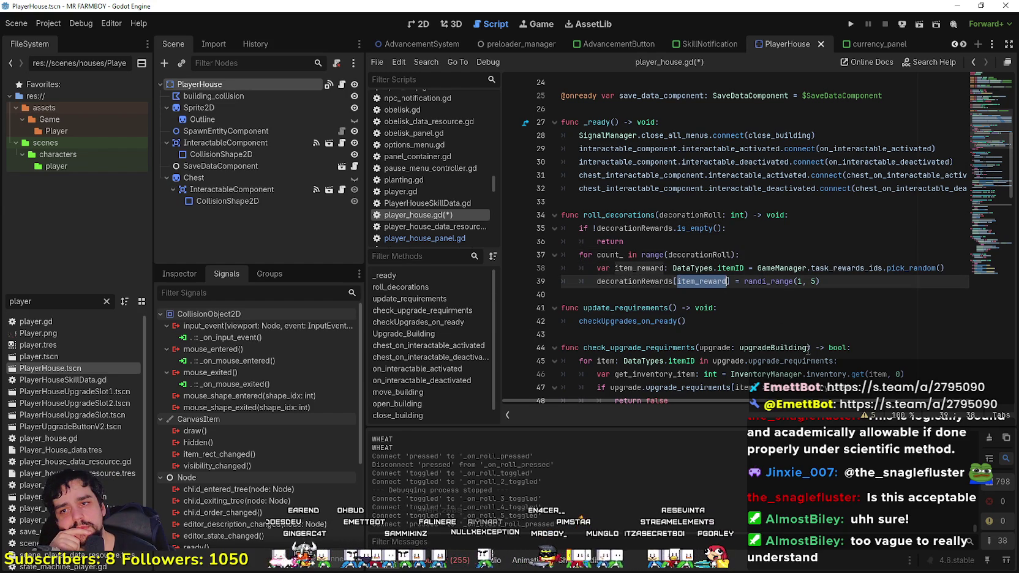
{"action": "left_click", "coordinate": [742, 294]}
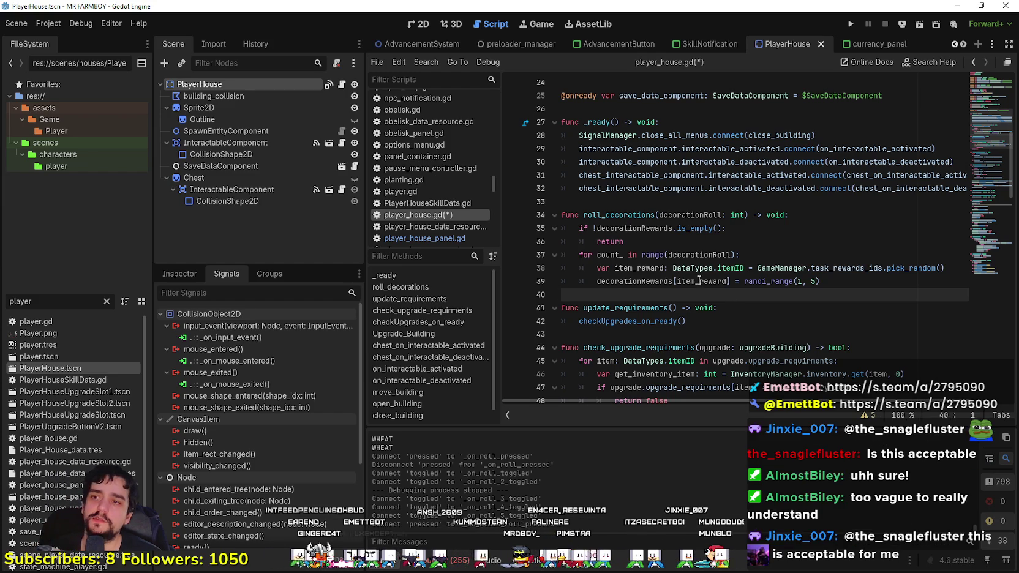
- Filter the FileSystem dock for 'game_m'
{"action": "scroll", "coordinate": [433, 232], "scroll_direction": "down", "scroll_amount": 1}
{"action": "scroll", "coordinate": [432, 228], "scroll_direction": "down", "scroll_amount": 1}
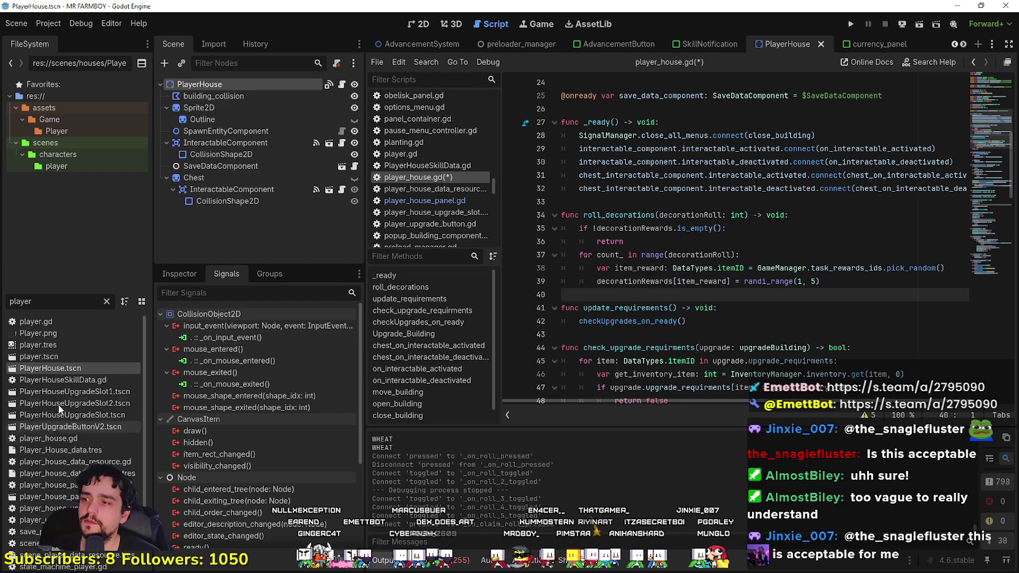
{"action": "double_click", "coordinate": [21, 301]}
{"action": "type", "text": "game_m"}
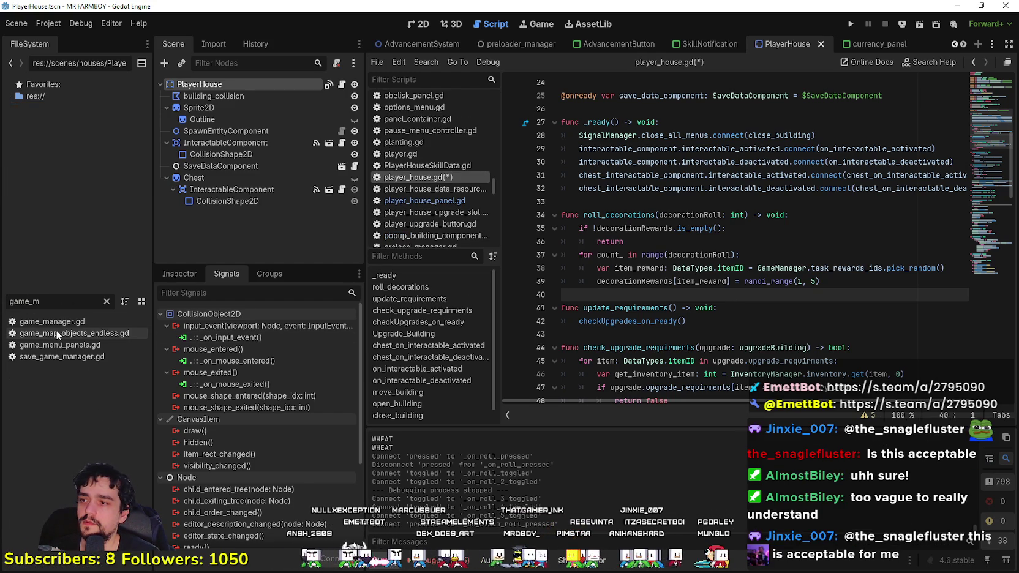
- Open game_manager.gd and select the task_rewards has-check lines 439–440
{"action": "left_click", "coordinate": [57, 323]}
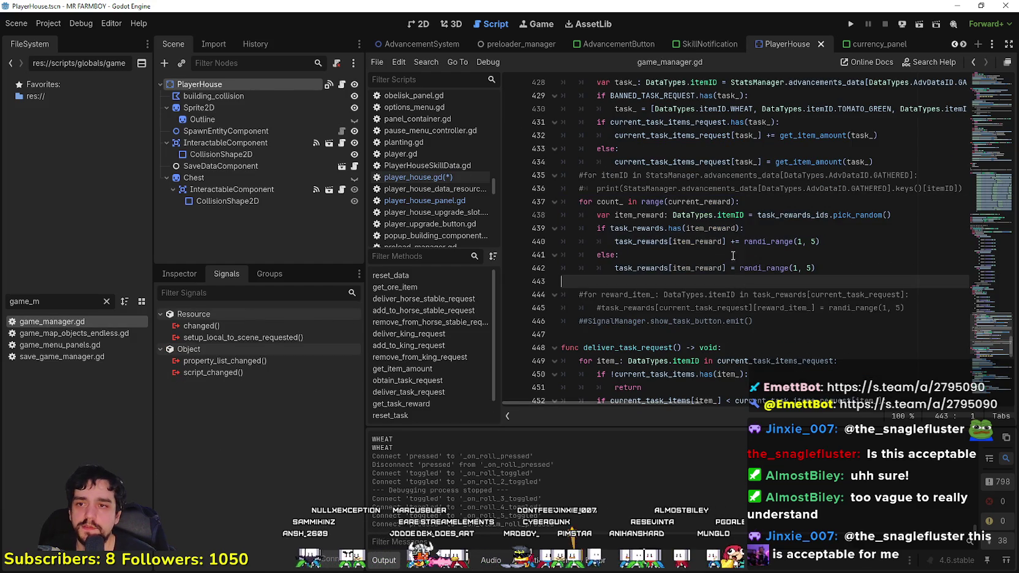
{"action": "left_click_drag", "start_coordinate": [682, 226], "coordinate": [821, 241]}
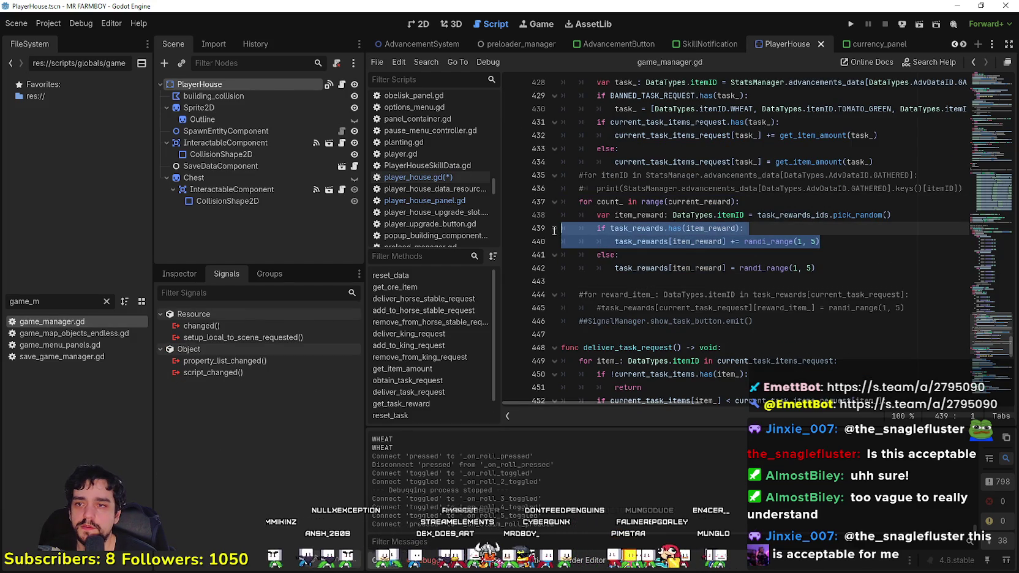
{"action": "left_click", "coordinate": [620, 255]}
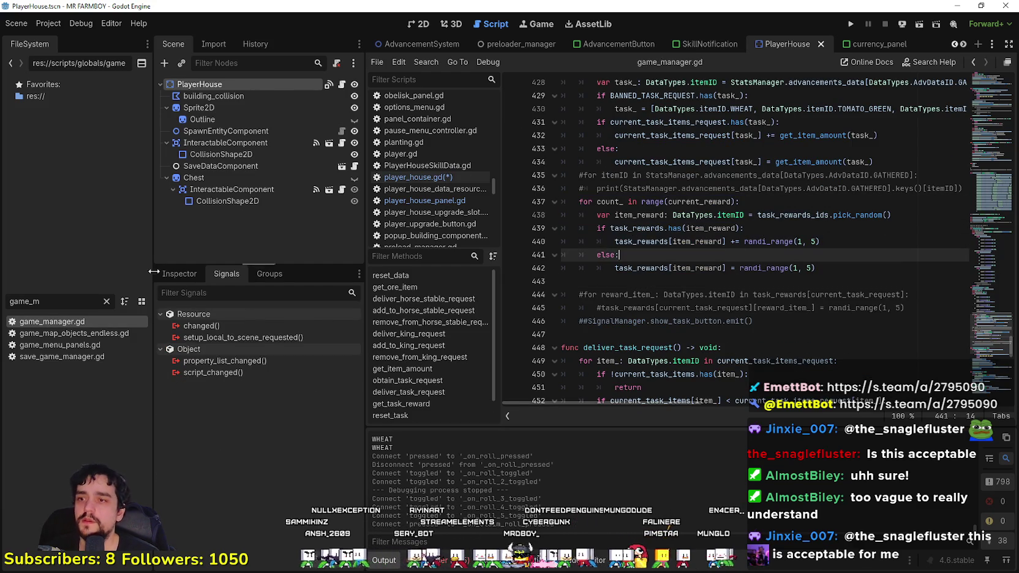
- Filter the files for 'player' and return to the player_house.gd script
{"action": "left_click", "coordinate": [107, 301]}
{"action": "type", "text": "player"}
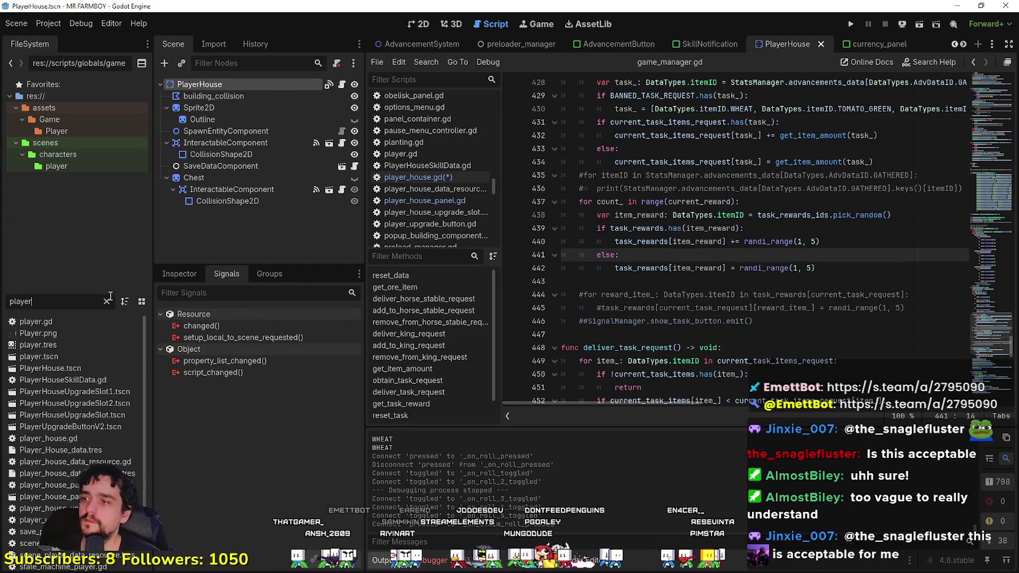
{"action": "left_click", "coordinate": [56, 369]}
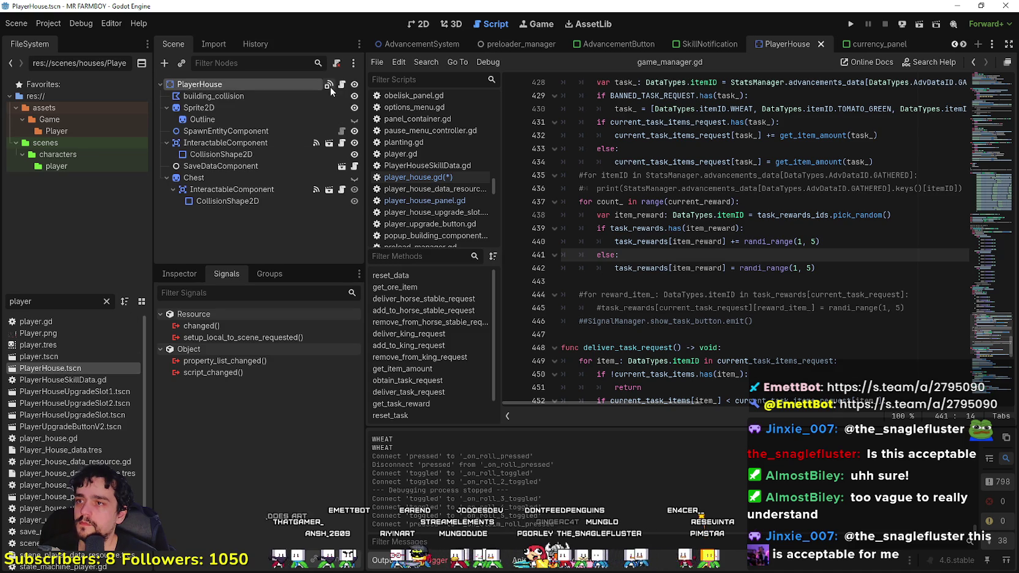
{"action": "left_click", "coordinate": [342, 86]}
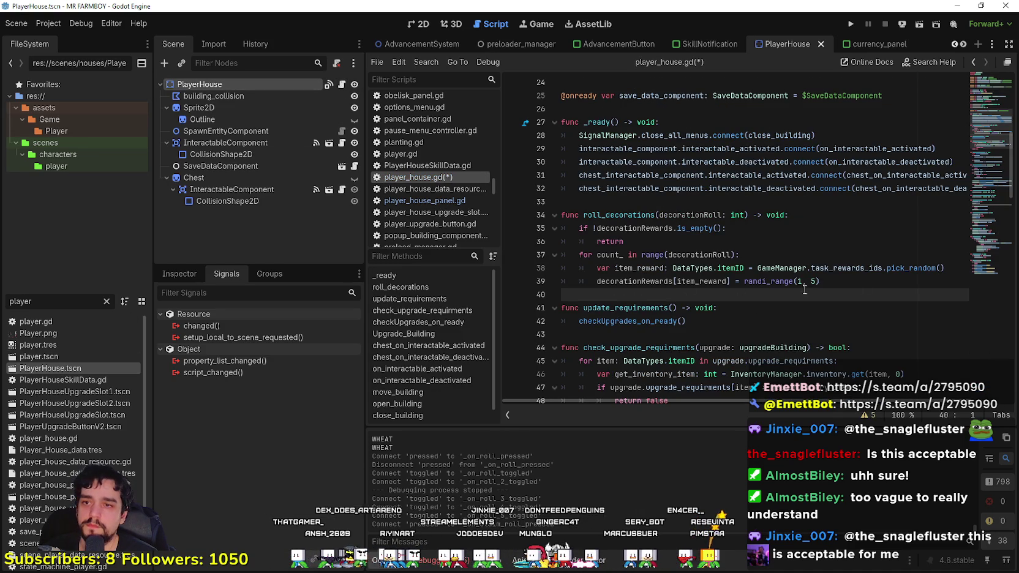
- Paste the reward increment lines after line 38 and add an else: branch below them
{"action": "left_click", "coordinate": [961, 265]}
{"action": "key", "text": "Return"}
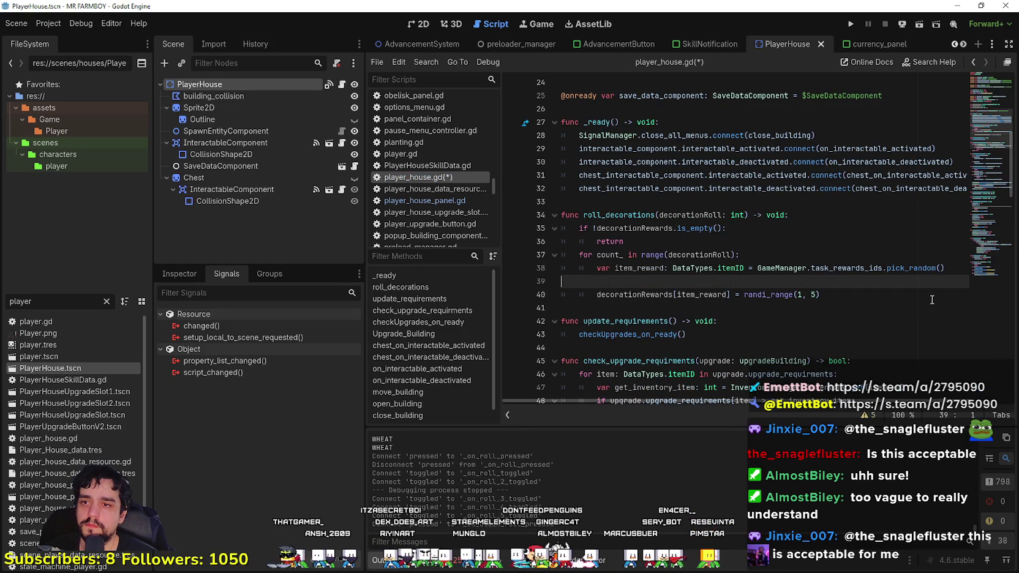
{"action": "type", "text": "if task_rewards.has(item_reward): \t\t\ttask_rewards[item_reward] += randi_range(1, 5)"}
{"action": "key", "text": "Return"}
{"action": "key", "text": "BackSpace"}
{"action": "type", "text": "else:"}
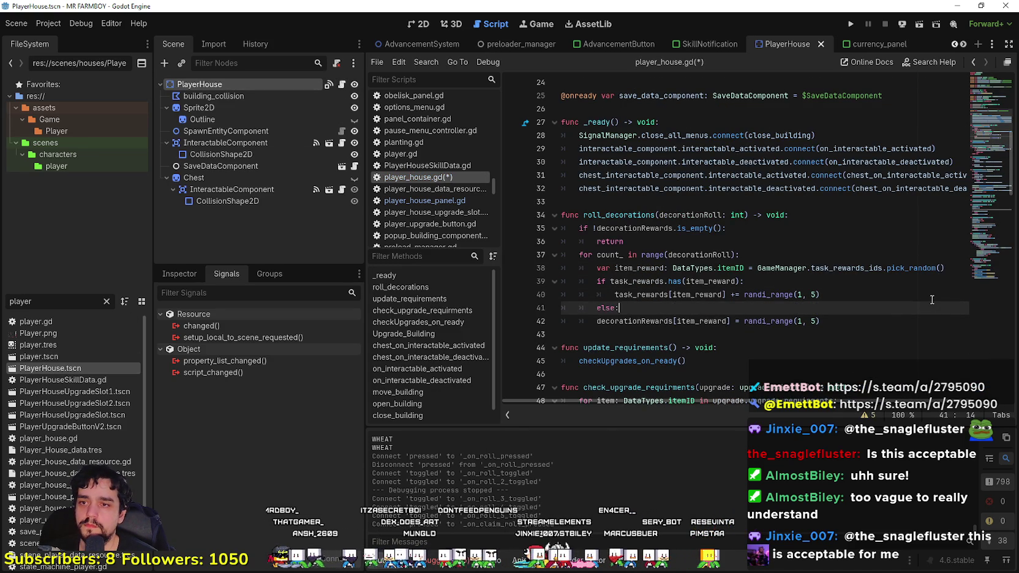
- Indent the assignment under else and rename task_rewards to decorationRewards on lines 39 and 40
{"action": "left_click", "coordinate": [597, 317]}
{"action": "key", "text": "Tab"}
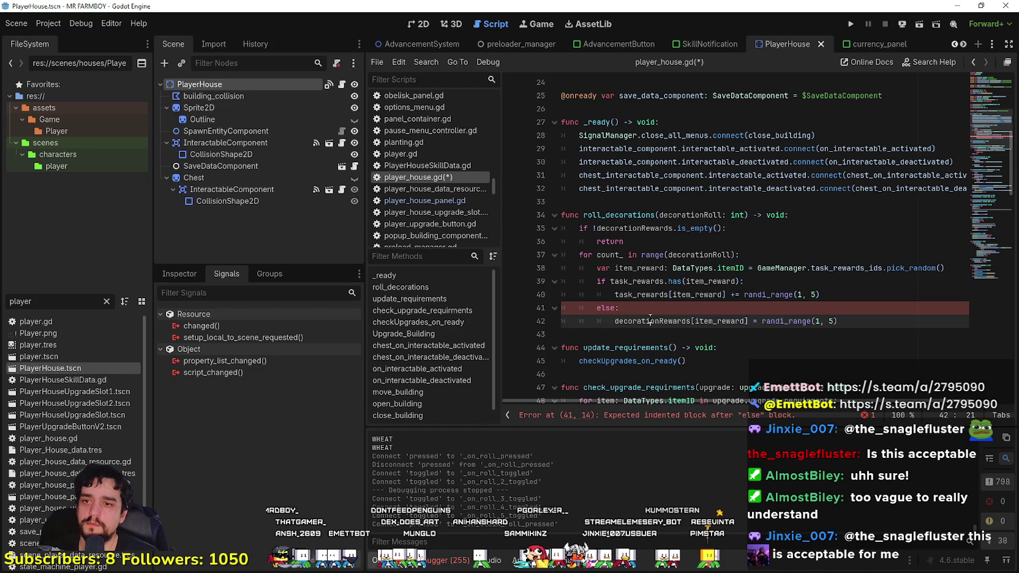
{"action": "double_click", "coordinate": [633, 282]}
{"action": "type", "text": "decorationRewards"}
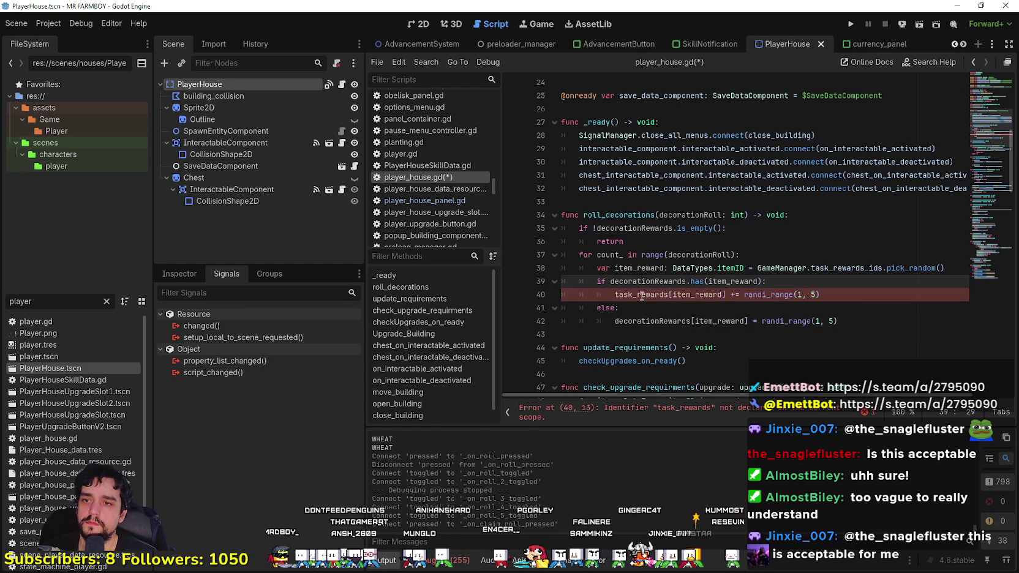
{"action": "double_click", "coordinate": [640, 294]}
{"action": "type", "text": "decorationRewards"}
- Remove the extra blank line after the else branch and save player_house.gd
{"action": "left_click", "coordinate": [680, 334]}
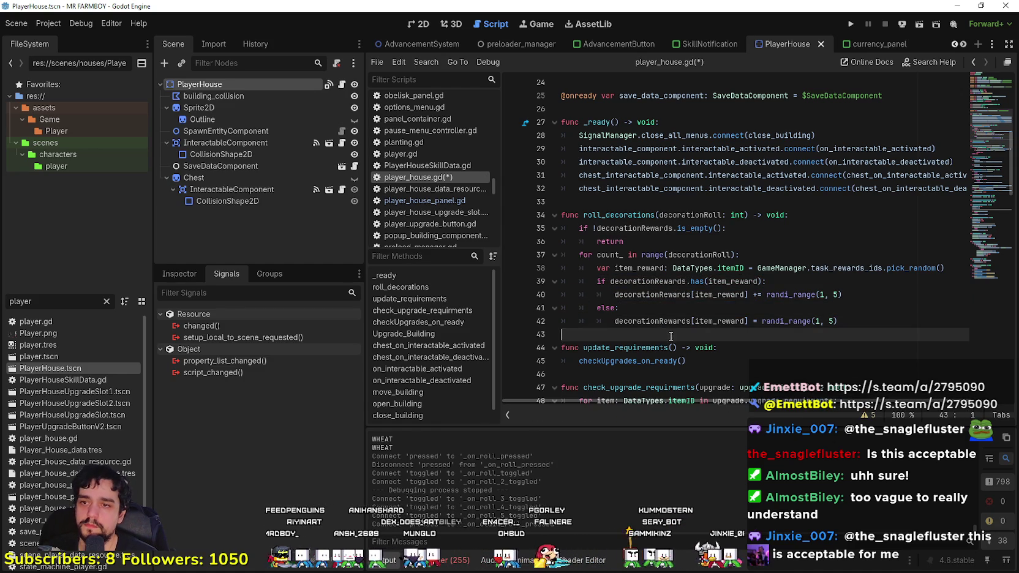
{"action": "key", "text": "BackSpace"}
{"action": "key", "text": "ctrl+s"}
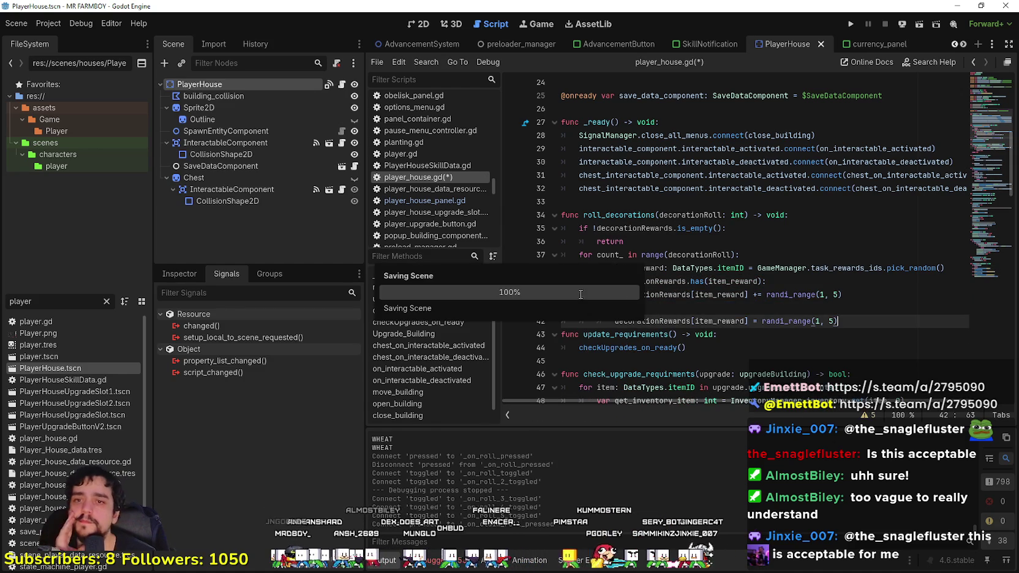
{"action": "left_click", "coordinate": [775, 253]}
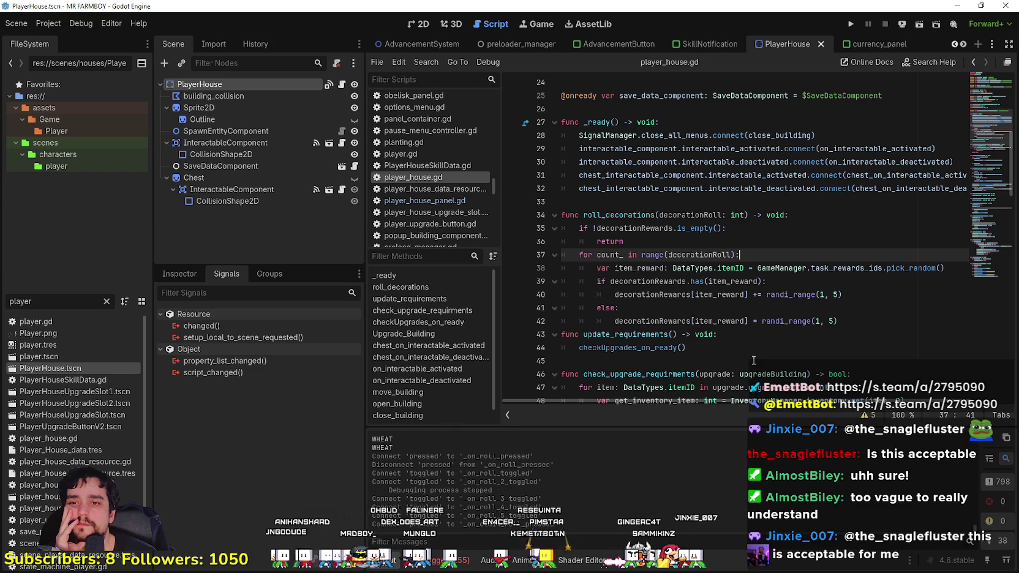
{"action": "left_click", "coordinate": [888, 325]}
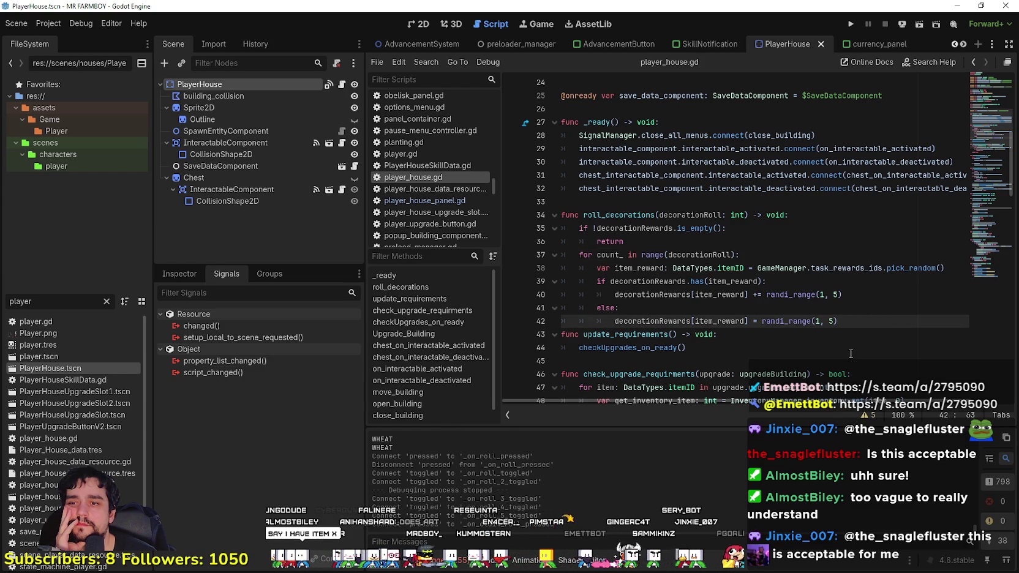
{"action": "key", "text": "Return"}
{"action": "key", "text": "BackSpace"}
{"action": "key", "text": "BackSpace"}
{"action": "key", "text": "BackSpace"}
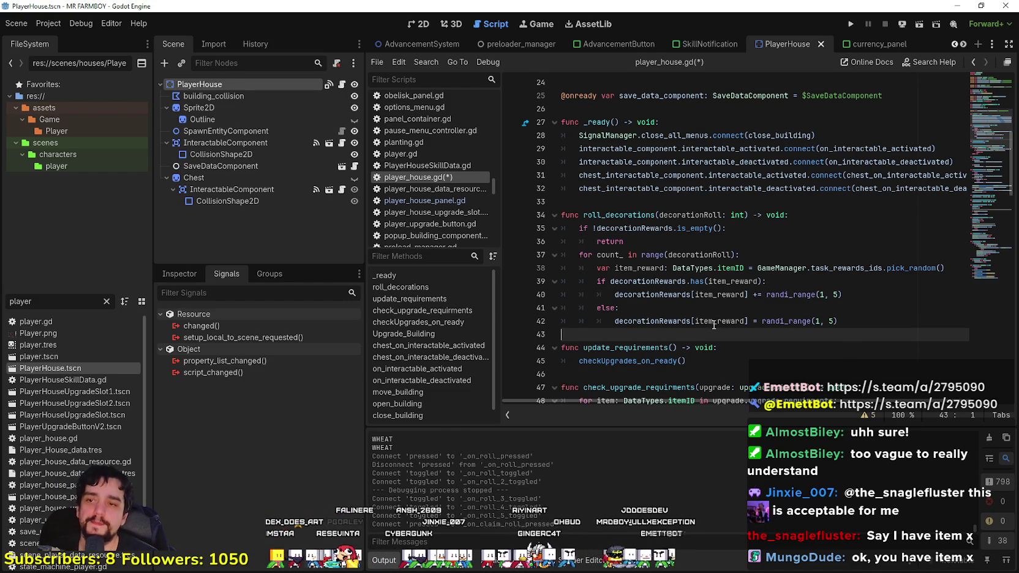
{"action": "scroll", "coordinate": [715, 325], "scroll_direction": "down", "scroll_amount": 2}
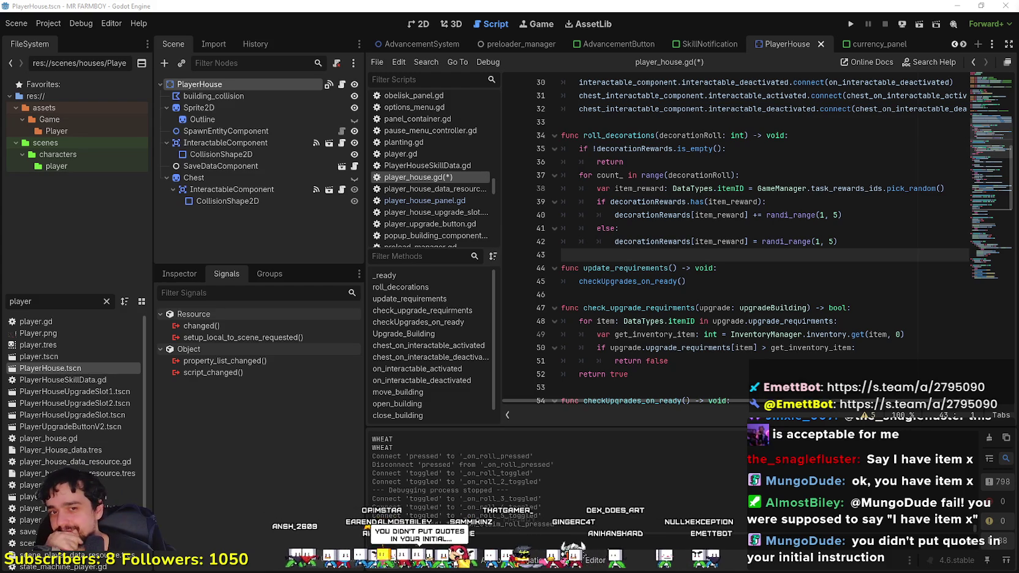
{"action": "left_click", "coordinate": [765, 254]}
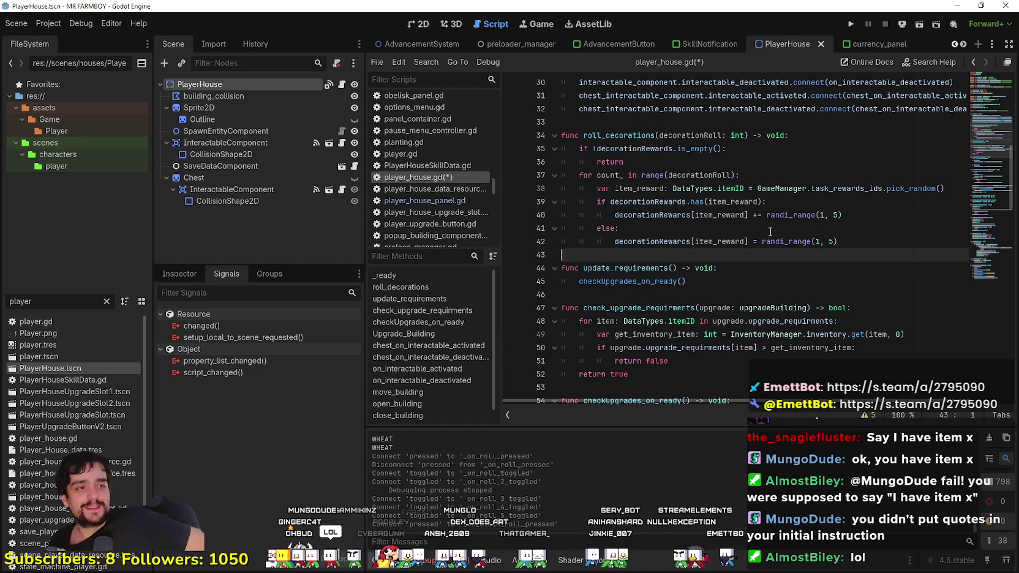
{"action": "left_click", "coordinate": [614, 148]}
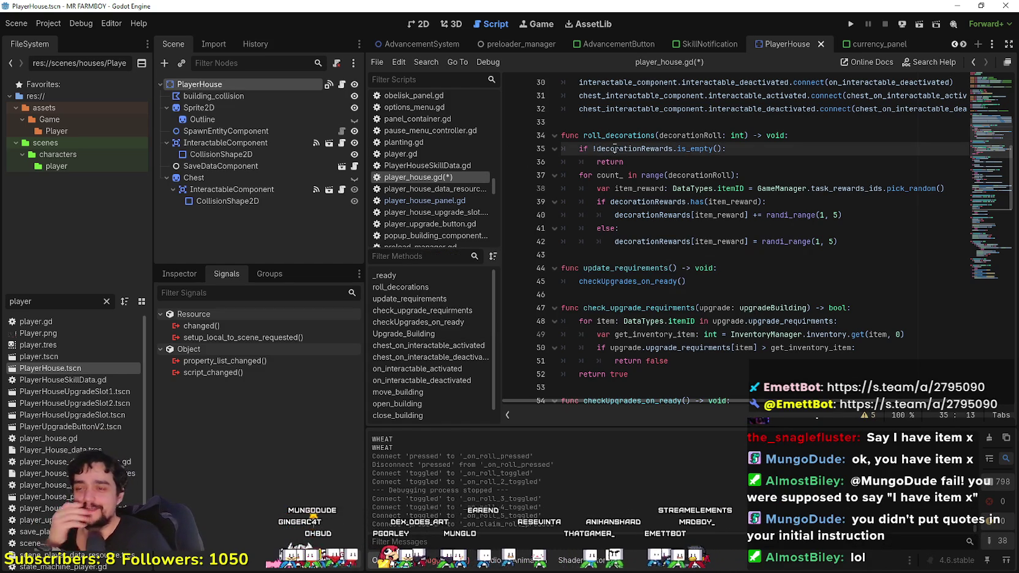
{"action": "scroll", "coordinate": [614, 148], "scroll_direction": "up", "scroll_amount": 2}
{"action": "left_click_drag", "start_coordinate": [624, 242], "coordinate": [565, 232]}
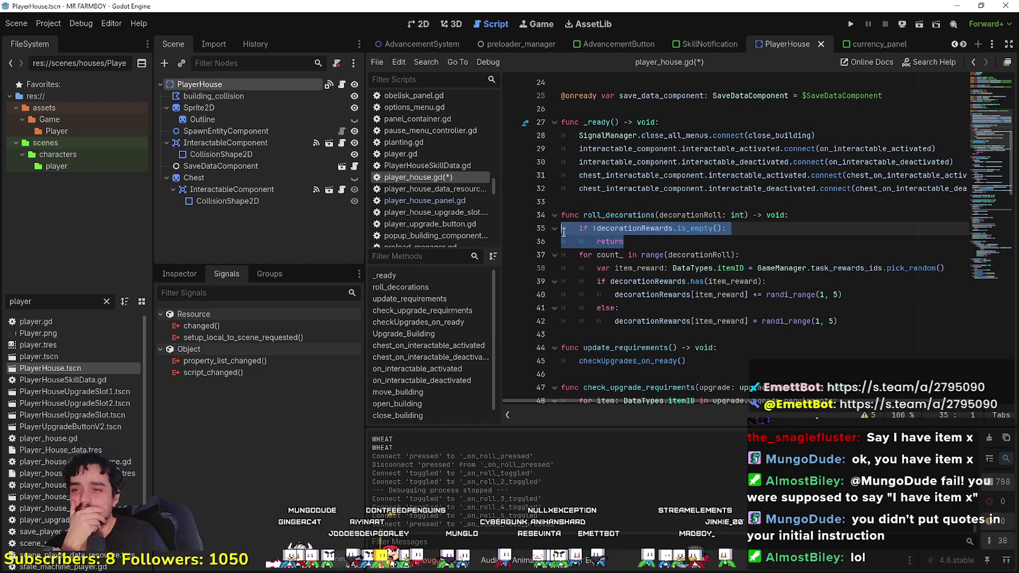
{"action": "left_click", "coordinate": [665, 242]}
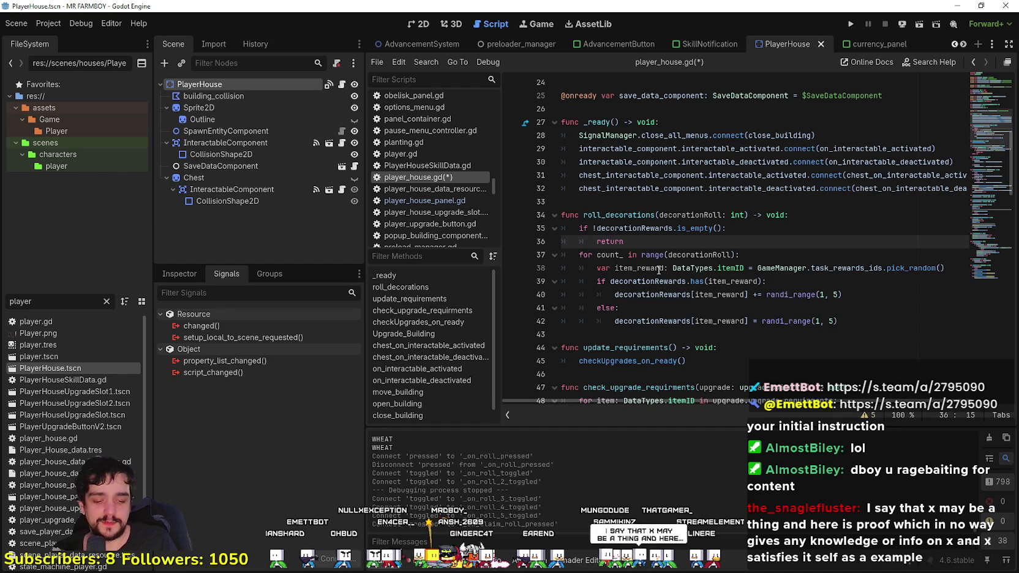
- Tidy the blank line after return and save player_house.gd
{"action": "key", "text": "Return"}
{"action": "key", "text": "BackSpace"}
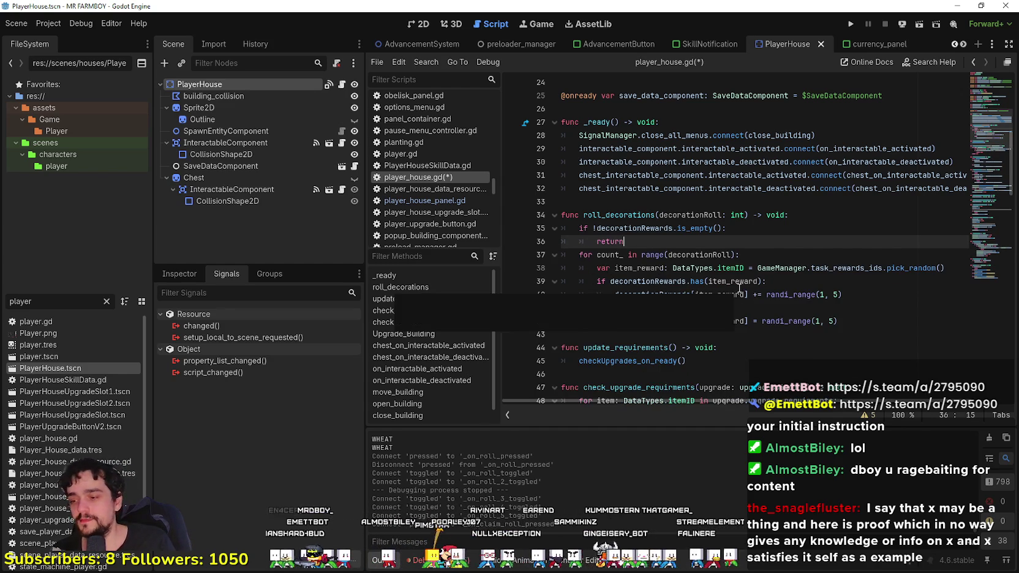
{"action": "key", "text": "ctrl+s"}
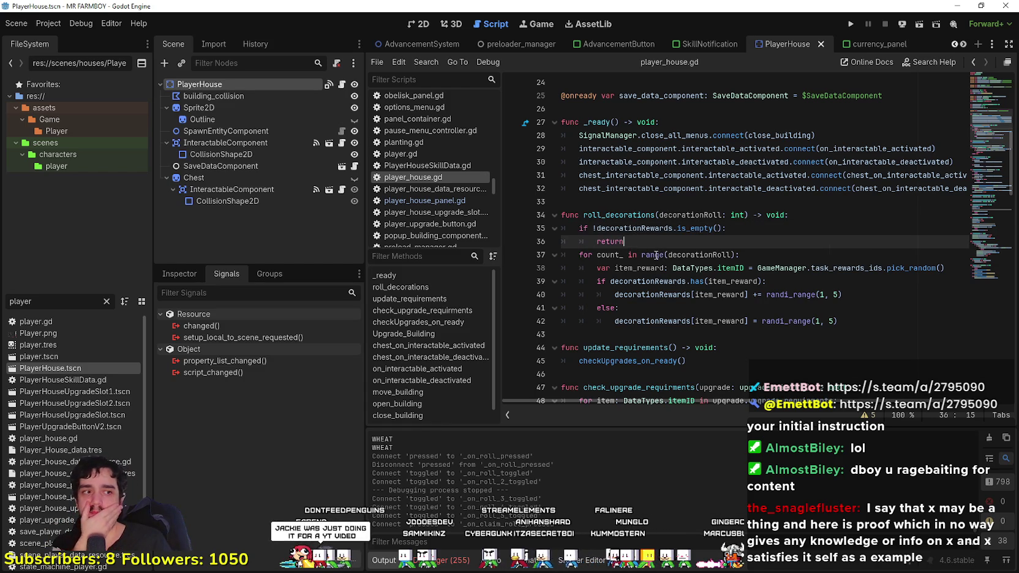
- Review roll_decorations by selecting the count increment on line 40 and the empty-check lines 35–36
{"action": "left_click", "coordinate": [653, 251]}
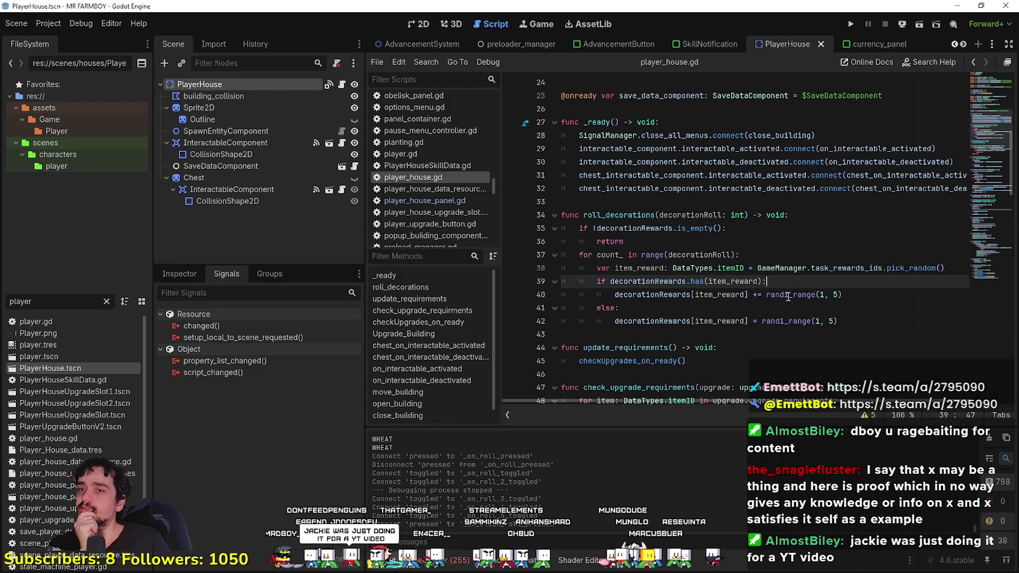
{"action": "left_click", "coordinate": [869, 290]}
{"action": "mouse_move", "coordinate": [869, 290]}
{"action": "left_mouse_down"}
{"action": "mouse_move", "coordinate": [612, 281]}
{"action": "mouse_move", "coordinate": [613, 305]}
{"action": "mouse_move", "coordinate": [577, 296]}
{"action": "mouse_move", "coordinate": [548, 320]}
{"action": "mouse_move", "coordinate": [568, 299]}
{"action": "mouse_move", "coordinate": [581, 302]}
{"action": "left_mouse_up"}
{"action": "left_click", "coordinate": [651, 310]}
{"action": "mouse_move", "coordinate": [635, 241]}
{"action": "left_mouse_down"}
{"action": "mouse_move", "coordinate": [556, 228]}
{"action": "mouse_move", "coordinate": [704, 270]}
{"action": "mouse_move", "coordinate": [536, 234]}
{"action": "left_mouse_up"}
{"action": "left_click", "coordinate": [644, 243]}
{"action": "mouse_move", "coordinate": [640, 239]}
{"action": "left_mouse_down"}
{"action": "mouse_move", "coordinate": [555, 215]}
{"action": "mouse_move", "coordinate": [550, 228]}
{"action": "left_mouse_up"}
{"action": "left_click", "coordinate": [655, 251]}
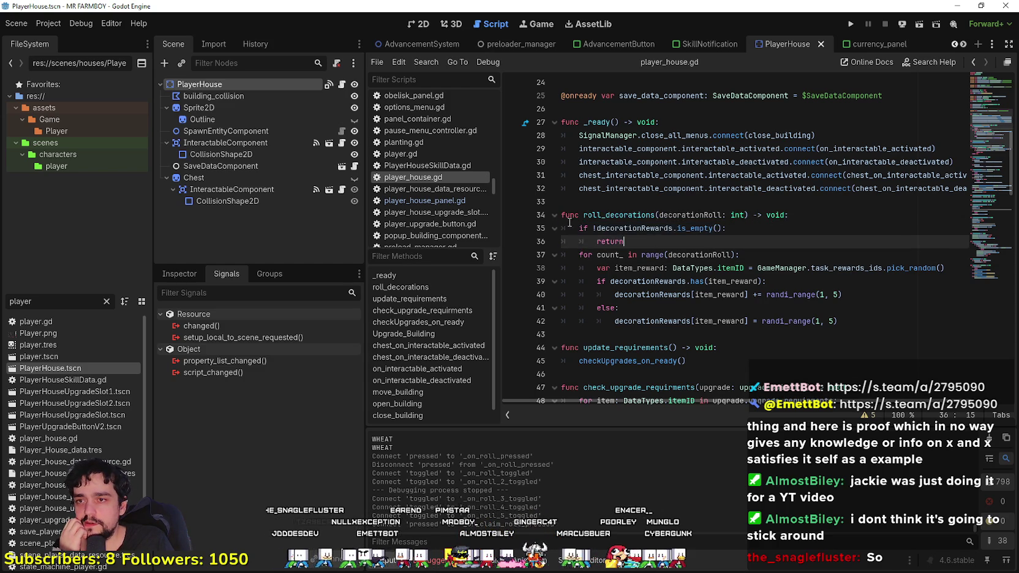
{"action": "left_click_drag", "start_coordinate": [636, 242], "coordinate": [489, 235]}
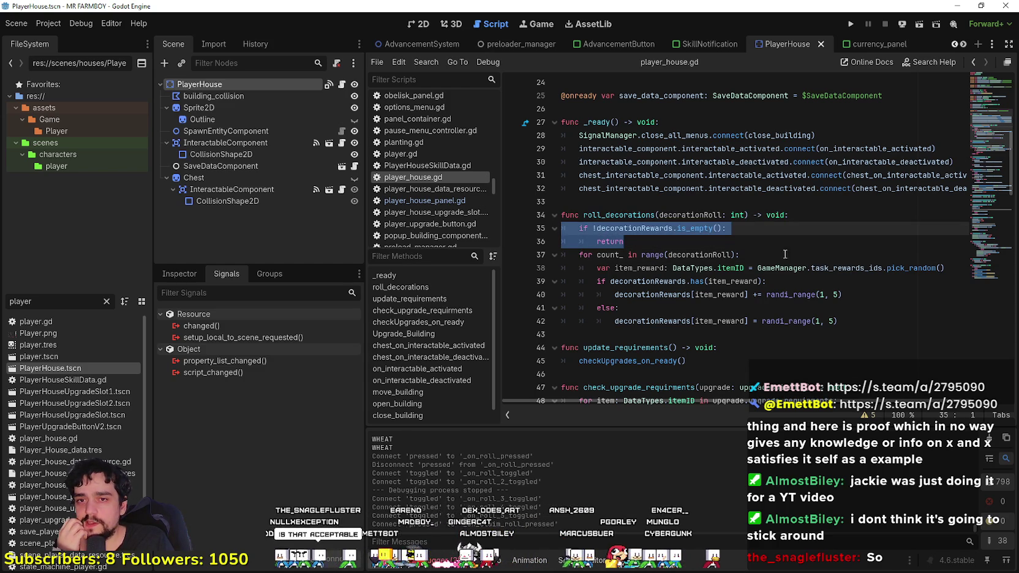
{"action": "key", "text": "End"}
{"action": "mouse_move", "coordinate": [625, 241]}
{"action": "left_mouse_down"}
{"action": "mouse_move", "coordinate": [546, 216]}
{"action": "mouse_move", "coordinate": [551, 239]}
{"action": "mouse_move", "coordinate": [555, 227]}
{"action": "left_mouse_up"}
{"action": "left_click", "coordinate": [838, 321], "text": "shift"}
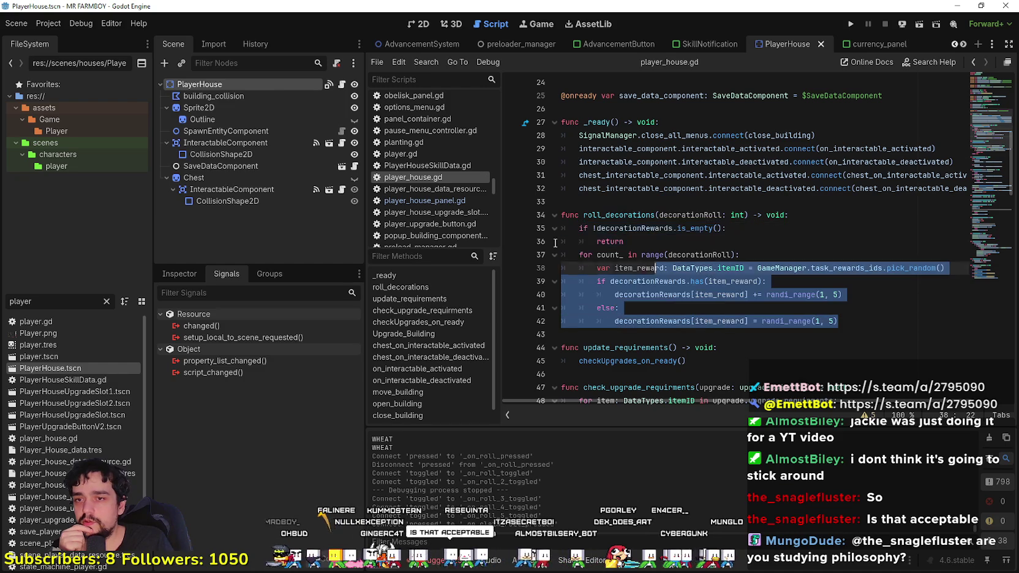
- Widen the script editor slightly and show the script's properties in the Inspector dock
{"action": "left_click", "coordinate": [838, 321]}
{"action": "left_click", "coordinate": [727, 339]}
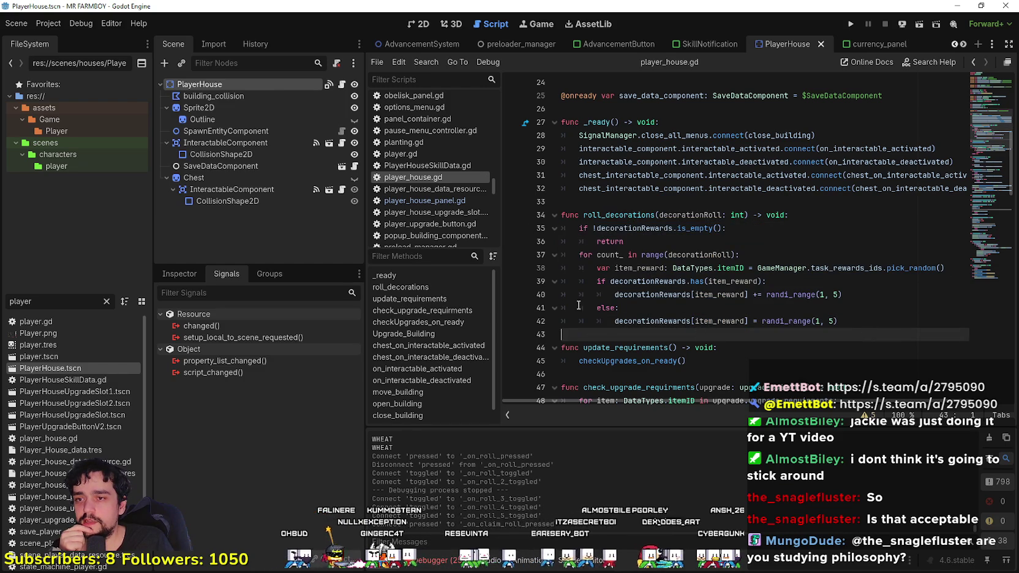
{"action": "left_click", "coordinate": [860, 311]}
{"action": "left_click", "coordinate": [862, 334]}
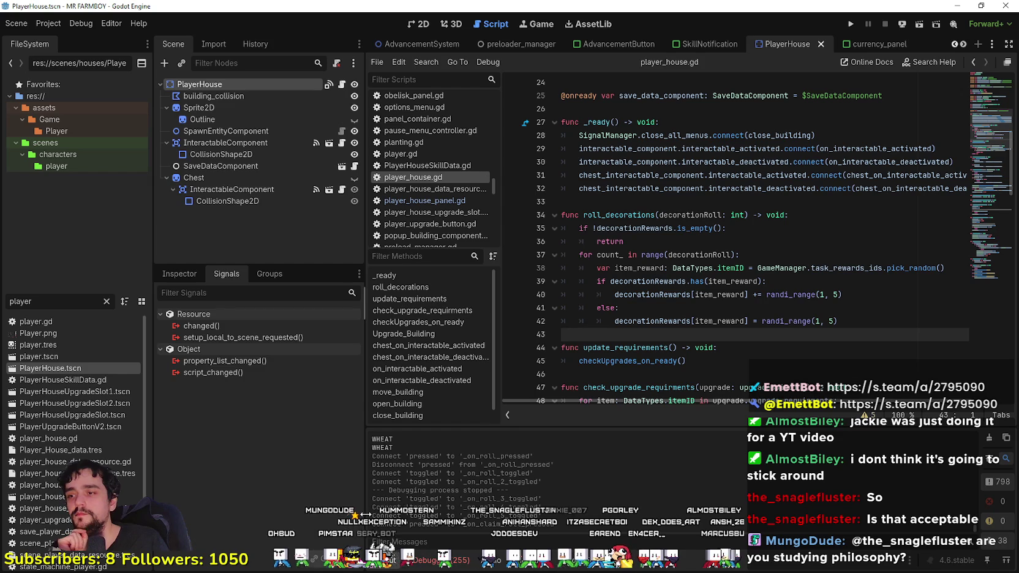
{"action": "left_click_drag", "start_coordinate": [367, 515], "coordinate": [345, 515]}
{"action": "left_click", "coordinate": [187, 275]}
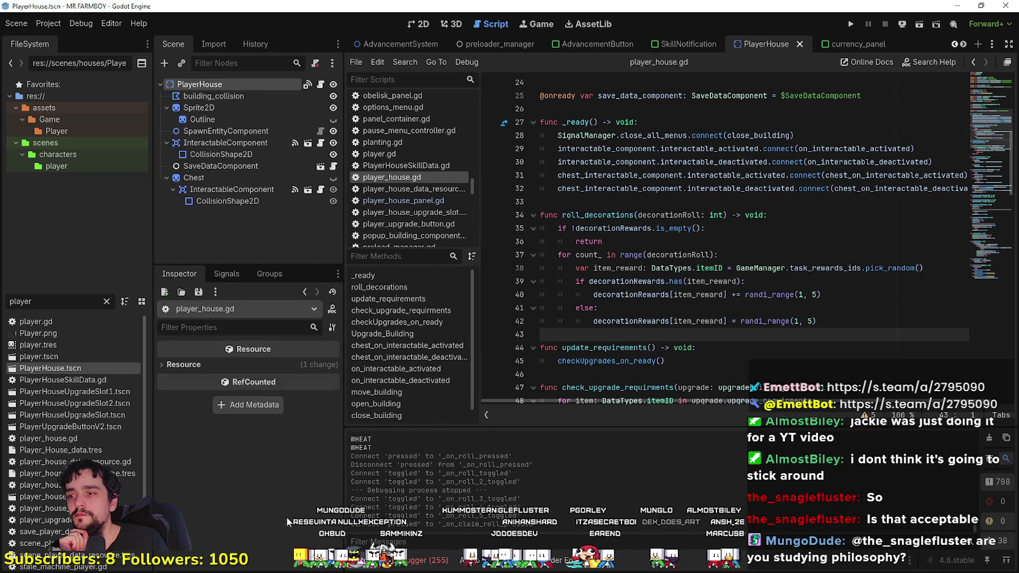
- Dismiss the RefCounted documentation and select the roll_decorations body to review it
{"action": "mouse_move", "coordinate": [318, 385]}
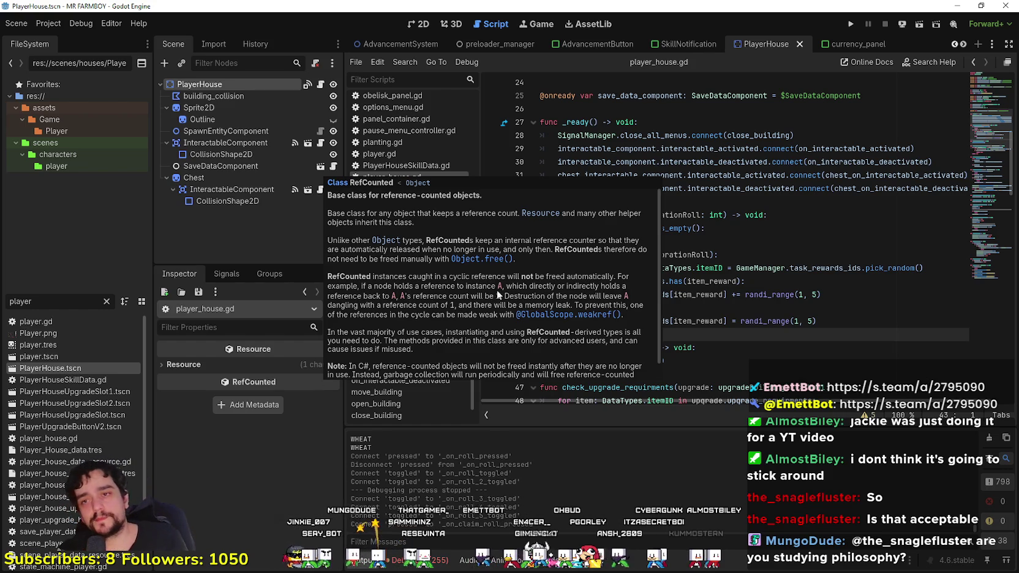
{"action": "left_click", "coordinate": [831, 245]}
{"action": "left_click", "coordinate": [714, 337]}
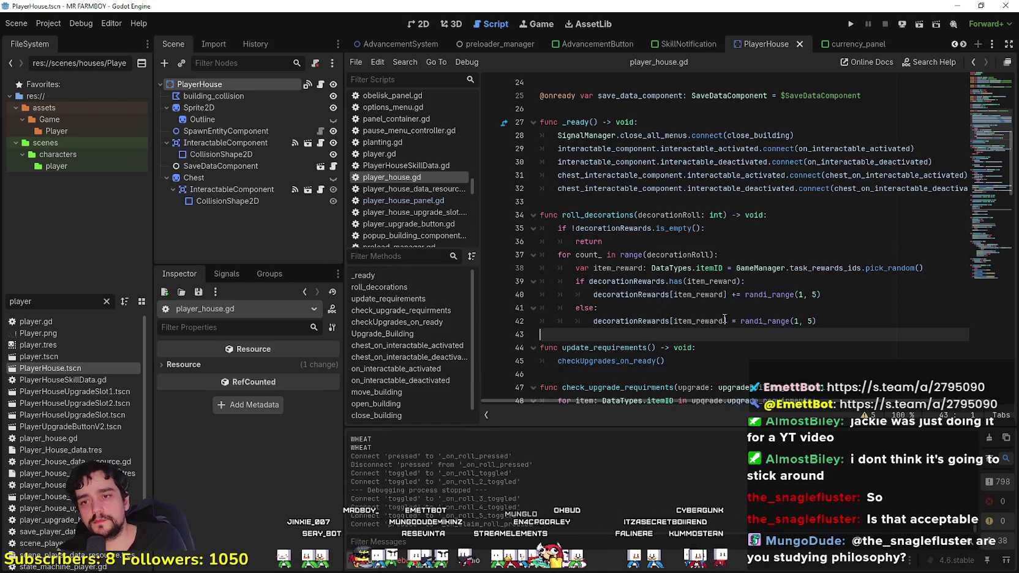
{"action": "left_click", "coordinate": [842, 320]}
{"action": "left_click_drag", "start_coordinate": [842, 319], "coordinate": [790, 224]}
{"action": "left_click", "coordinate": [716, 337]}
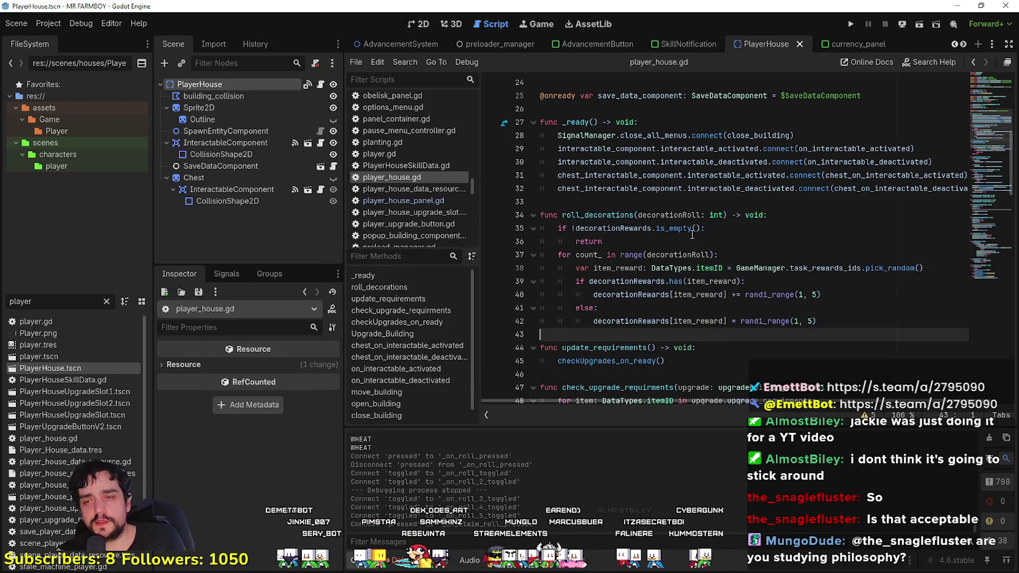
- Review check_upgrade_requirments, including its bool return type on line 47
{"action": "scroll", "coordinate": [690, 275], "scroll_direction": "down", "scroll_amount": 1}
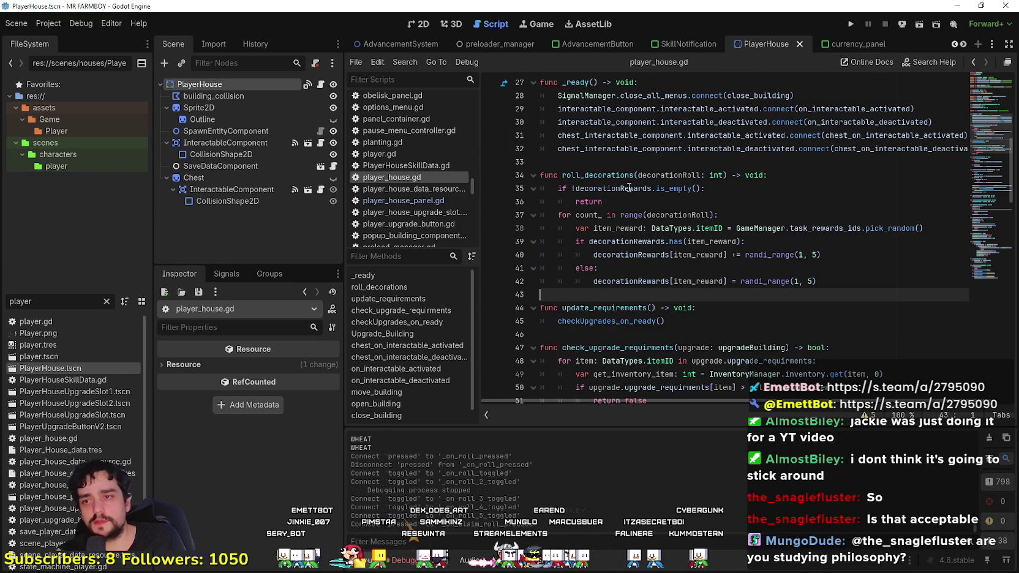
{"action": "scroll", "coordinate": [688, 339], "scroll_direction": "up", "scroll_amount": 1}
{"action": "scroll", "coordinate": [688, 340], "scroll_direction": "down", "scroll_amount": 4}
{"action": "left_click_drag", "start_coordinate": [698, 288], "coordinate": [532, 231]}
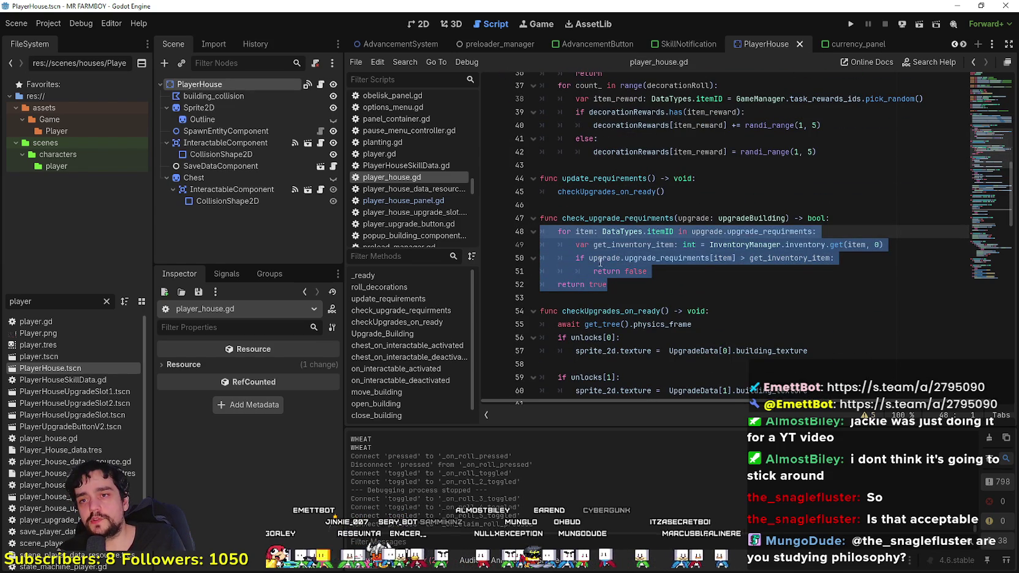
{"action": "scroll", "coordinate": [639, 275], "scroll_direction": "up", "scroll_amount": 2}
{"action": "left_click", "coordinate": [640, 283]}
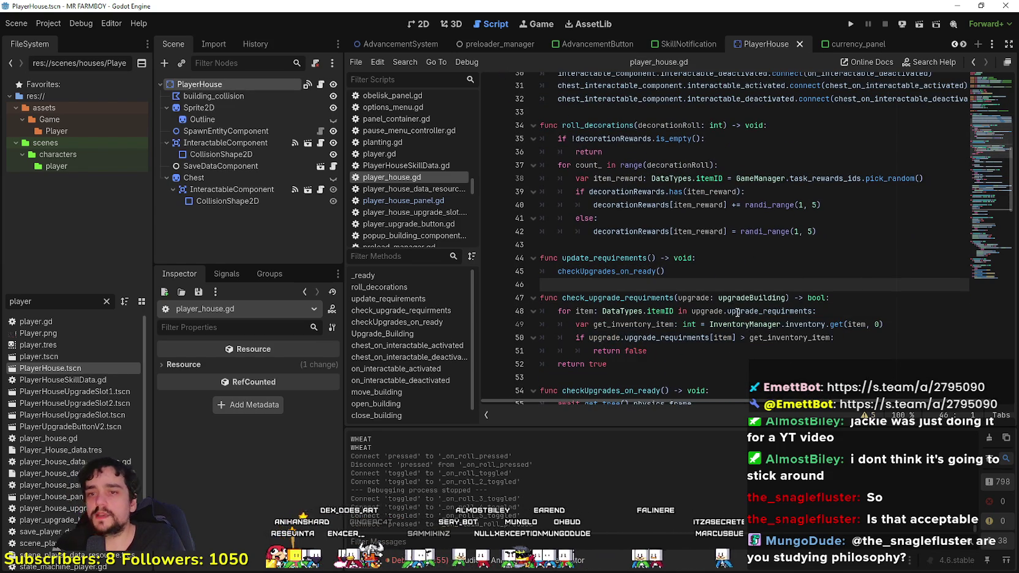
{"action": "double_click", "coordinate": [815, 297]}
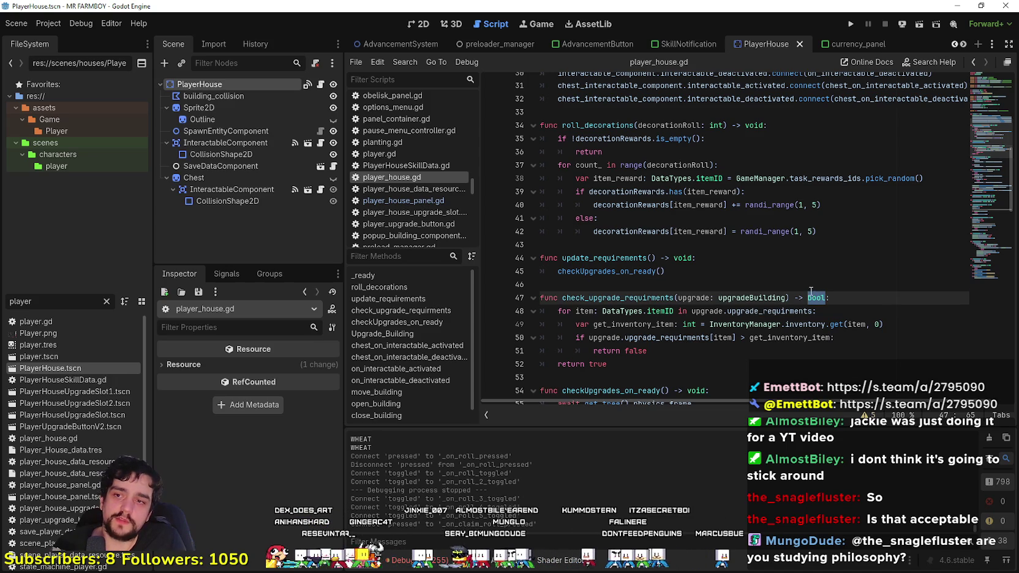
{"action": "left_click", "coordinate": [789, 275]}
{"action": "scroll", "coordinate": [760, 279], "scroll_direction": "up", "scroll_amount": 2}
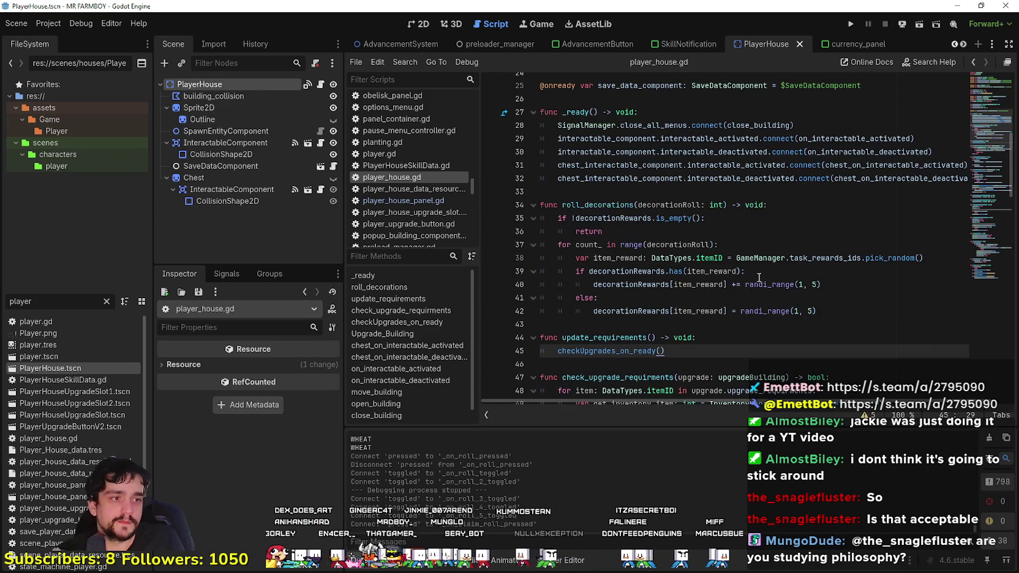
- Check the randi_range tooltip, return to line 36, and bring up the Debugger panel
{"action": "mouse_move", "coordinate": [751, 287]}
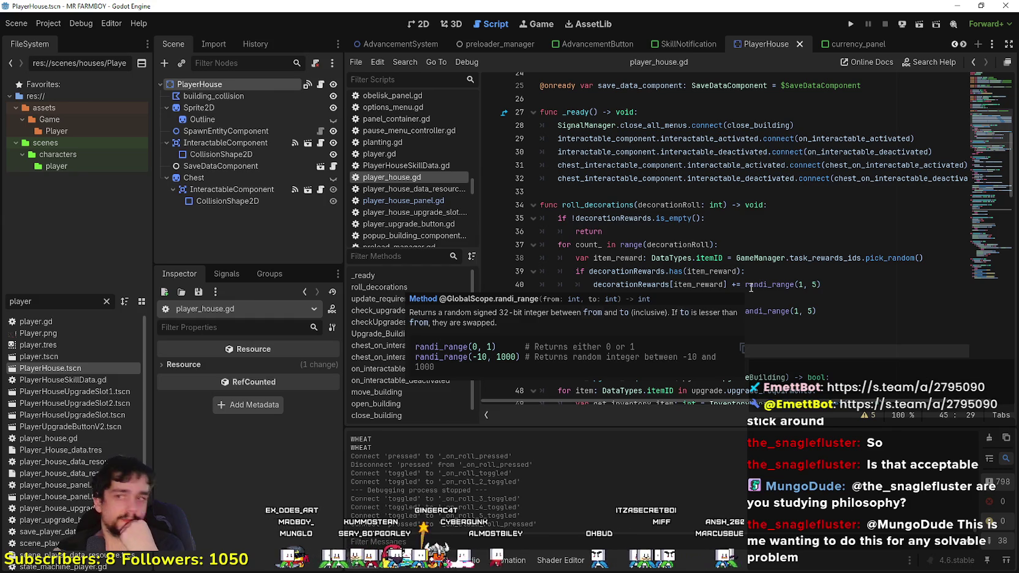
{"action": "left_click", "coordinate": [584, 178]}
{"action": "scroll", "coordinate": [724, 288], "scroll_direction": "up", "scroll_amount": 2}
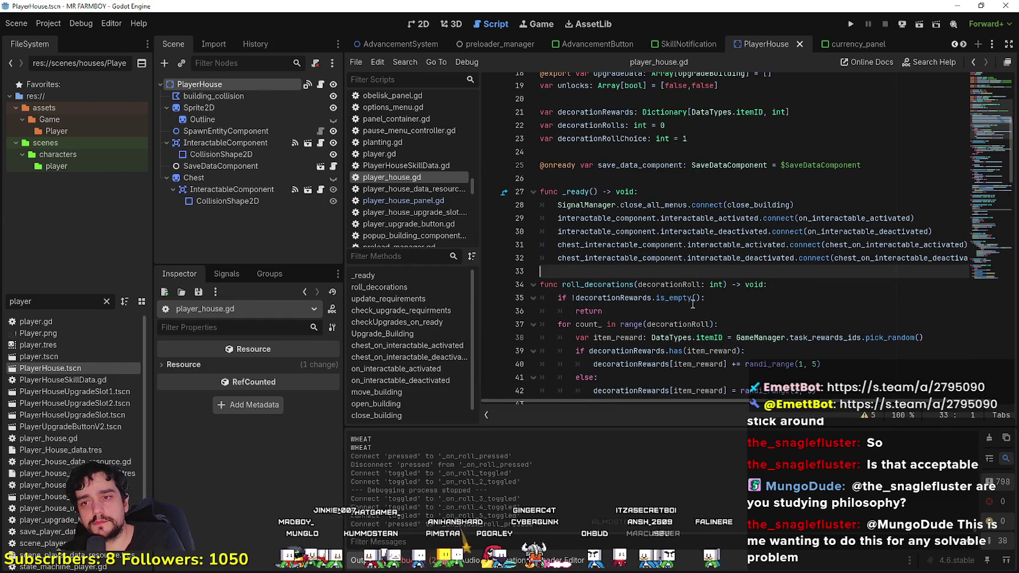
{"action": "left_click", "coordinate": [703, 311]}
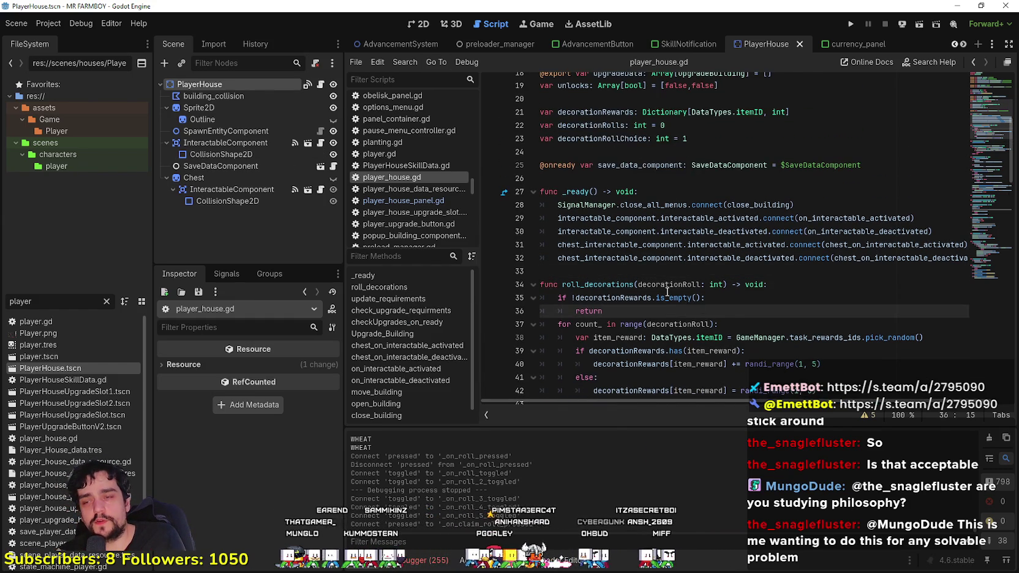
{"action": "scroll", "coordinate": [667, 292], "scroll_direction": "down", "scroll_amount": 3}
{"action": "left_click", "coordinate": [586, 231]}
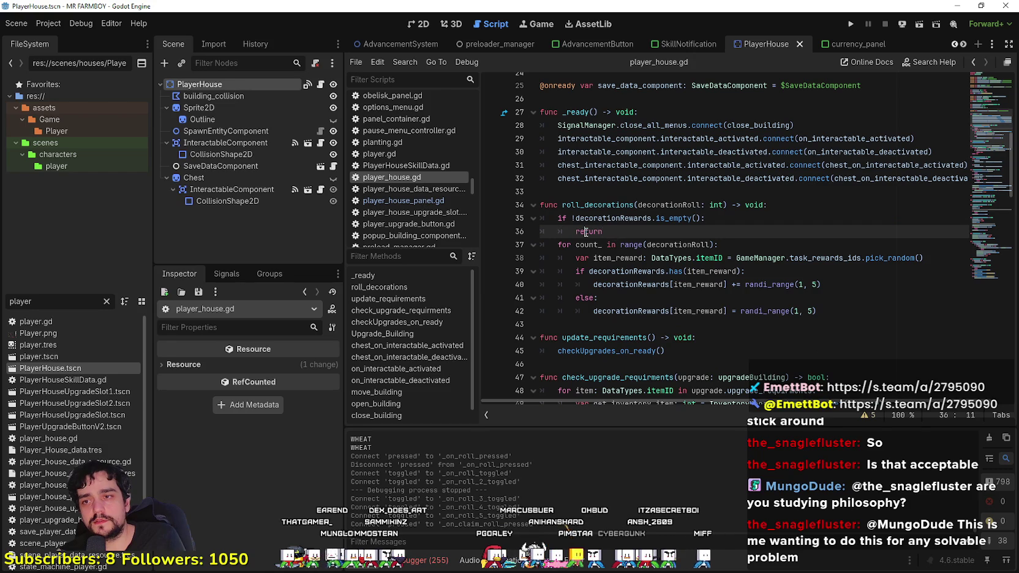
{"action": "left_click", "coordinate": [432, 560]}
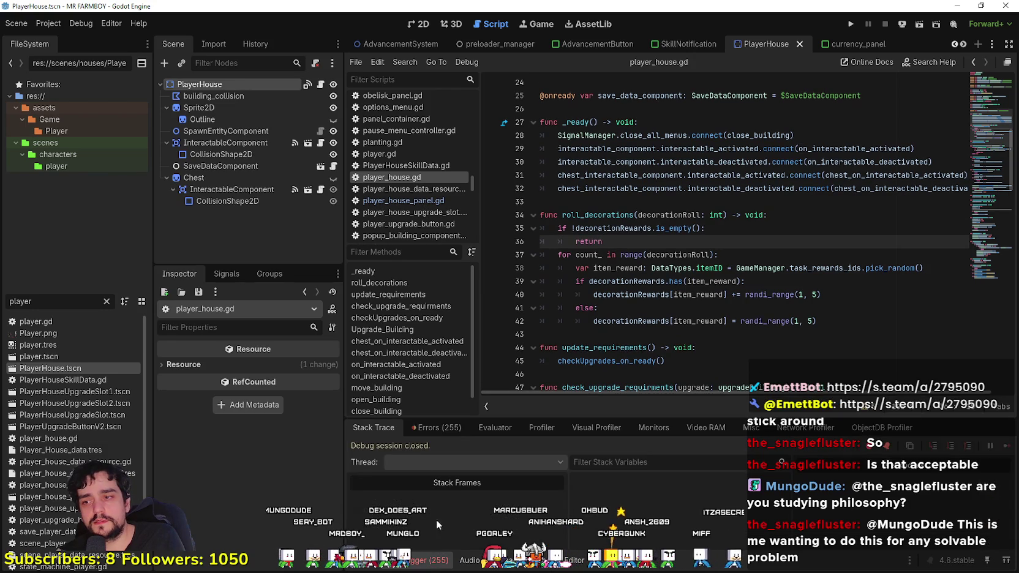
{"action": "left_click", "coordinate": [437, 428]}
{"action": "scroll", "coordinate": [544, 490], "scroll_direction": "down", "scroll_amount": 10}
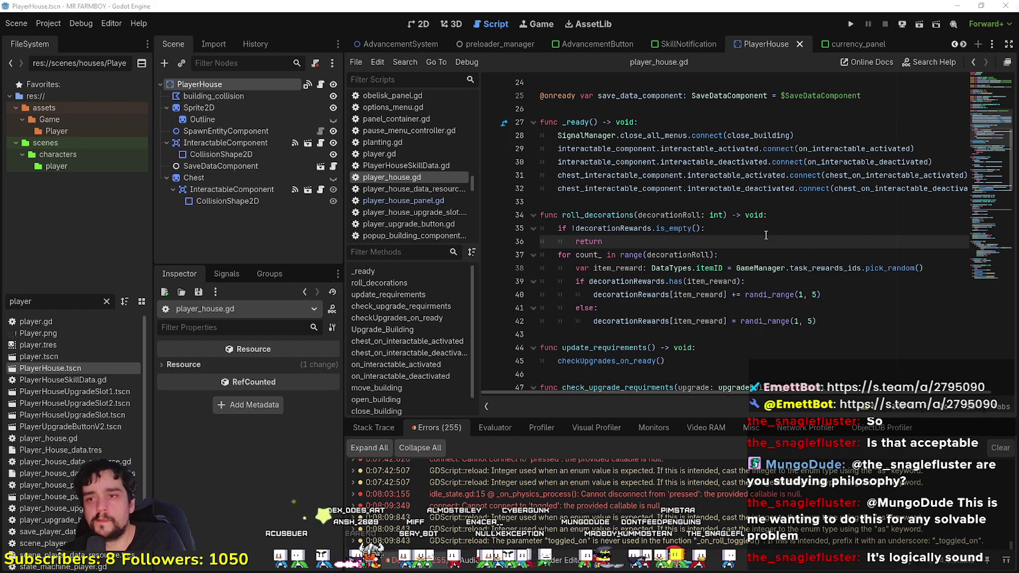
{"action": "key", "text": "Up"}
{"action": "key", "text": "Up"}
{"action": "key", "text": "Up"}
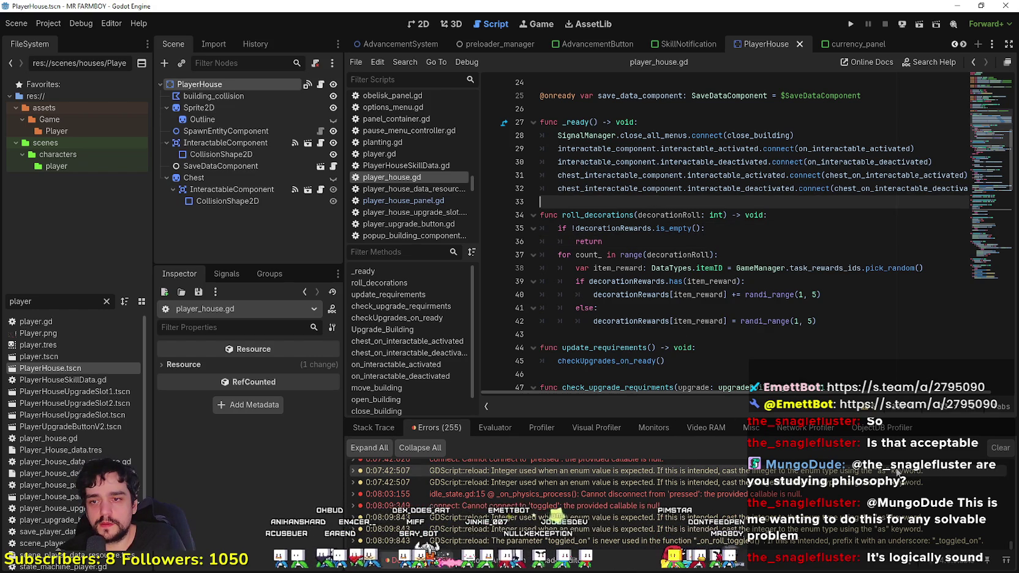
{"action": "left_click", "coordinate": [683, 233]}
{"action": "scroll", "coordinate": [681, 239], "scroll_direction": "down", "scroll_amount": 1}
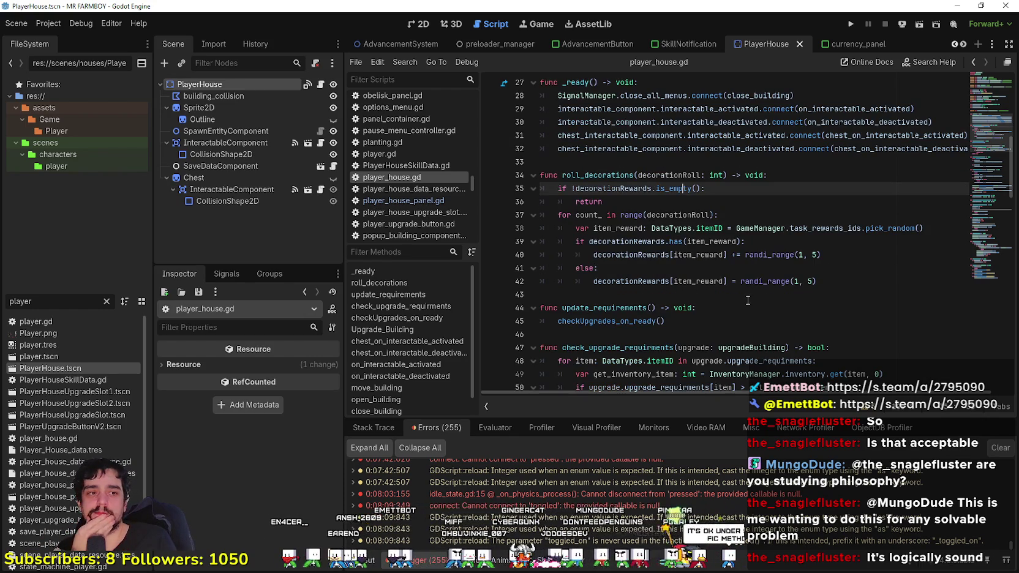
{"action": "left_click", "coordinate": [724, 296]}
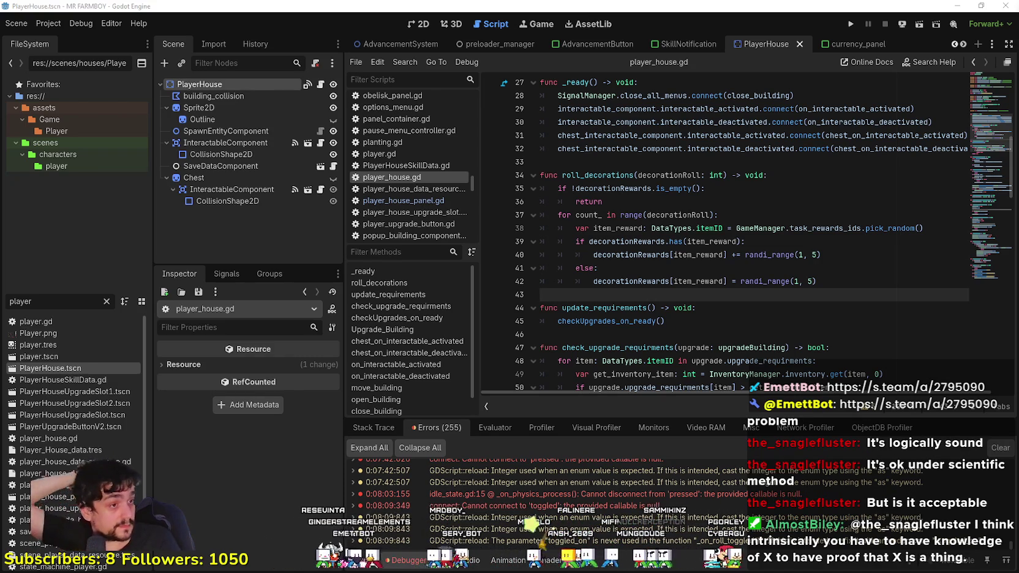
{"action": "left_click", "coordinate": [854, 305]}
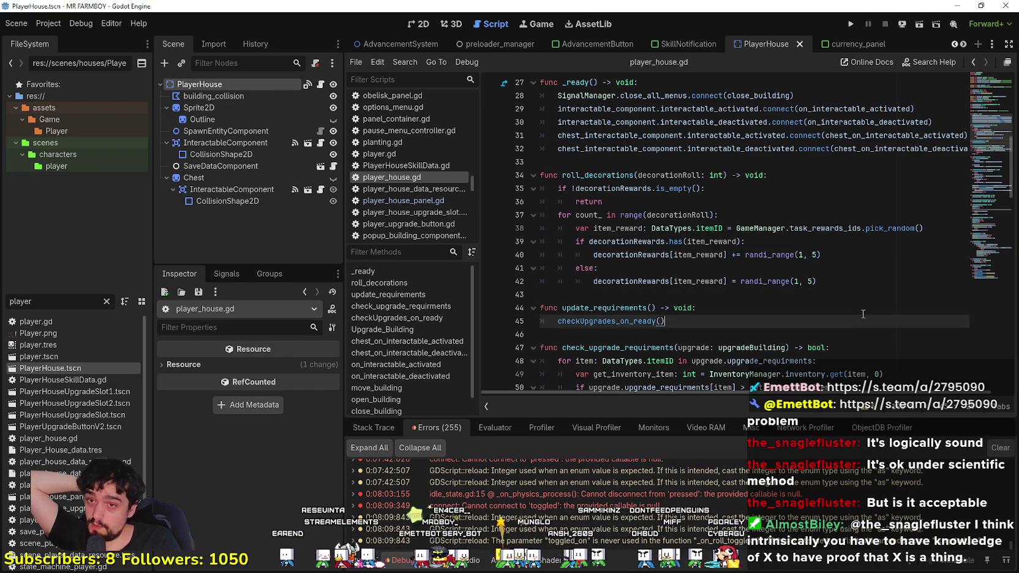
{"action": "left_click", "coordinate": [853, 296]}
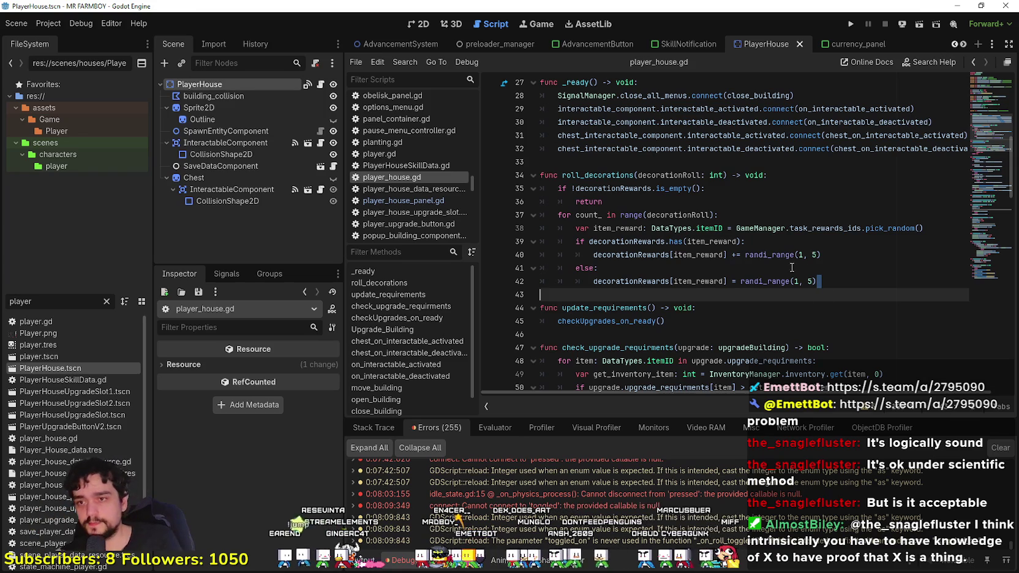
{"action": "scroll", "coordinate": [735, 287], "scroll_direction": "down", "scroll_amount": 1}
{"action": "left_click", "coordinate": [684, 256]}
{"action": "scroll", "coordinate": [746, 251], "scroll_direction": "up", "scroll_amount": 2}
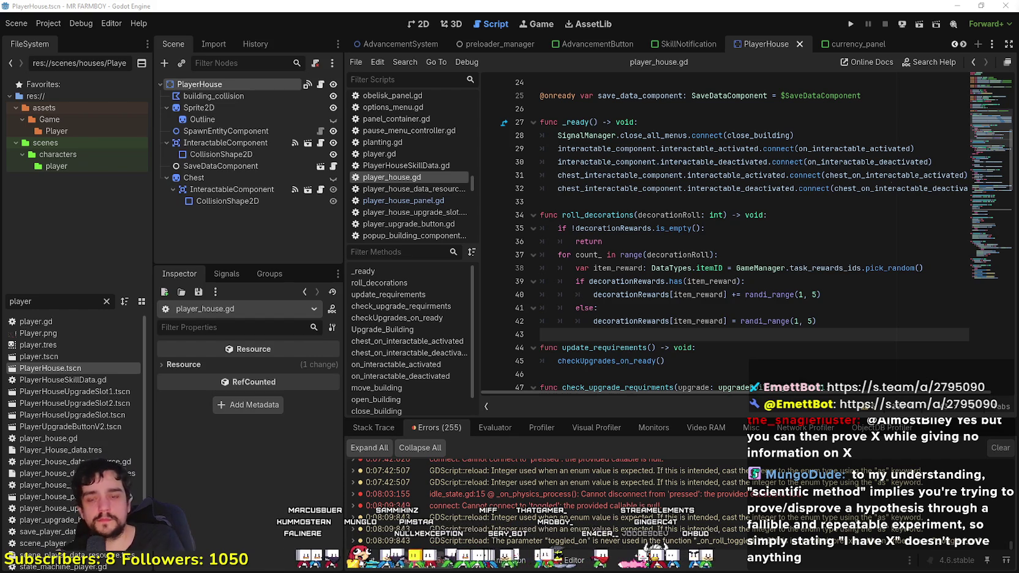
- Select the roll_decorations name and its body, lines 35–42, to review them
{"action": "left_click", "coordinate": [587, 201]}
{"action": "scroll", "coordinate": [702, 282], "scroll_direction": "down", "scroll_amount": 1}
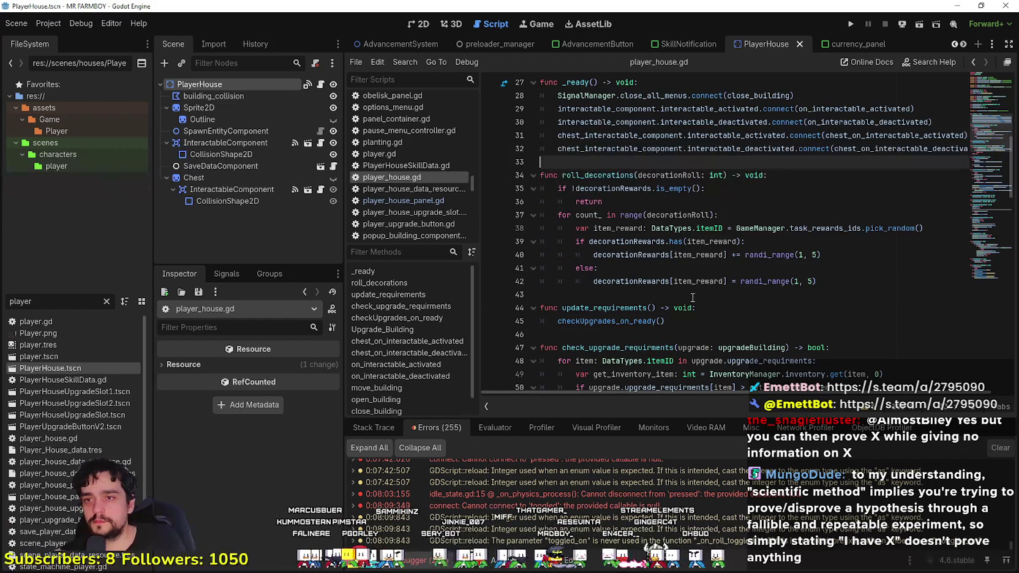
{"action": "left_click", "coordinate": [703, 282]}
{"action": "double_click", "coordinate": [597, 175]}
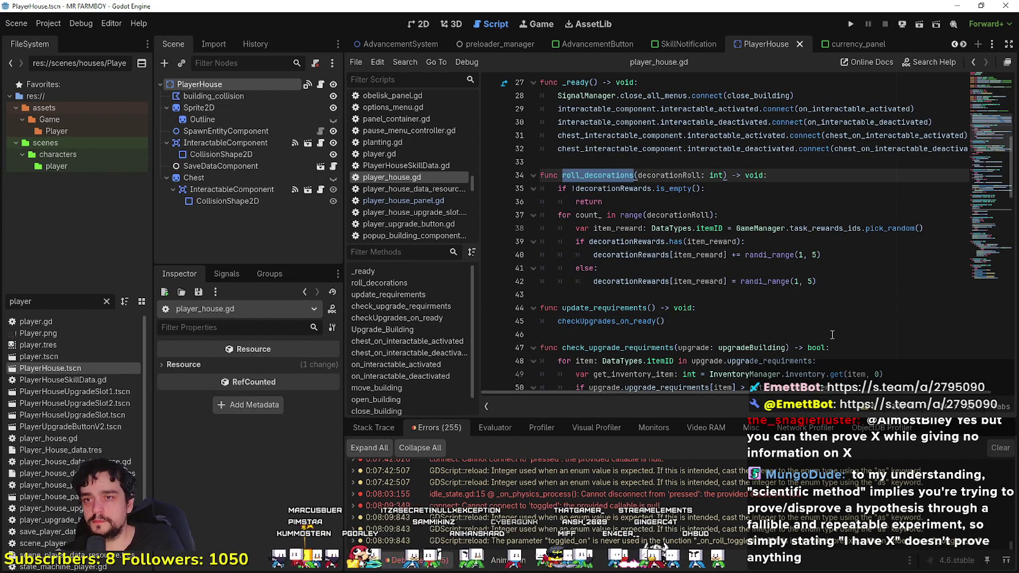
{"action": "left_click_drag", "start_coordinate": [839, 281], "coordinate": [507, 186]}
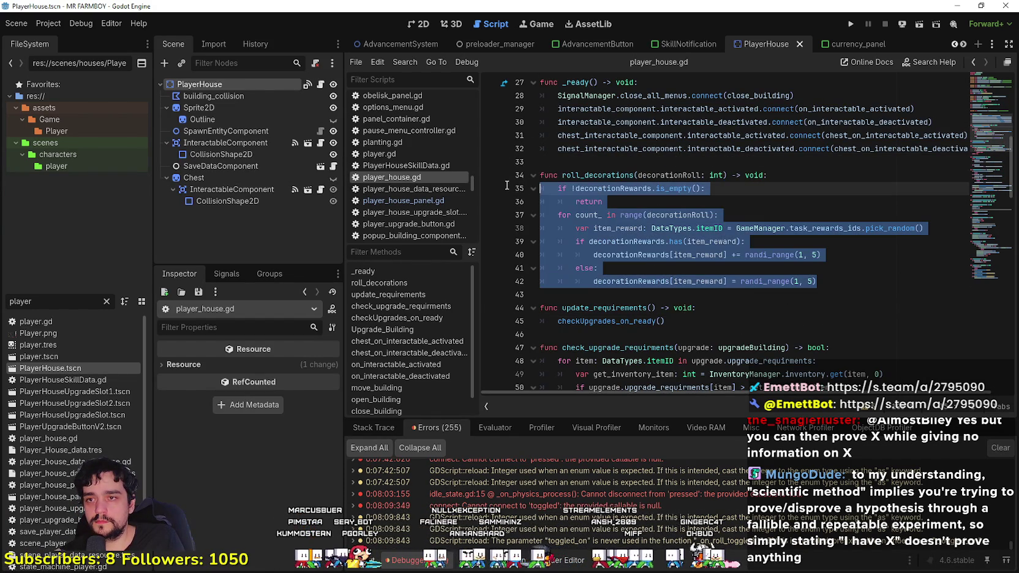
{"action": "left_click", "coordinate": [651, 291]}
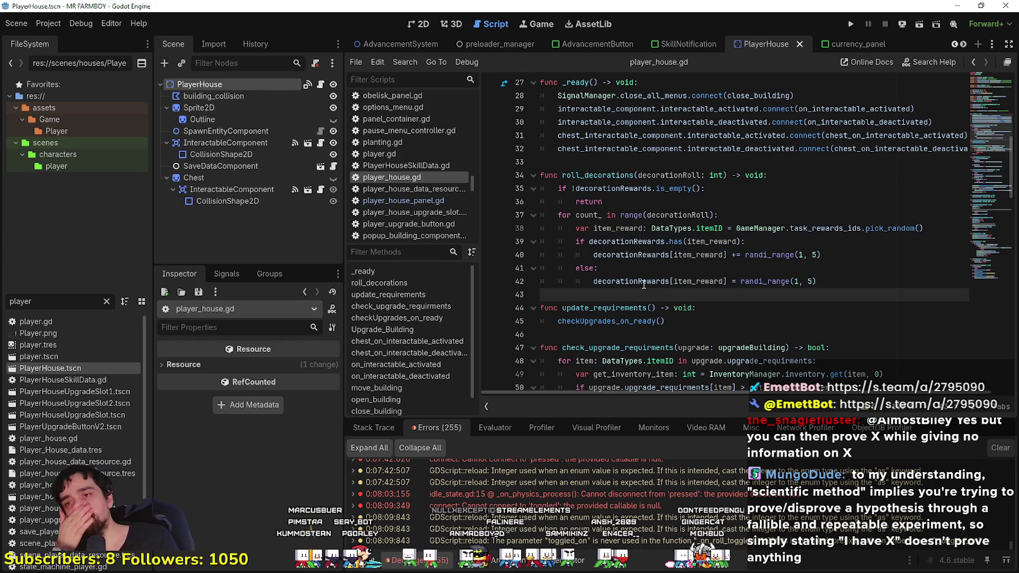
- Recheck the function name and early return line, then clear the 255 logged errors
{"action": "left_click", "coordinate": [635, 175]}
{"action": "double_click", "coordinate": [634, 175]}
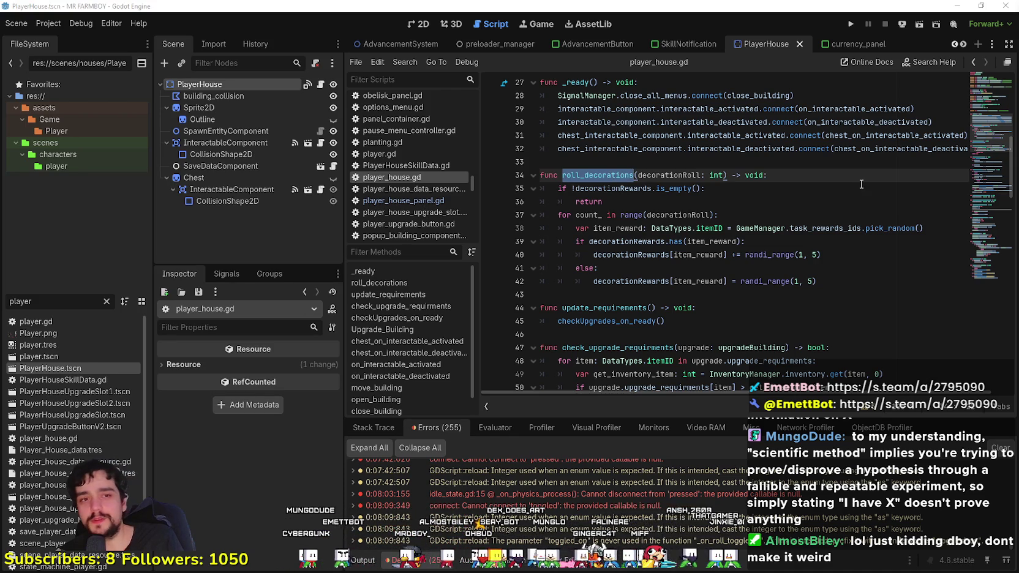
{"action": "left_click", "coordinate": [628, 204]}
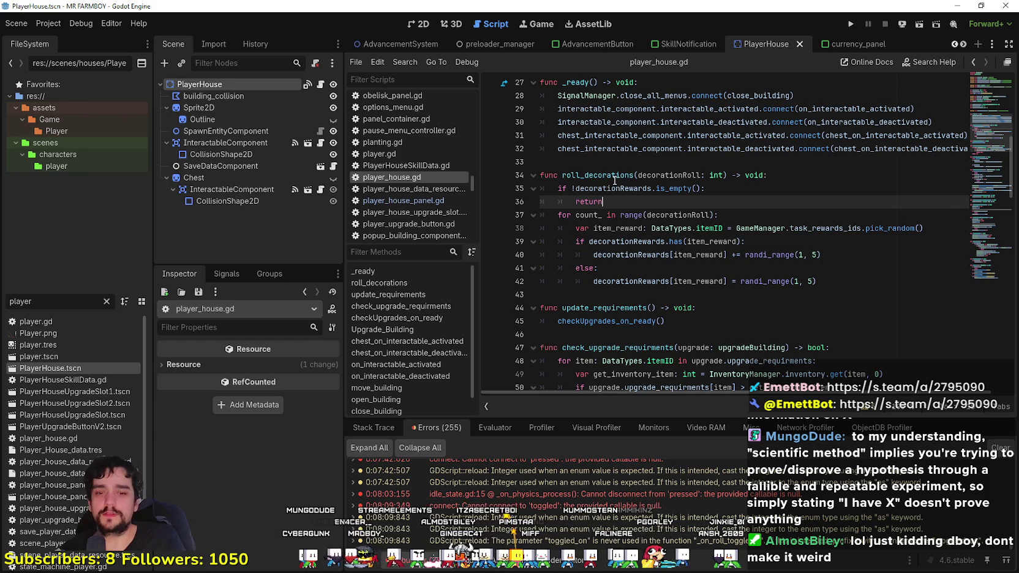
{"action": "left_click", "coordinate": [720, 290]}
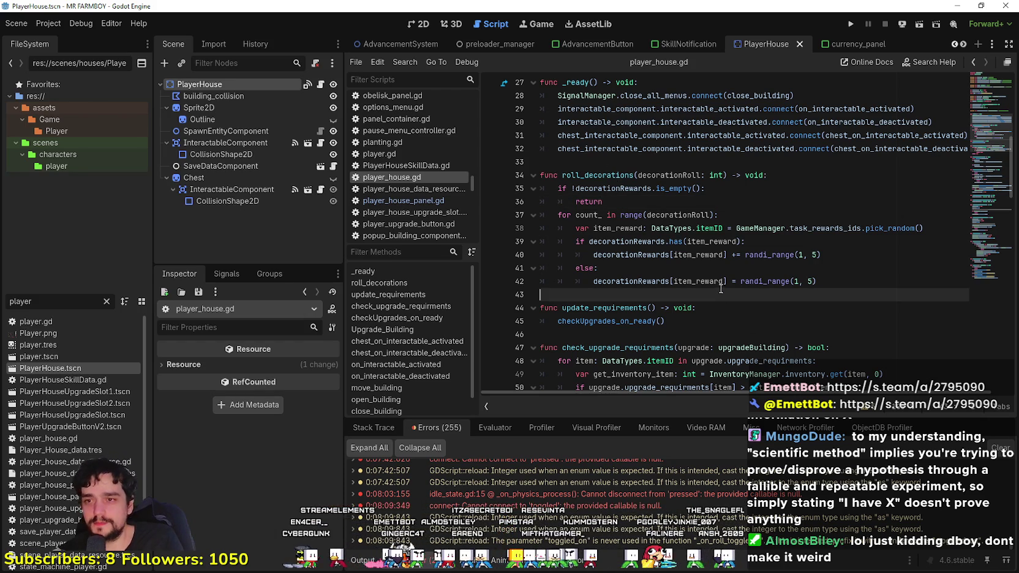
{"action": "left_click", "coordinate": [1001, 448]}
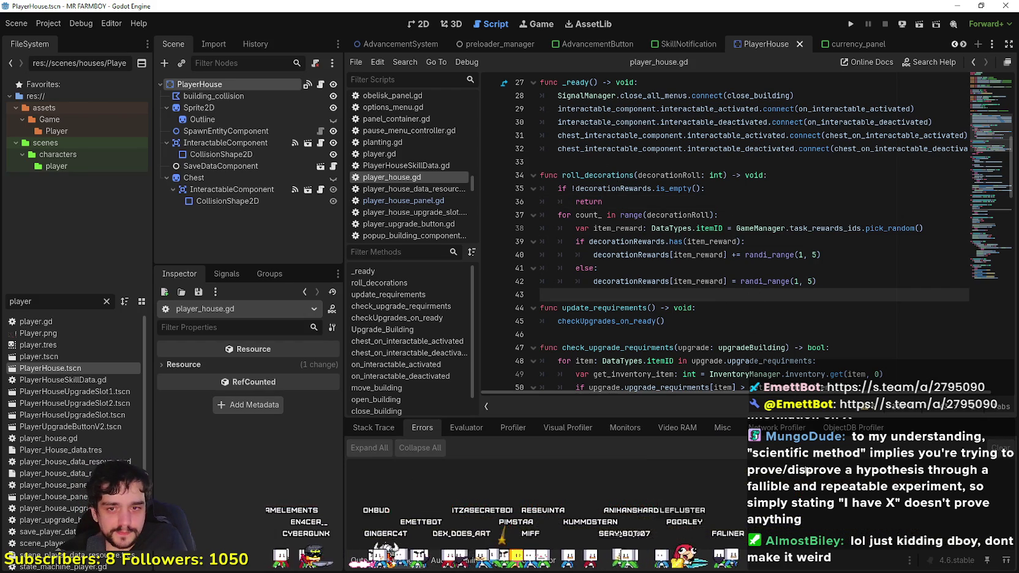
{"action": "left_click", "coordinate": [622, 282]}
{"action": "left_click", "coordinate": [622, 295]}
{"action": "left_click", "coordinate": [707, 145]}
{"action": "scroll", "coordinate": [707, 145], "scroll_direction": "up", "scroll_amount": 3}
{"action": "scroll", "coordinate": [714, 269], "scroll_direction": "down", "scroll_amount": 5}
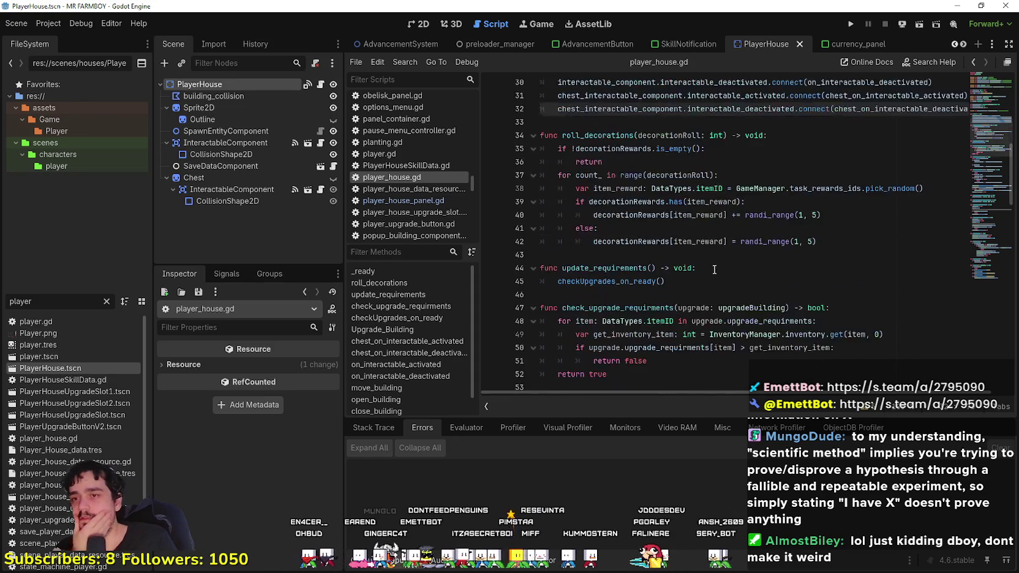
{"action": "scroll", "coordinate": [715, 270], "scroll_direction": "down", "scroll_amount": 2}
{"action": "scroll", "coordinate": [701, 263], "scroll_direction": "down", "scroll_amount": 3}
{"action": "left_click", "coordinate": [653, 229]}
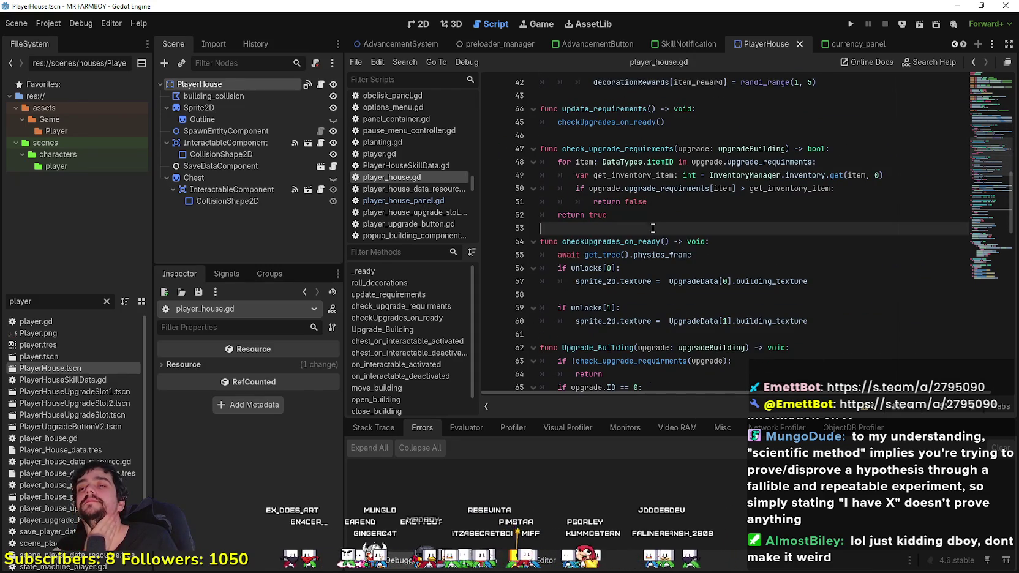
{"action": "left_click", "coordinate": [624, 295]}
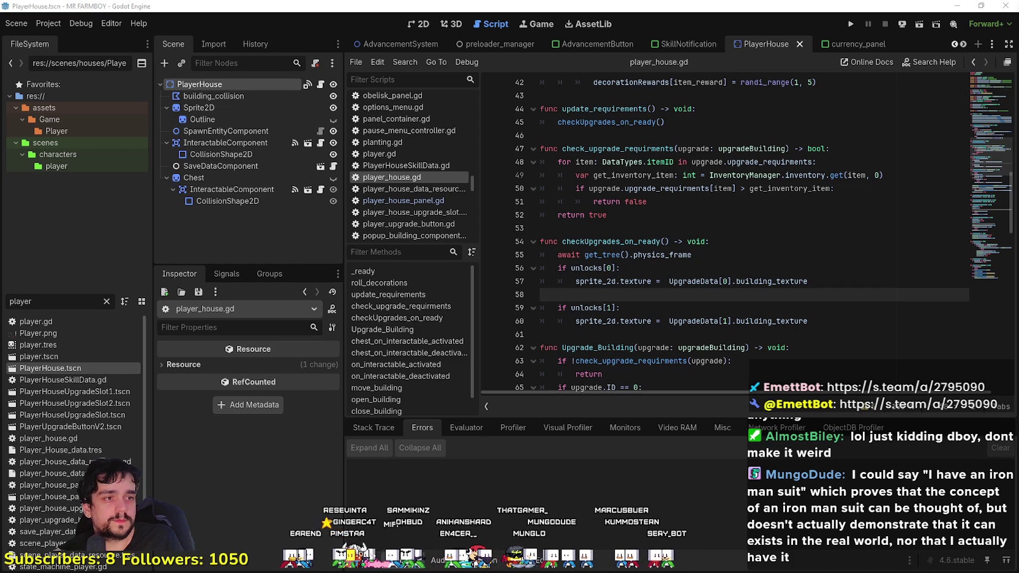
{"action": "left_click", "coordinate": [639, 228]}
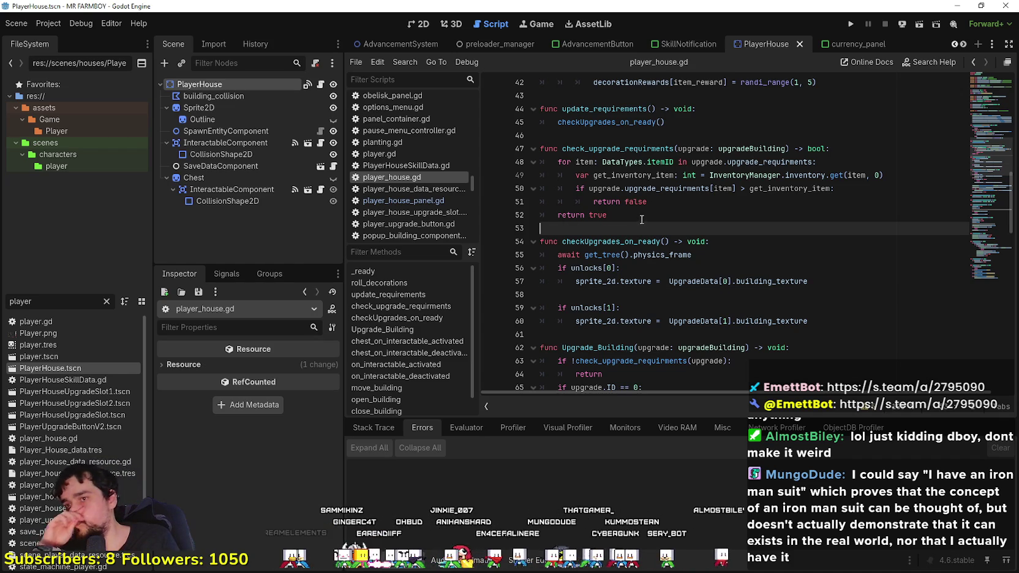
{"action": "left_click", "coordinate": [658, 295]}
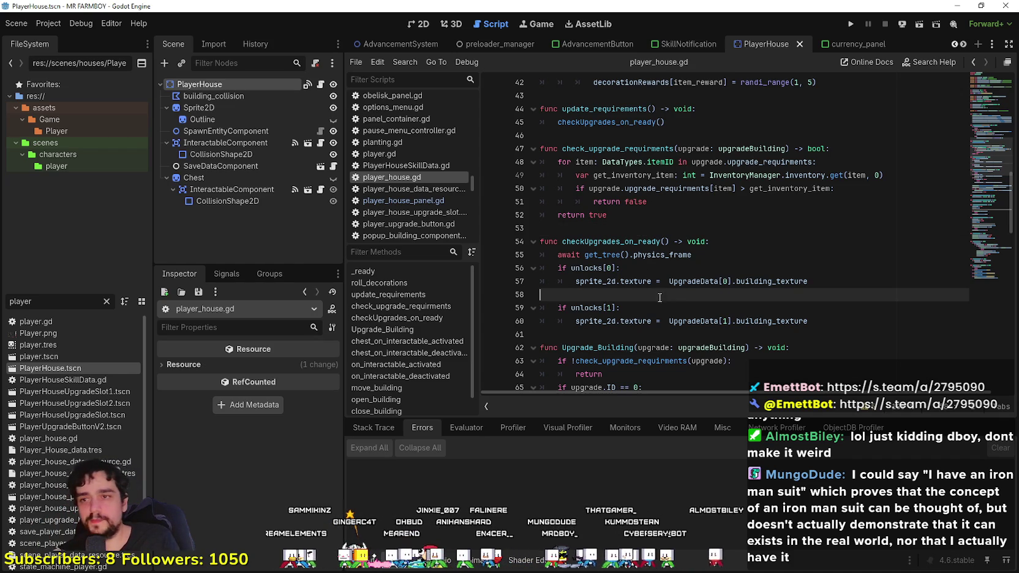
{"action": "left_click", "coordinate": [650, 339]}
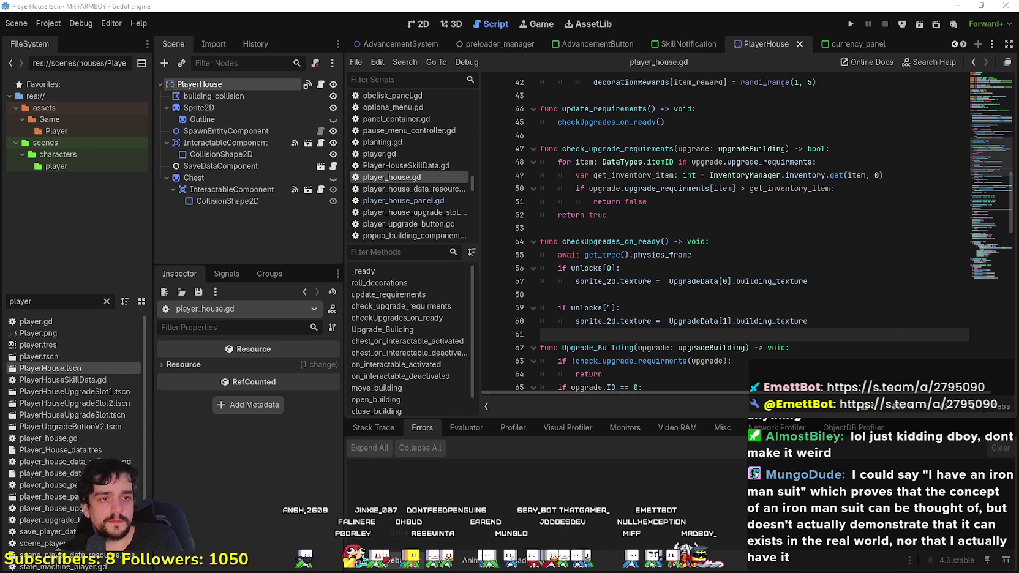
{"action": "left_click", "coordinate": [637, 294]}
{"action": "left_click", "coordinate": [632, 228]}
{"action": "mouse_move", "coordinate": [635, 190]}
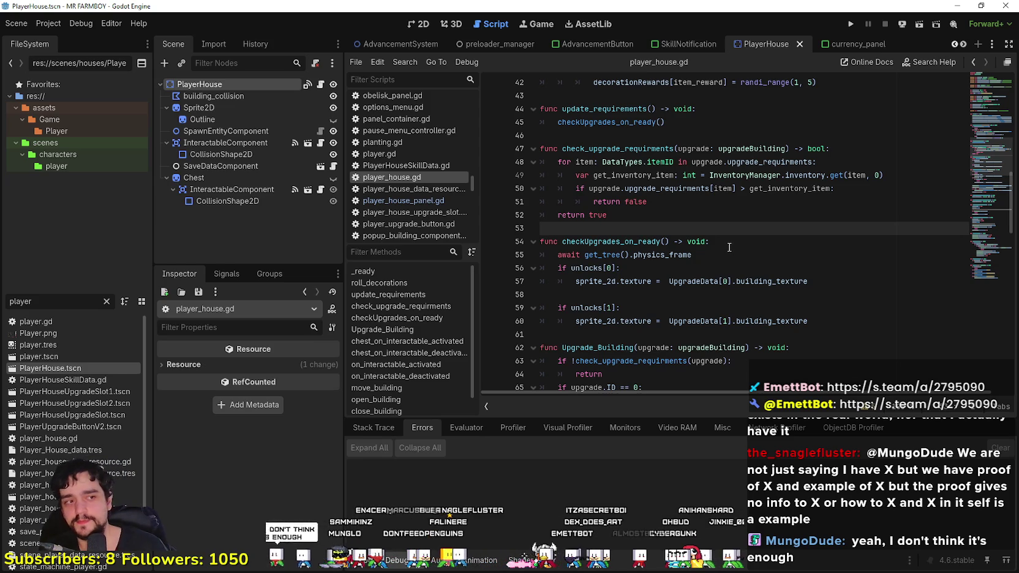
{"action": "left_click", "coordinate": [667, 242]}
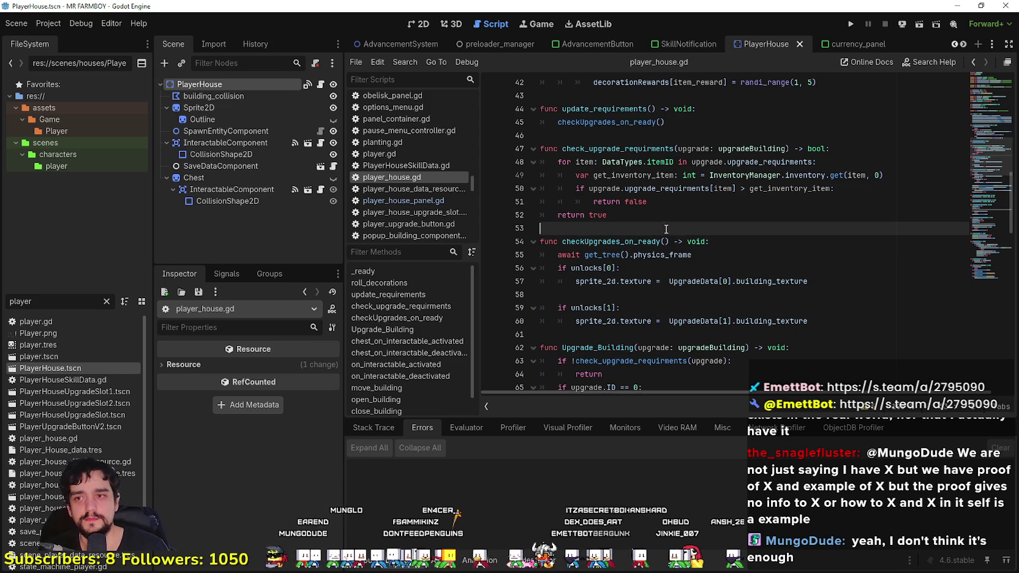
{"action": "left_click", "coordinate": [623, 337]}
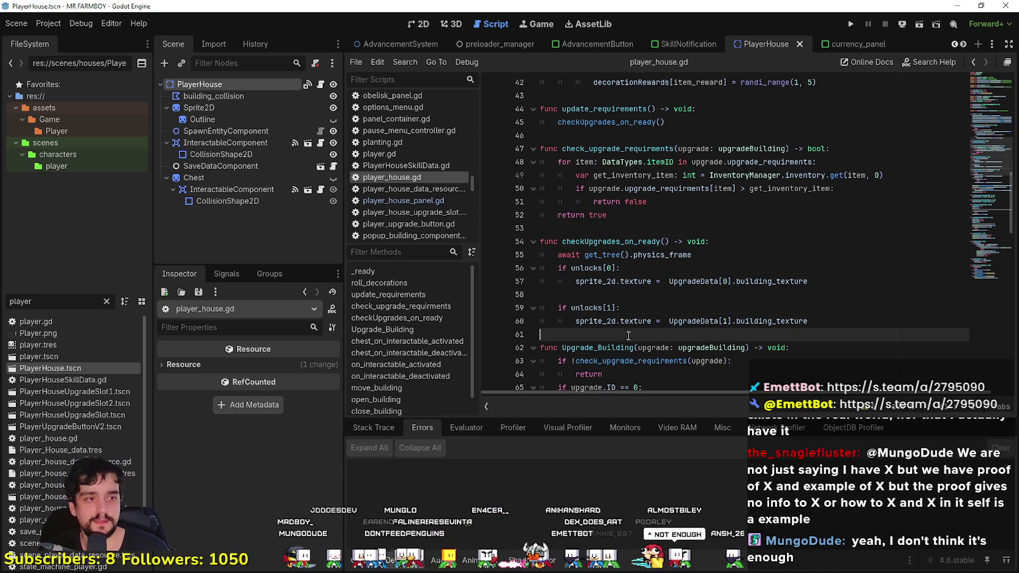
{"action": "left_click", "coordinate": [615, 295]}
{"action": "left_click", "coordinate": [612, 227]}
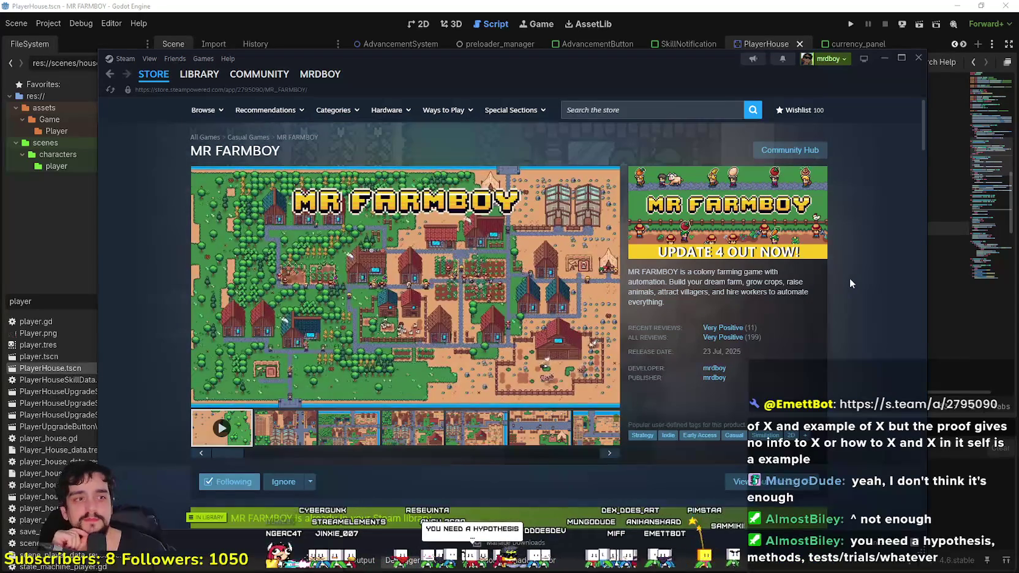
{"action": "left_click", "coordinate": [473, 430]}
{"action": "left_click", "coordinate": [665, 5]}
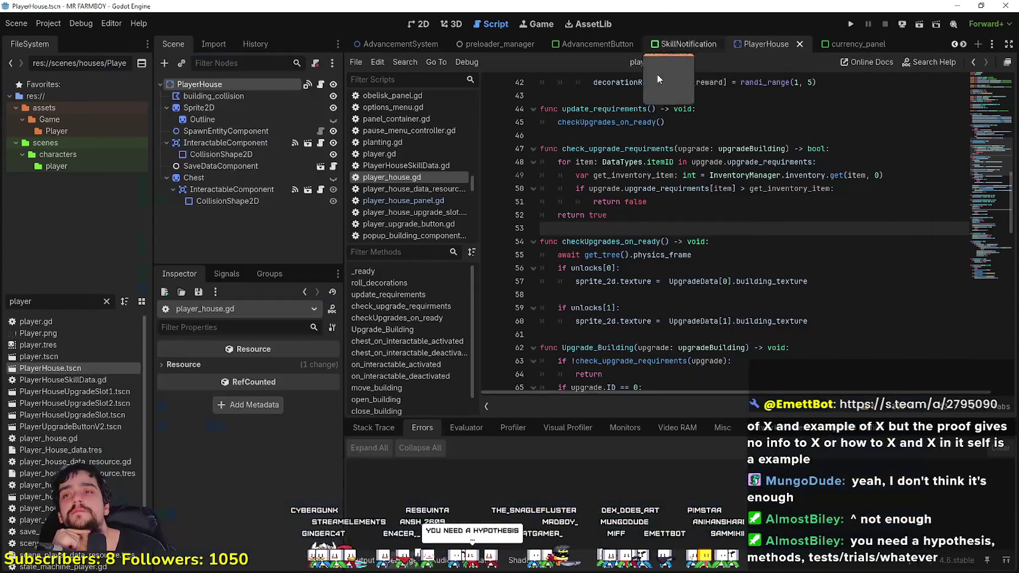
{"action": "left_click", "coordinate": [621, 268]}
{"action": "left_click", "coordinate": [620, 215]}
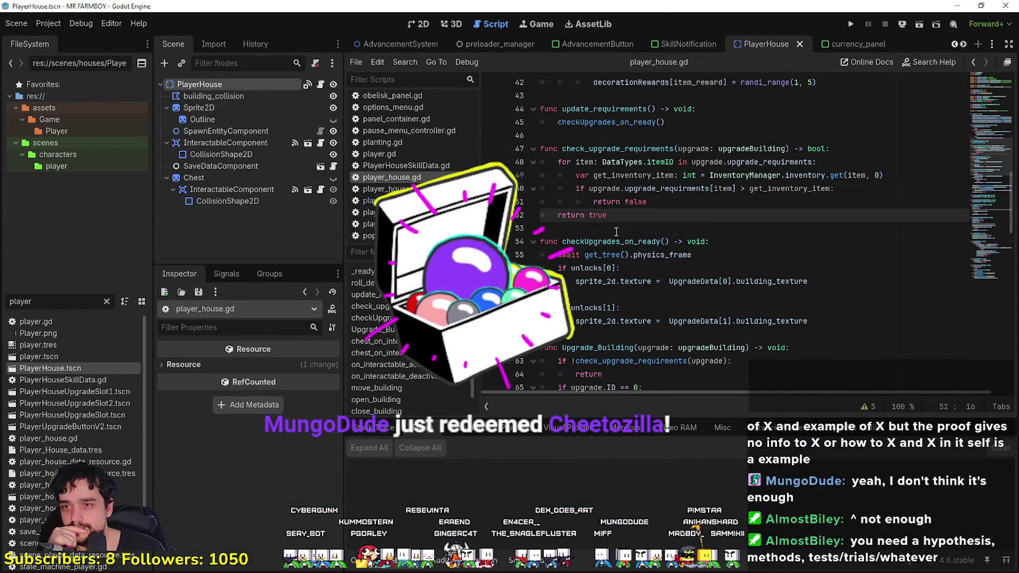
{"action": "left_click", "coordinate": [617, 230]}
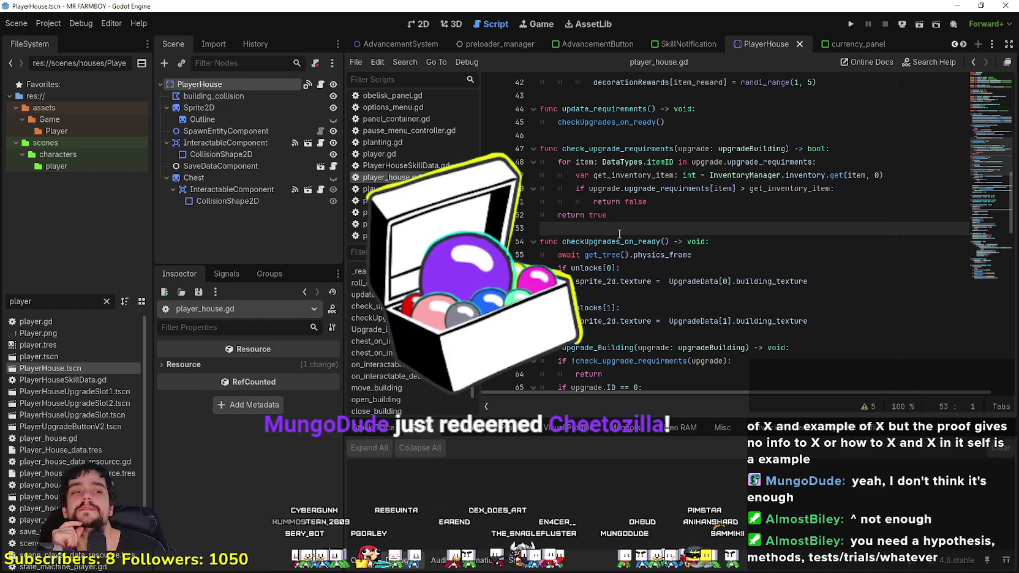
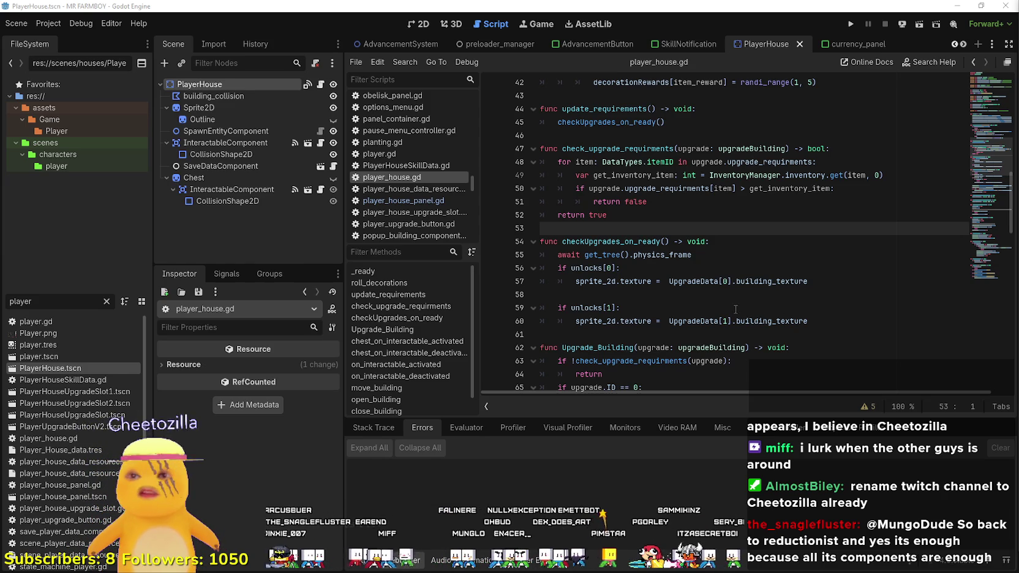
{"action": "left_click", "coordinate": [666, 220]}
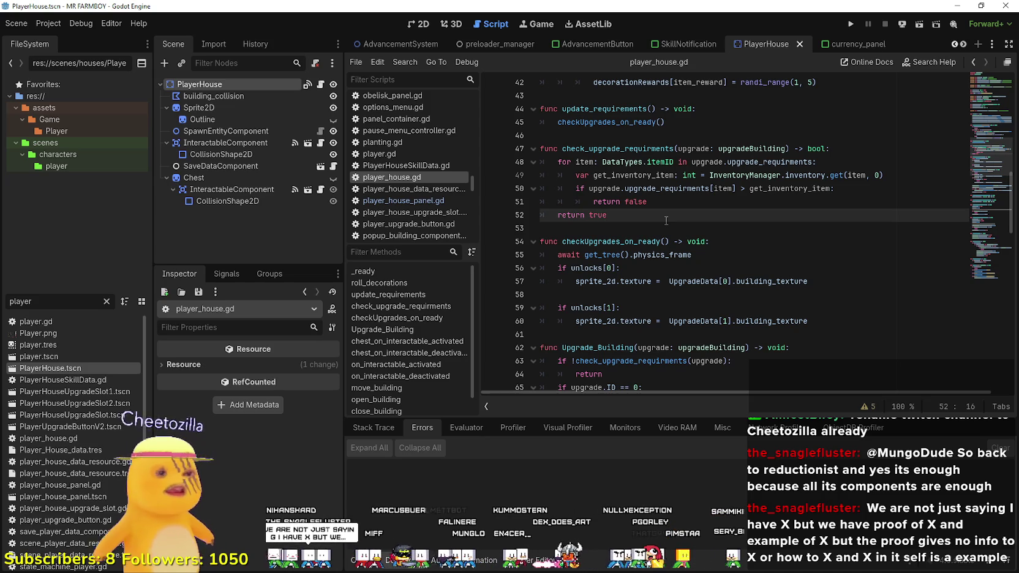
{"action": "left_click", "coordinate": [691, 231]}
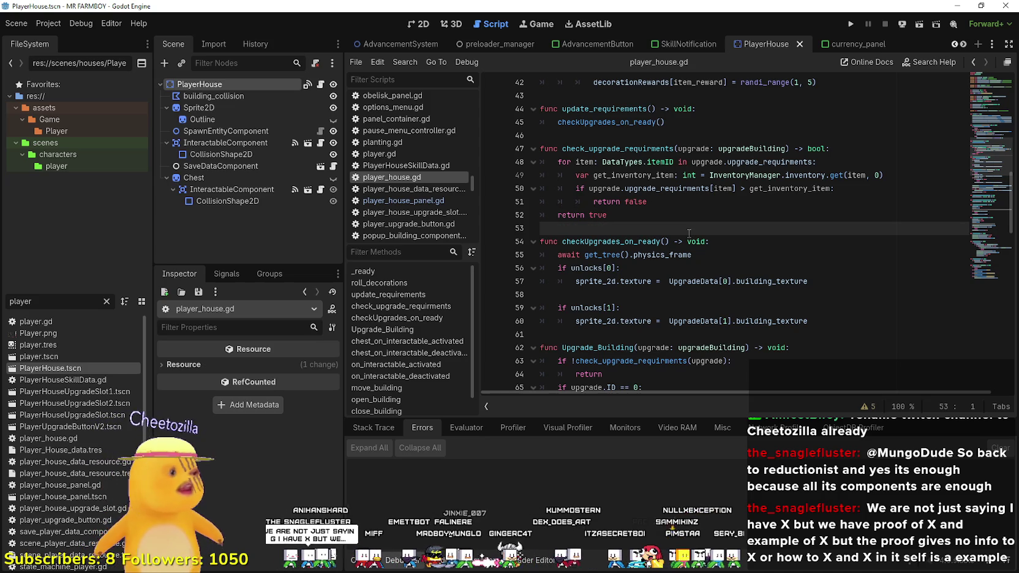
{"action": "scroll", "coordinate": [689, 234], "scroll_direction": "up", "scroll_amount": 2}
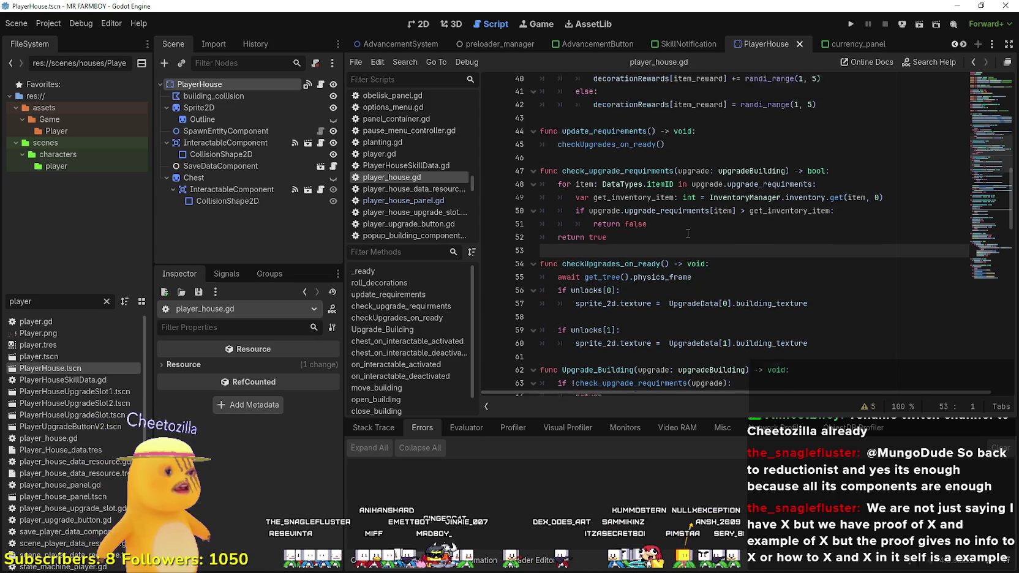
{"action": "scroll", "coordinate": [672, 201], "scroll_direction": "down", "scroll_amount": 1}
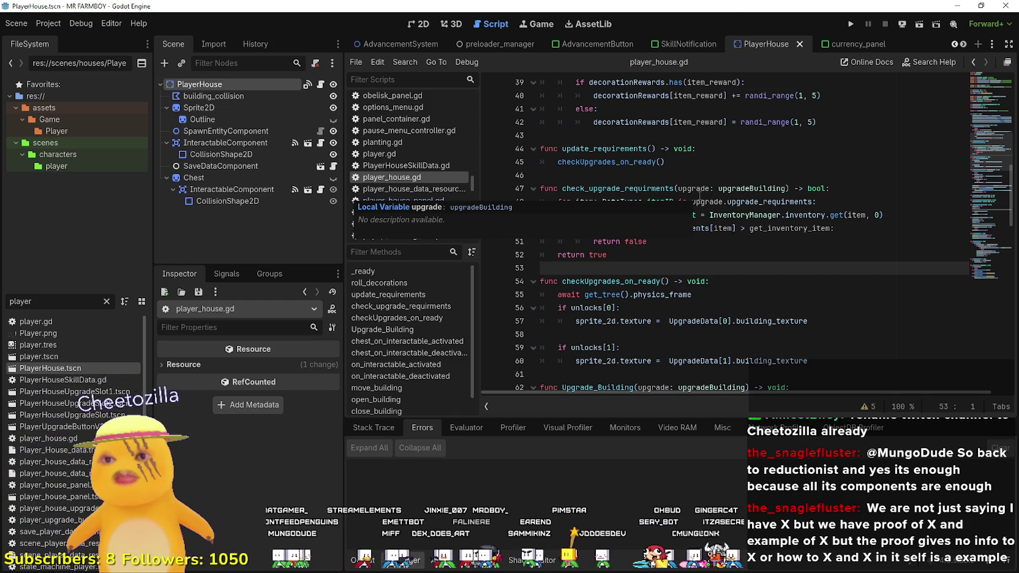
{"action": "left_click", "coordinate": [684, 250]}
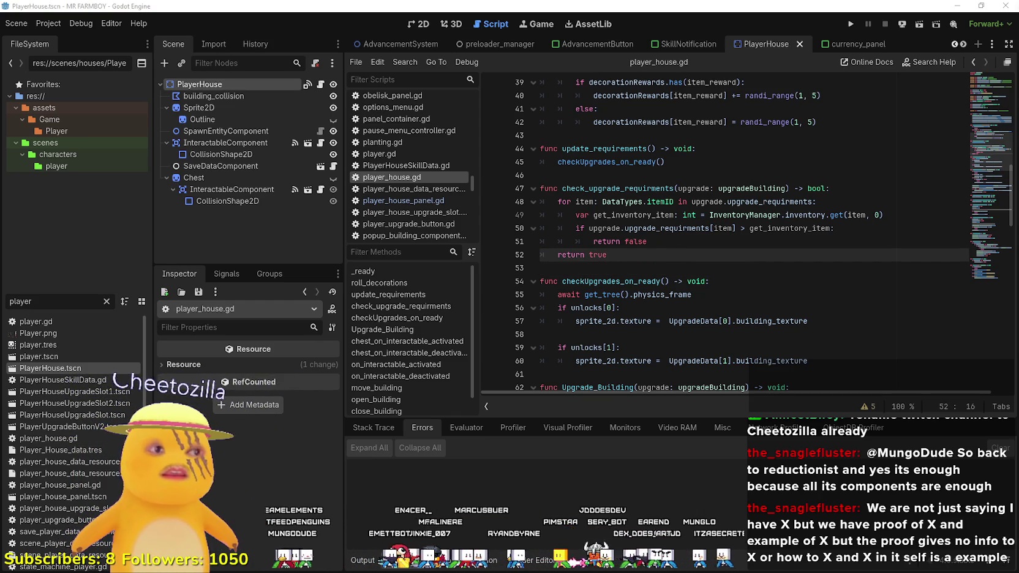
{"action": "left_click", "coordinate": [648, 268]}
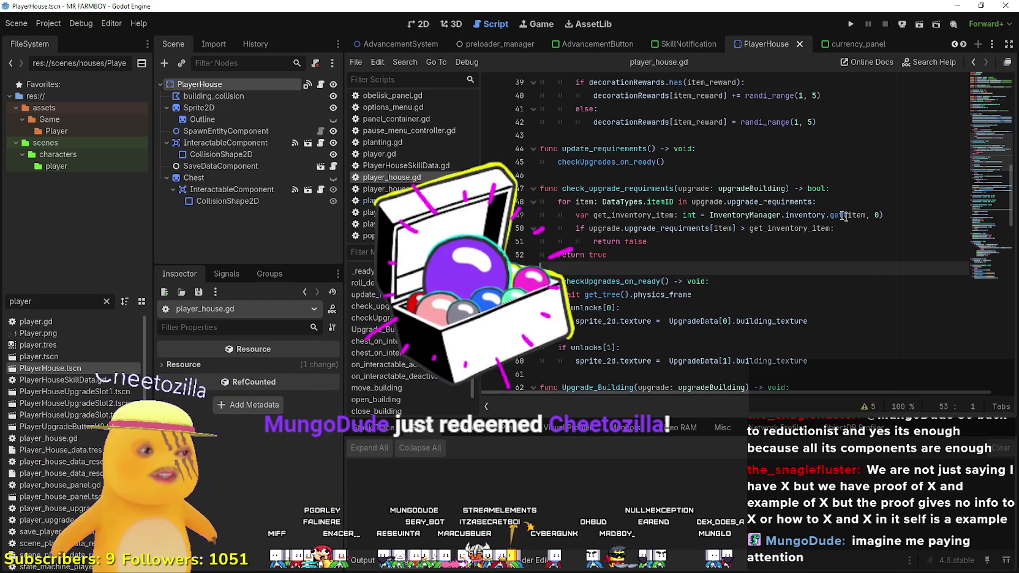
{"action": "left_click", "coordinate": [633, 258]}
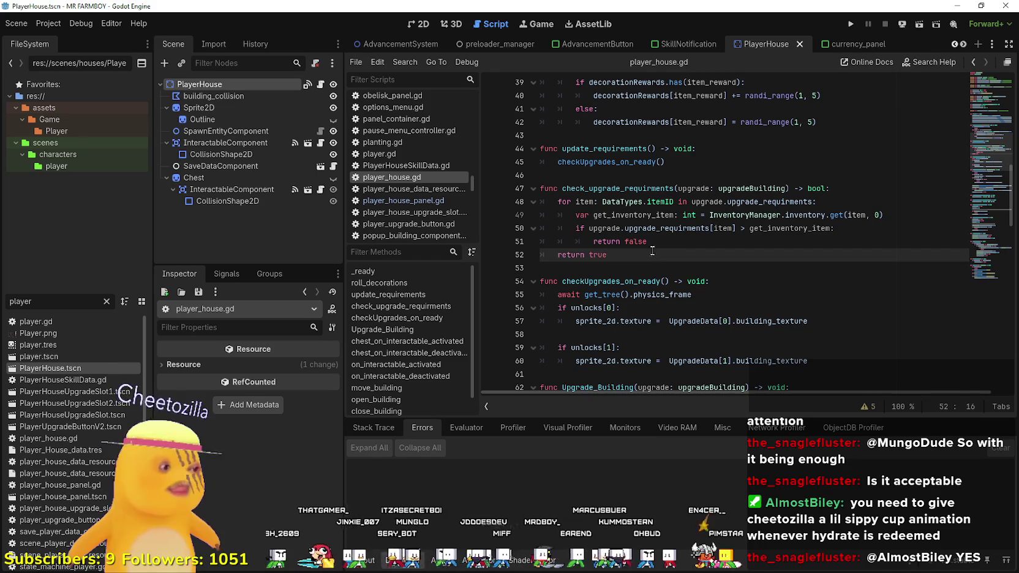
{"action": "left_click", "coordinate": [612, 281]}
{"action": "left_click", "coordinate": [611, 270]}
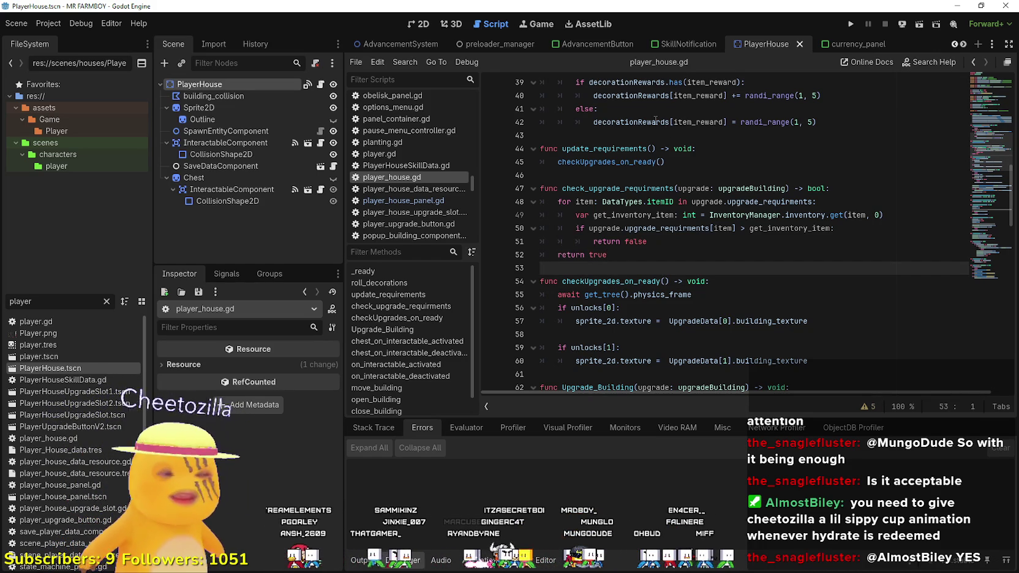
{"action": "left_click", "coordinate": [604, 176]}
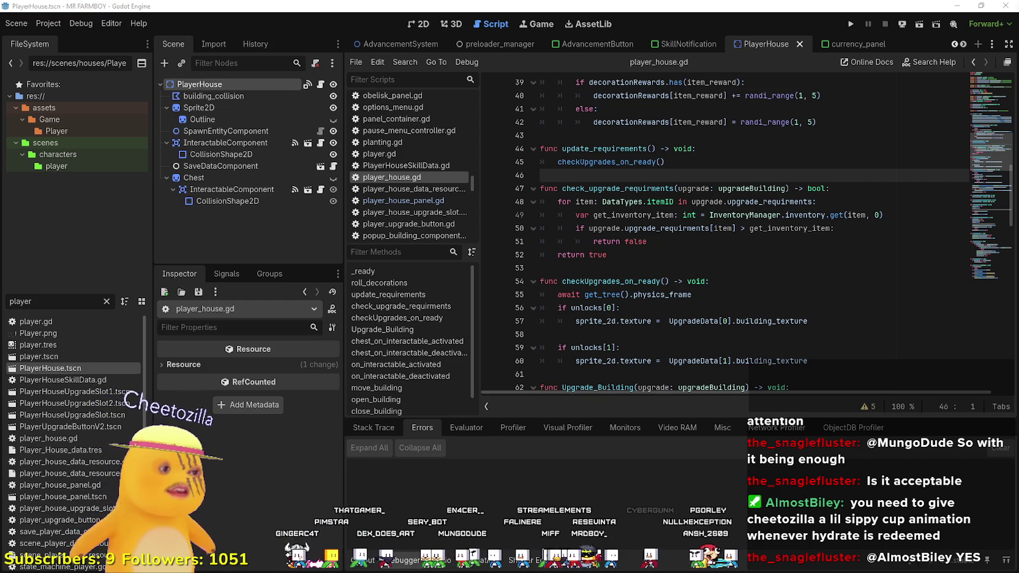
{"action": "left_click", "coordinate": [634, 281]}
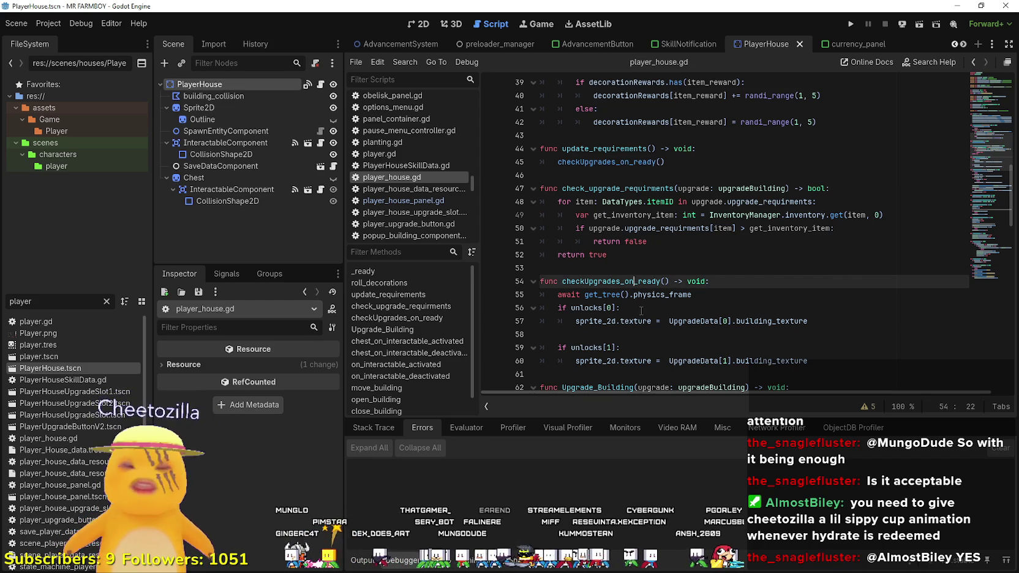
{"action": "key", "text": "Up"}
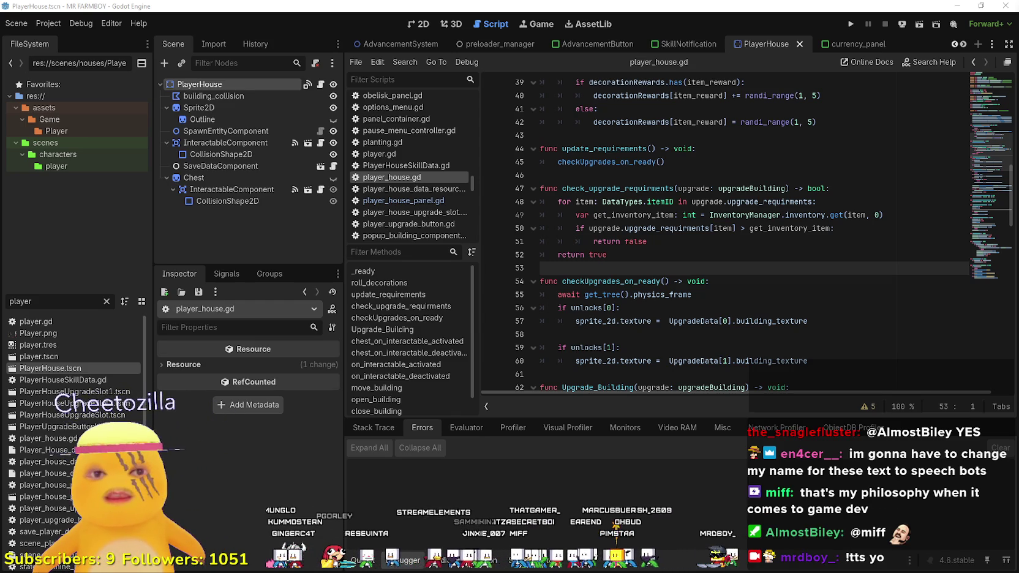
{"action": "left_click", "coordinate": [664, 260]}
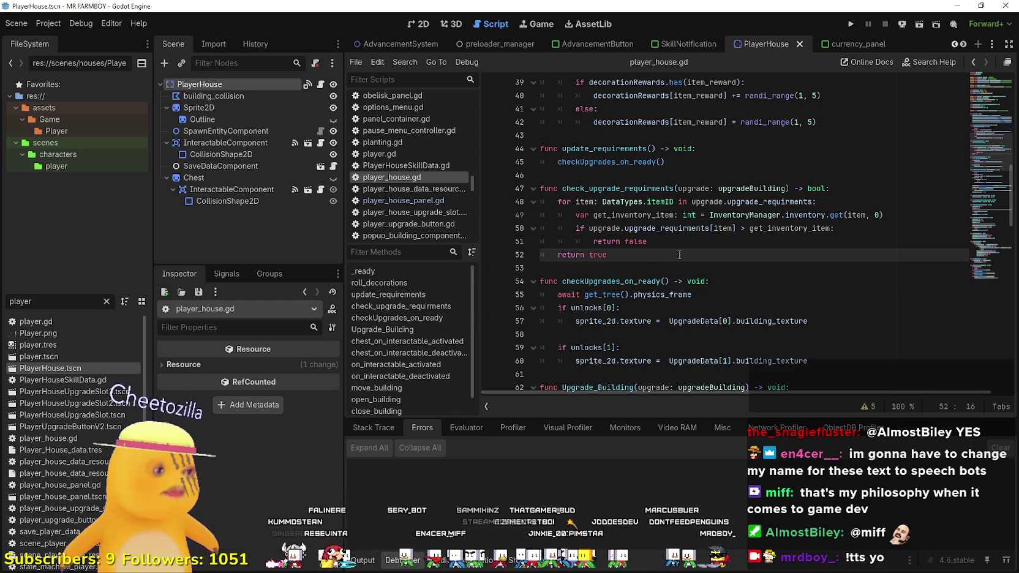
{"action": "scroll", "coordinate": [685, 257], "scroll_direction": "up", "scroll_amount": 1}
{"action": "key", "text": "Up"}
{"action": "key", "text": "Up"}
{"action": "key", "text": "Up"}
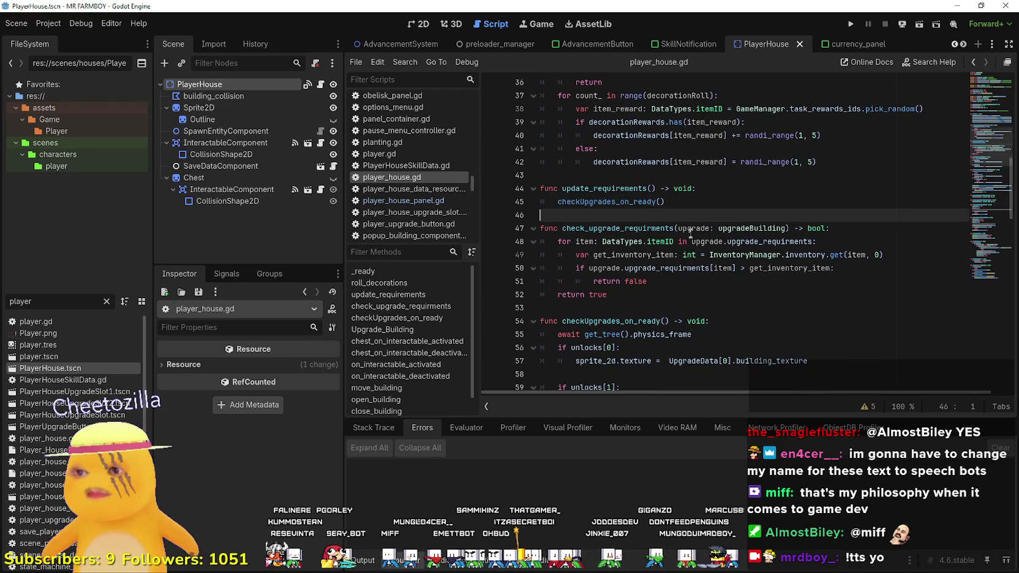